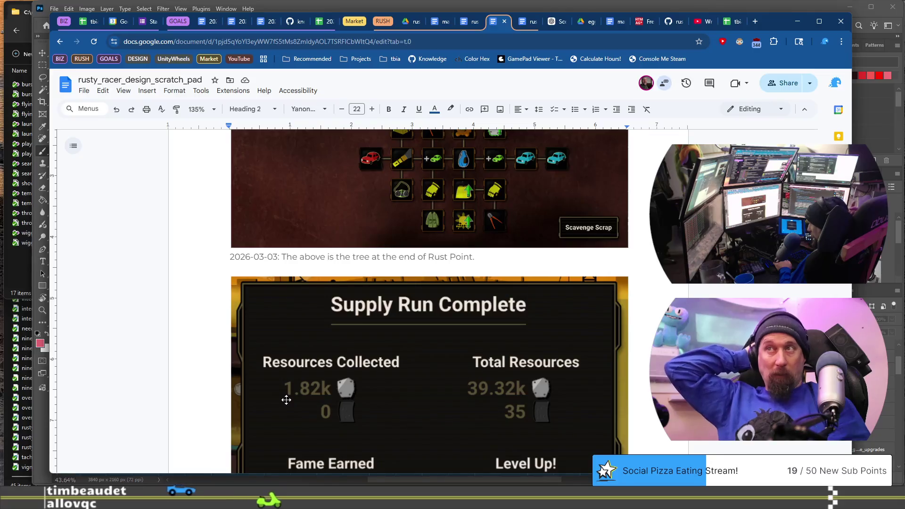
Switch to the rusty_racer_game_flow document and look over its opening charm and quest lists
scroll(286, 399, "down", 5)
scroll(287, 400, "down", 1)
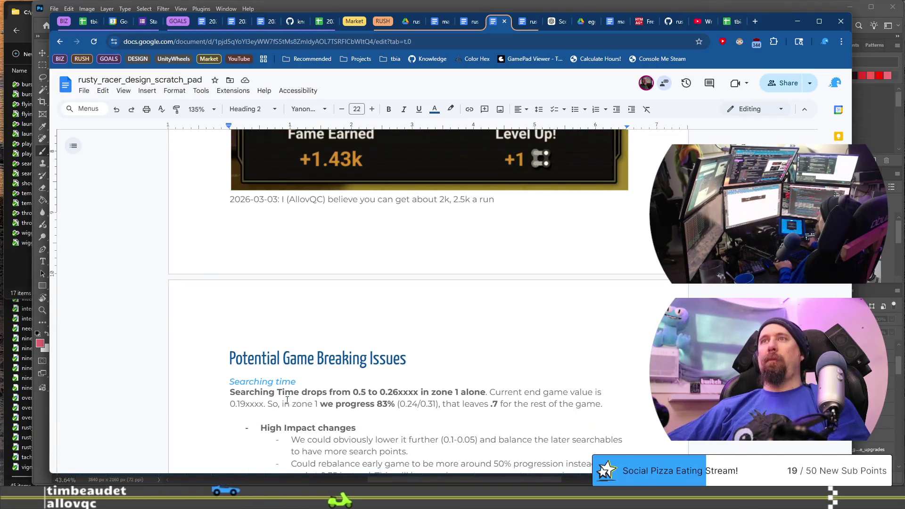
left_click(523, 23)
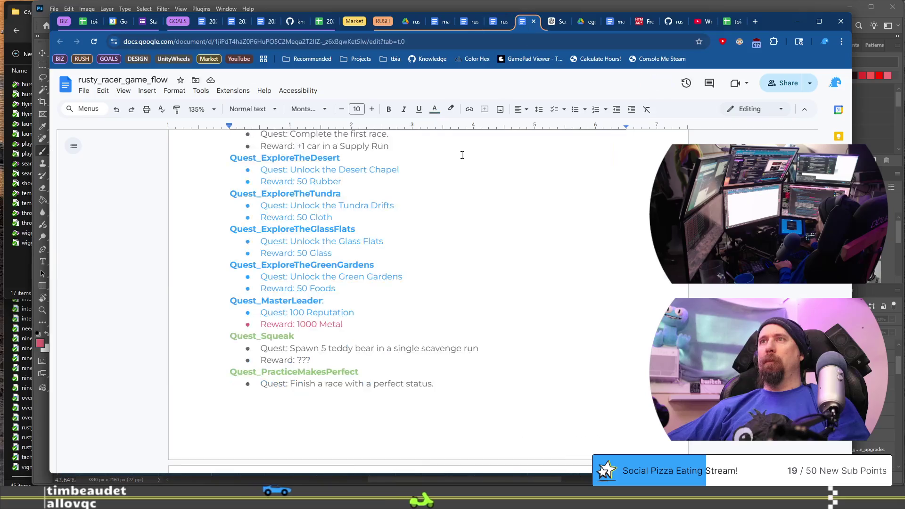
scroll(398, 263, "down", 20)
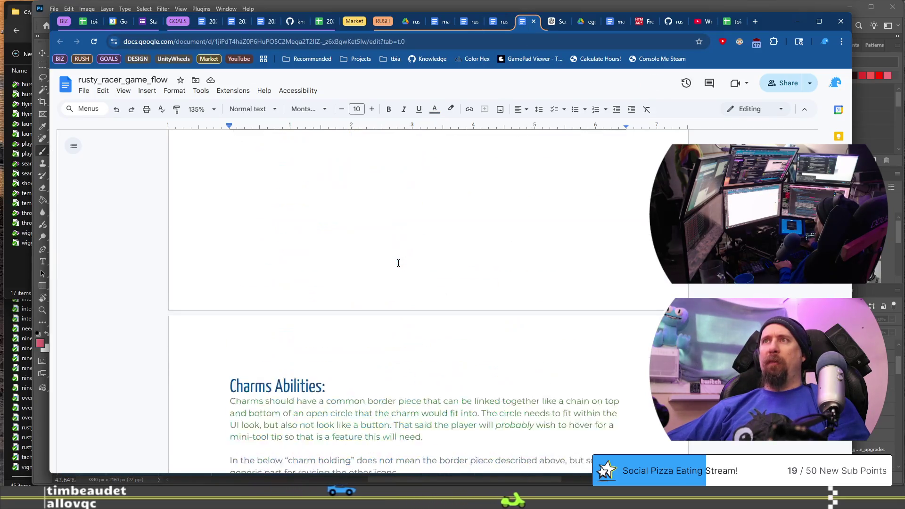
scroll(398, 263, "up", 20)
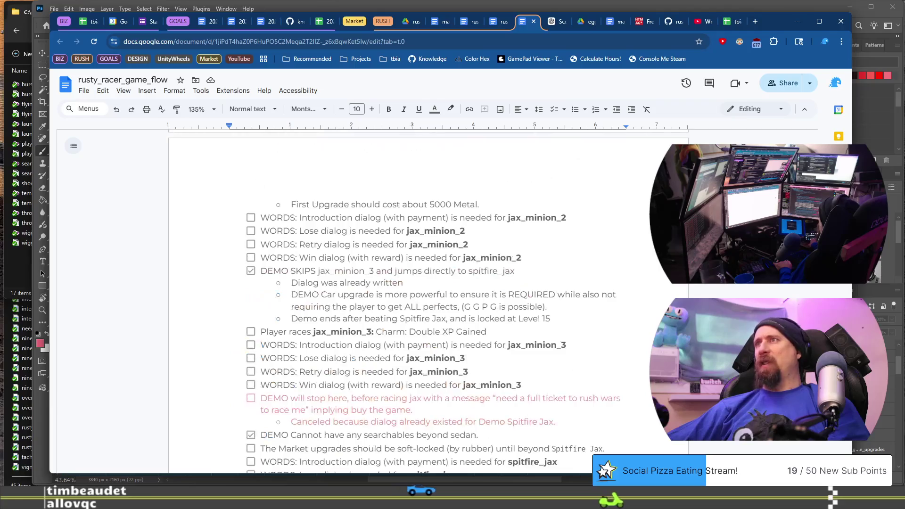
scroll(645, 239, "up", 20)
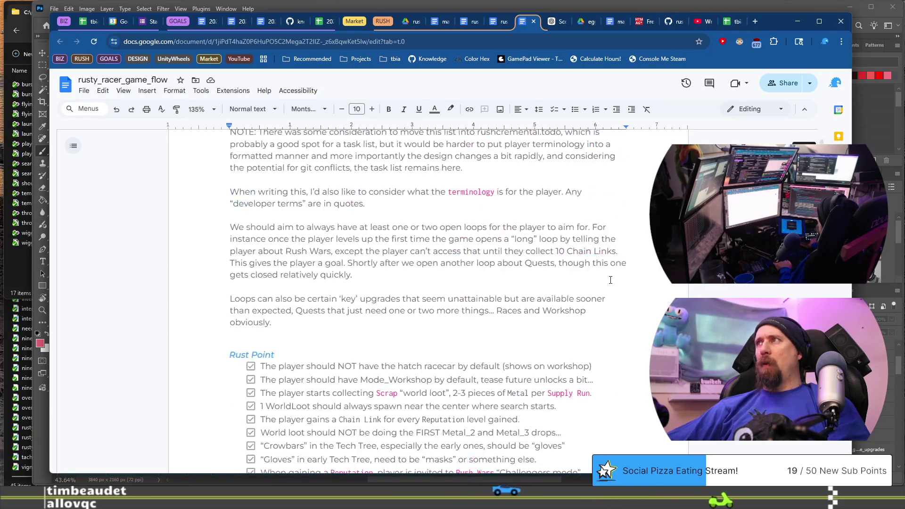
Place the cursor after the Supply Run caption and scroll back to the Rust Point heading
scroll(645, 239, "down", 20)
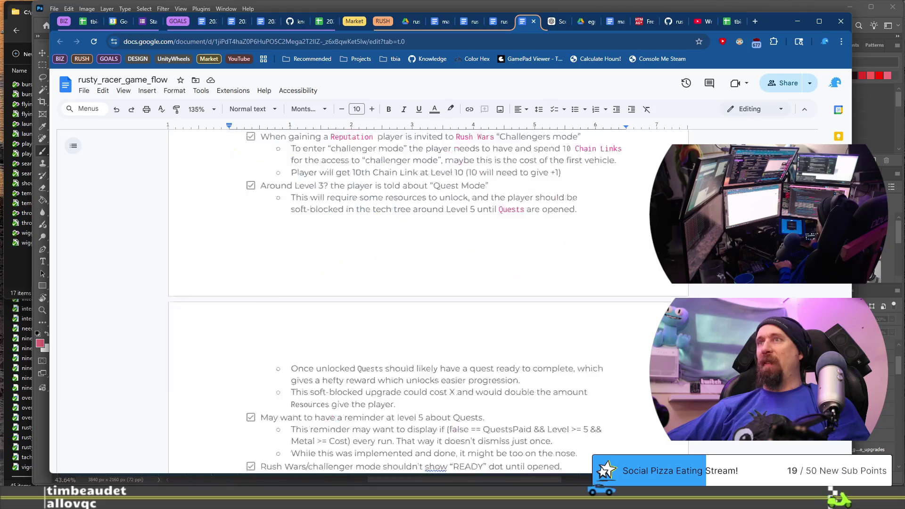
scroll(789, 295, "down", 15)
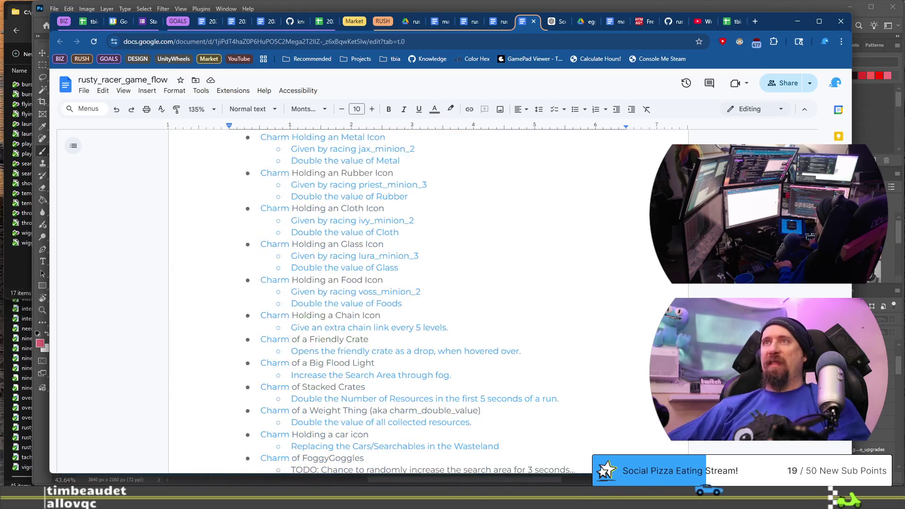
scroll(790, 295, "down", 20)
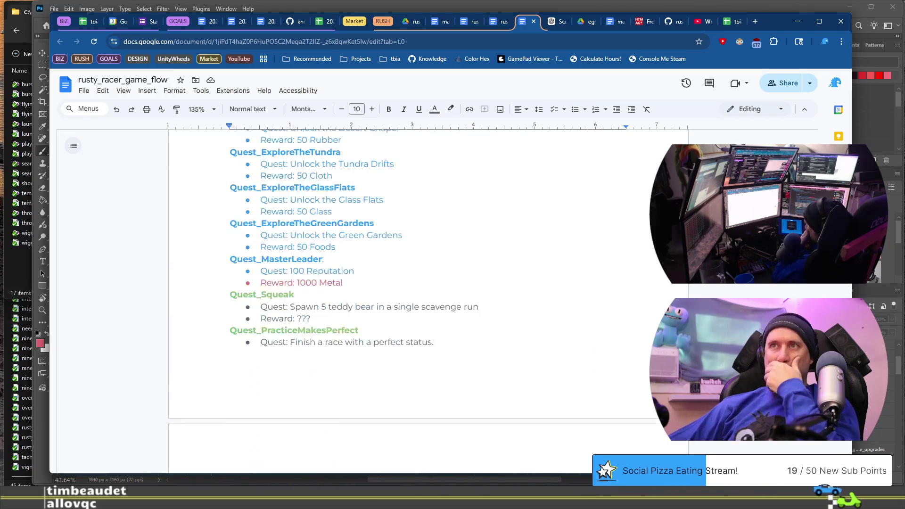
scroll(377, 302, "down", 2)
scroll(377, 302, "up", 10)
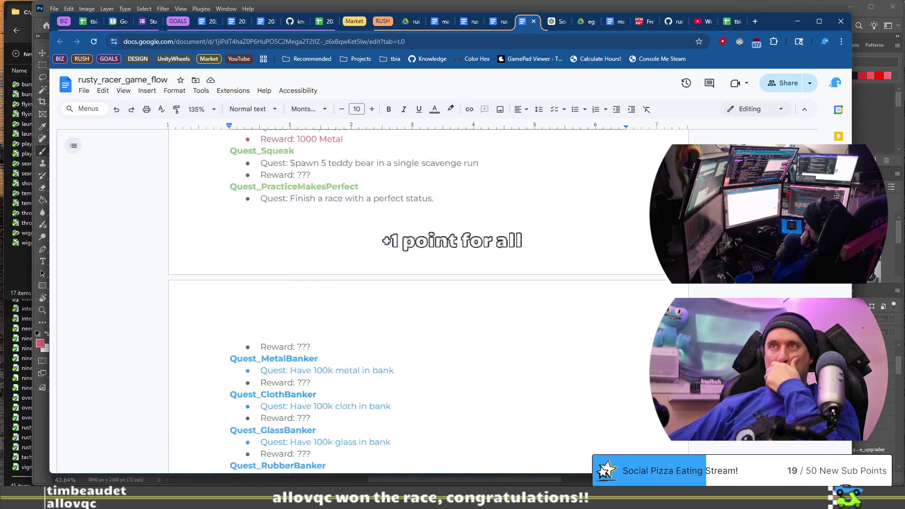
scroll(377, 302, "up", 8)
scroll(377, 301, "down", 6)
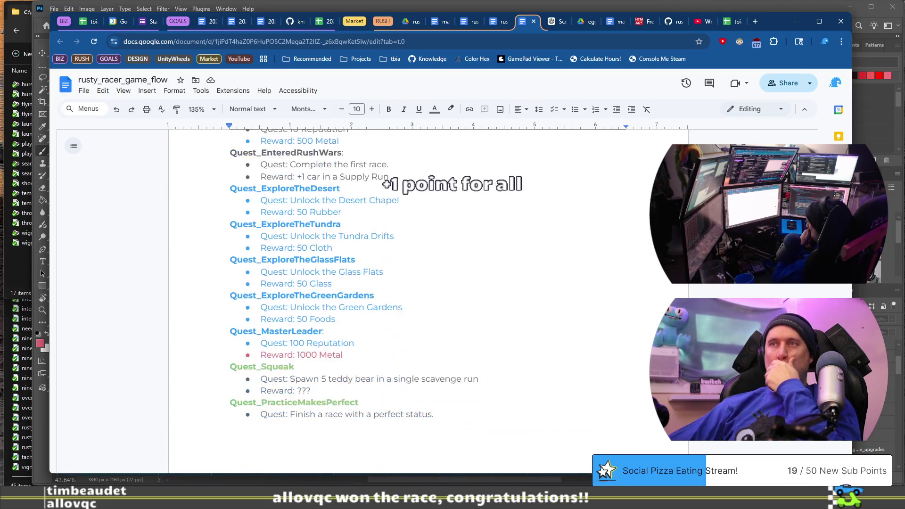
scroll(377, 302, "down", 15)
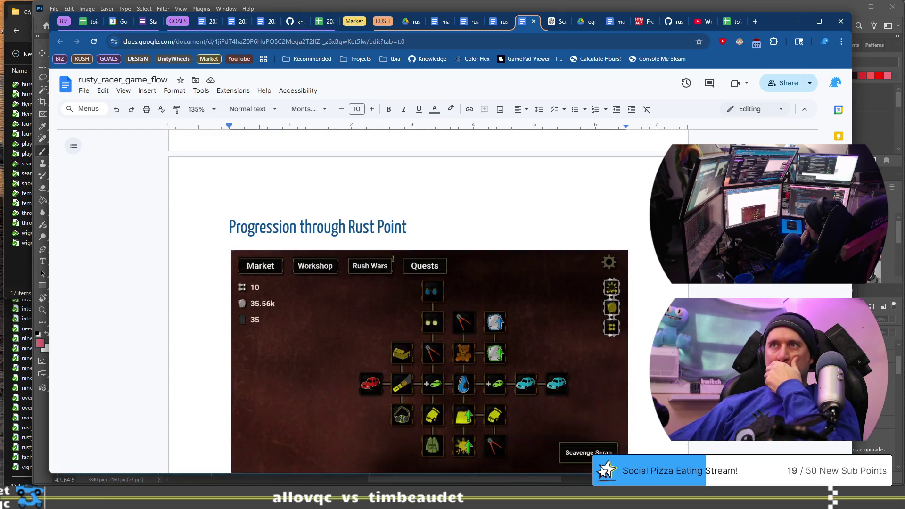
scroll(377, 302, "down", 8)
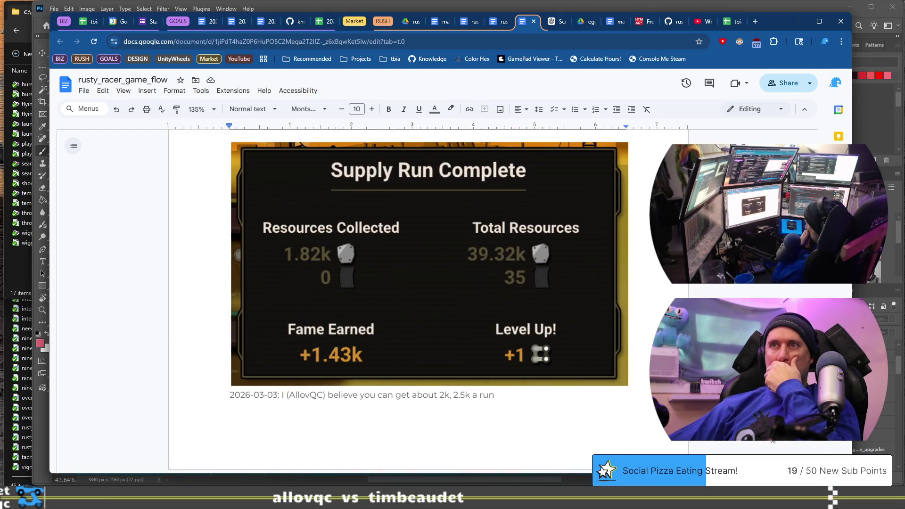
left_click(543, 396)
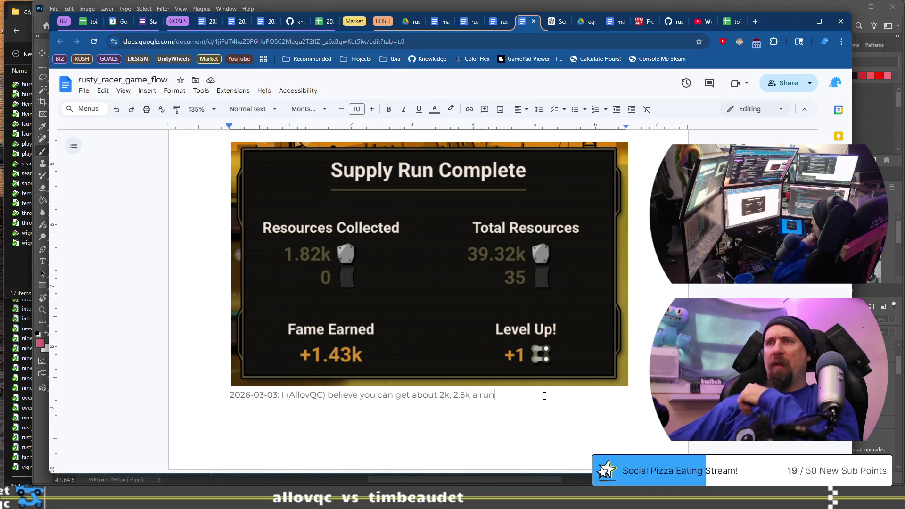
scroll(544, 396, "up", 4)
scroll(543, 396, "up", 6)
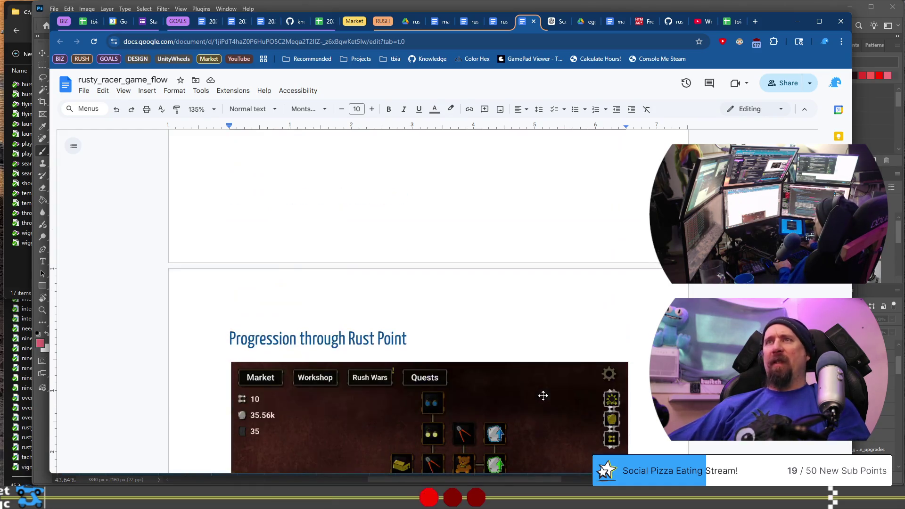
Delete the Progression through Rust Point heading and its image
left_click(495, 325, "shift")
key("shift+Up")
key("BackSpace")
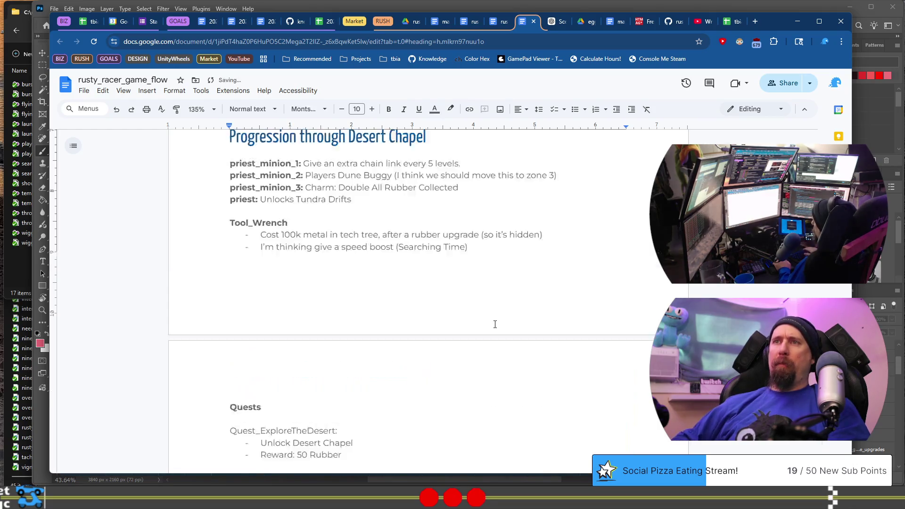
scroll(495, 324, "down", 6)
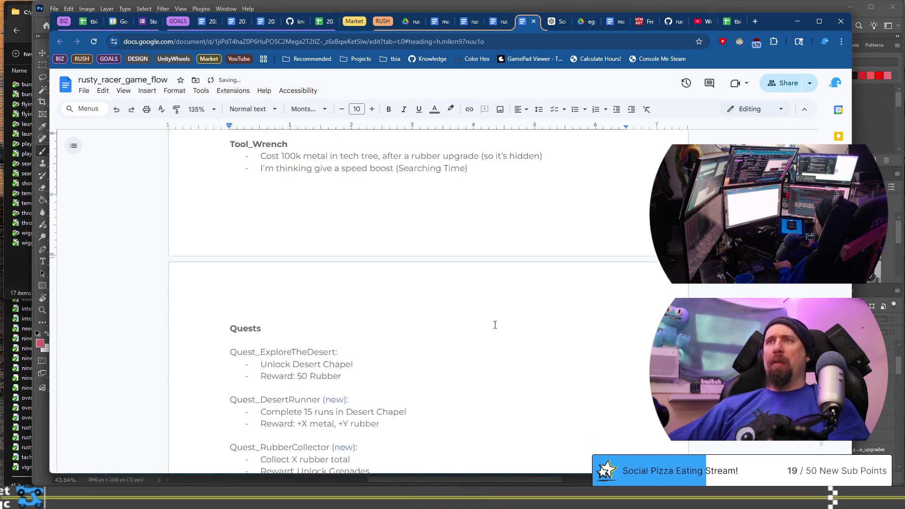
scroll(474, 351, "up", 4)
scroll(474, 352, "up", 6)
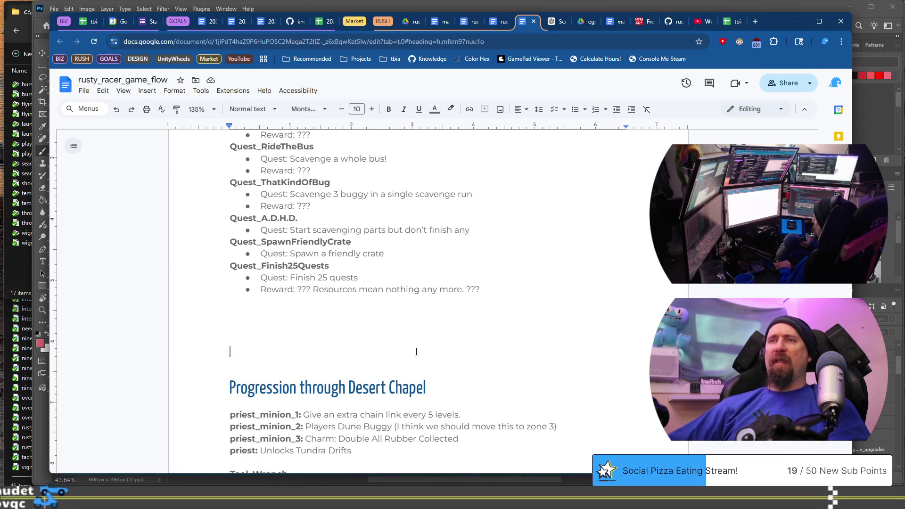
Start the Desert Chapel progression on a new page and return to the scratch pad
key("Return")
key("ctrl+Return")
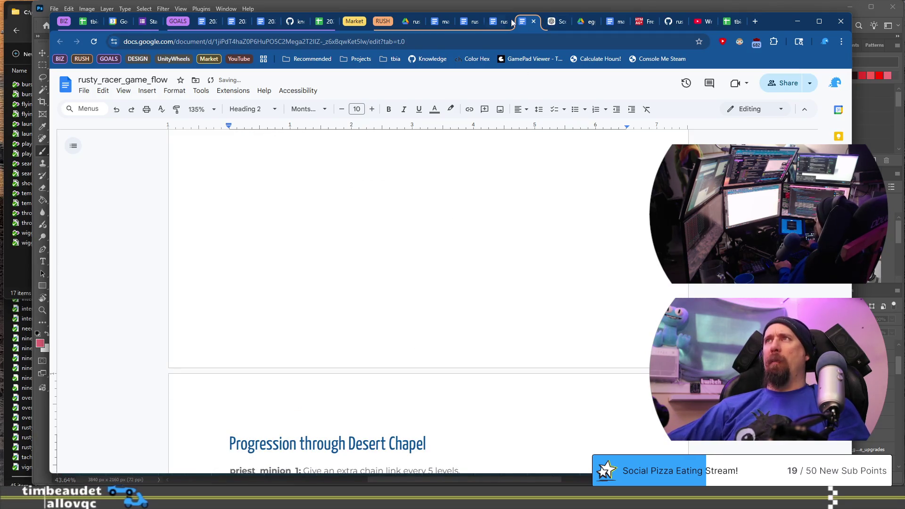
key("ctrl+shift+Tab")
scroll(480, 230, "down", 20)
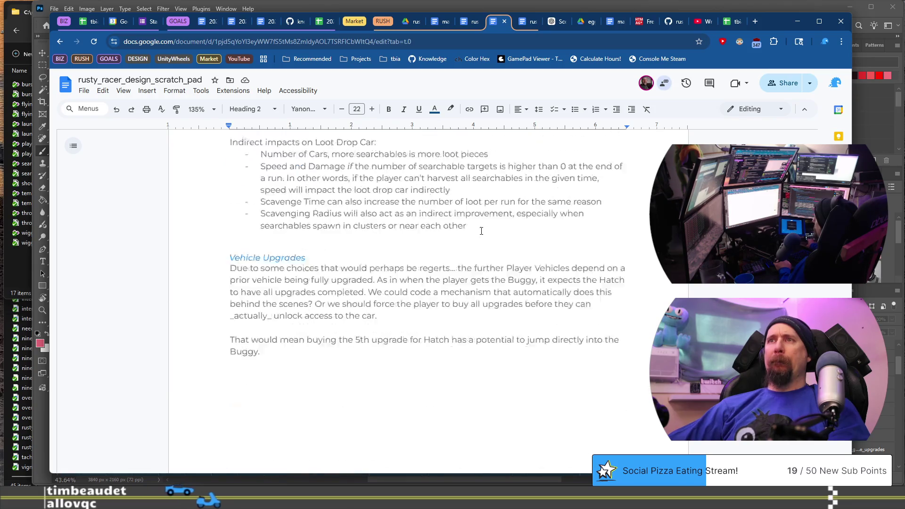
Load the copied heading link in the address bar to jump to the Titles heading
scroll(482, 231, "down", 5)
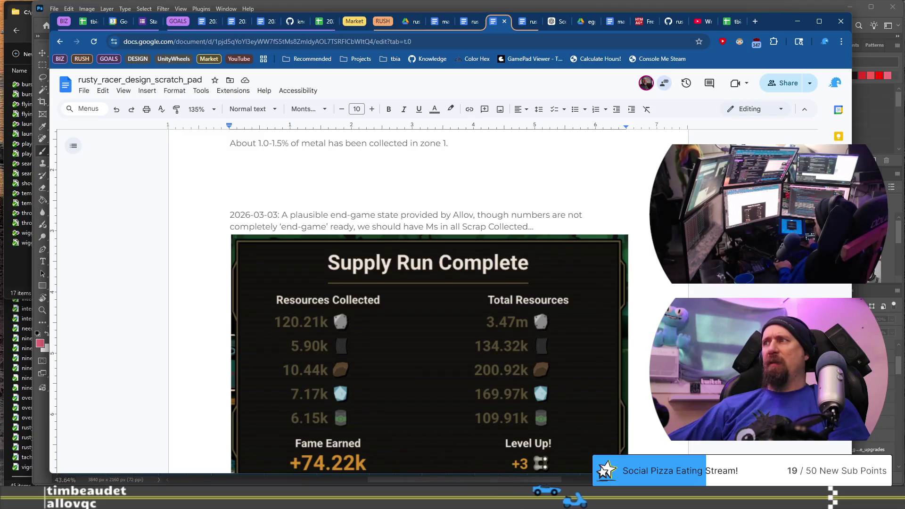
left_click(456, 43)
key("ctrl+v")
key("Return")
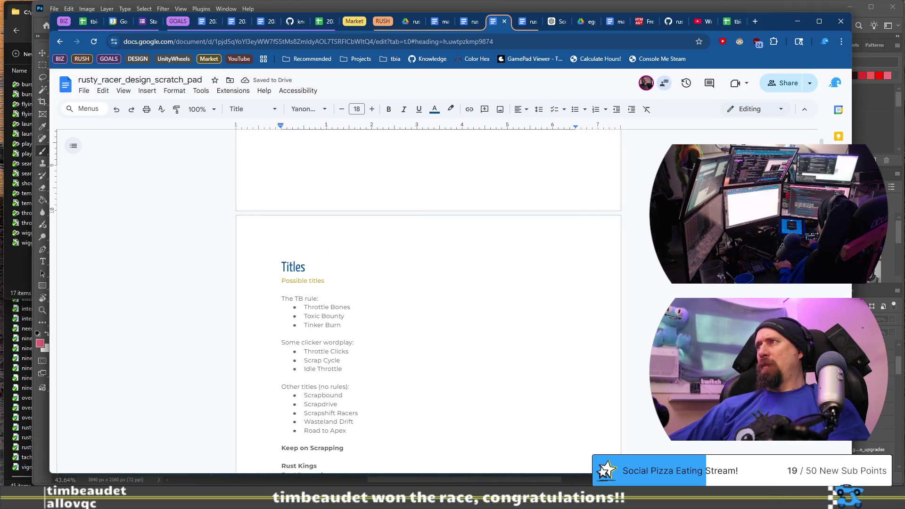
Set the document zoom to 135%
scroll(428, 301, "down", 20)
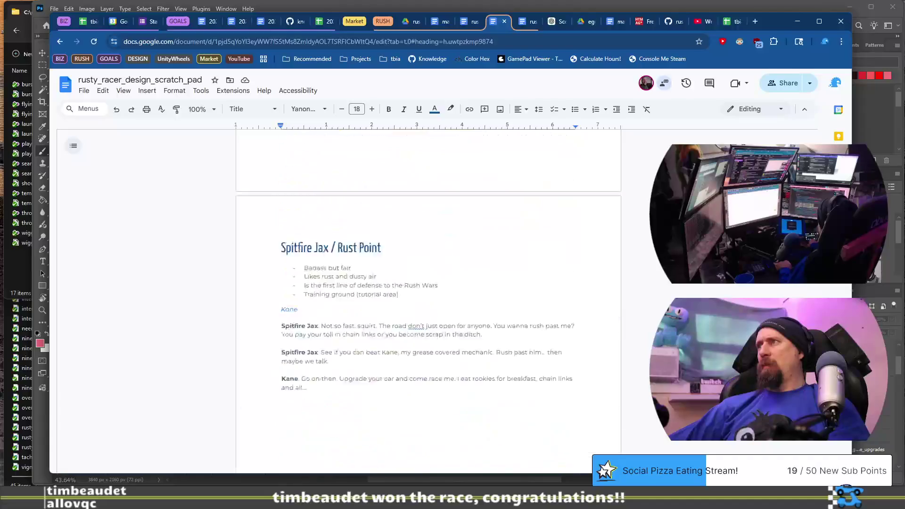
scroll(820, 451, "down", 3)
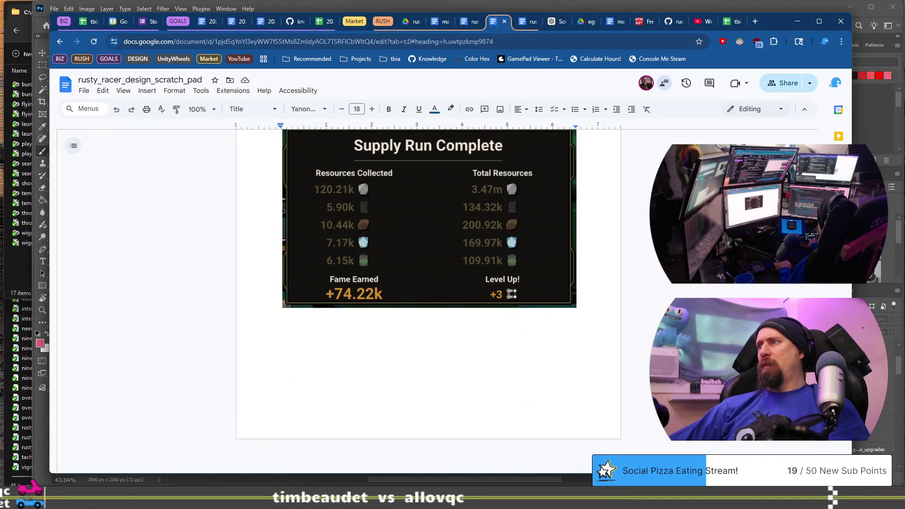
scroll(820, 451, "up", 10)
scroll(821, 451, "down", 15)
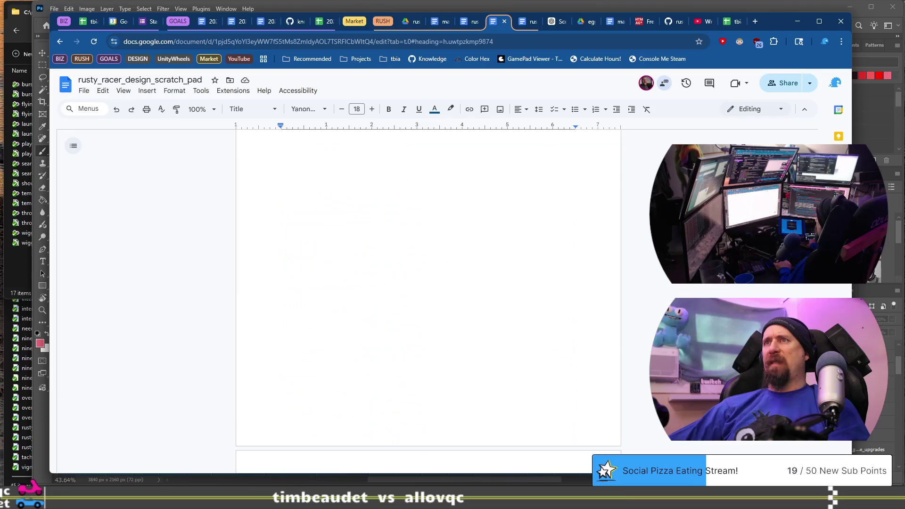
scroll(310, 147, "up", 20)
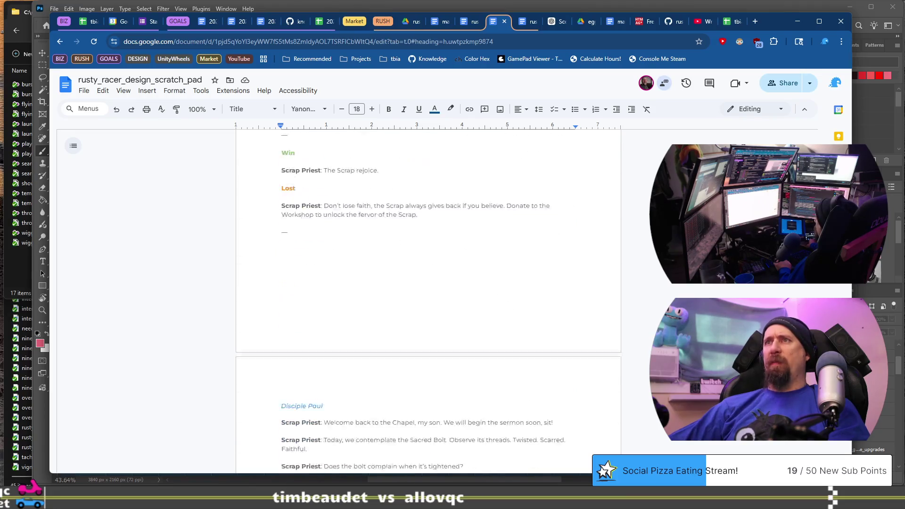
left_click(204, 110)
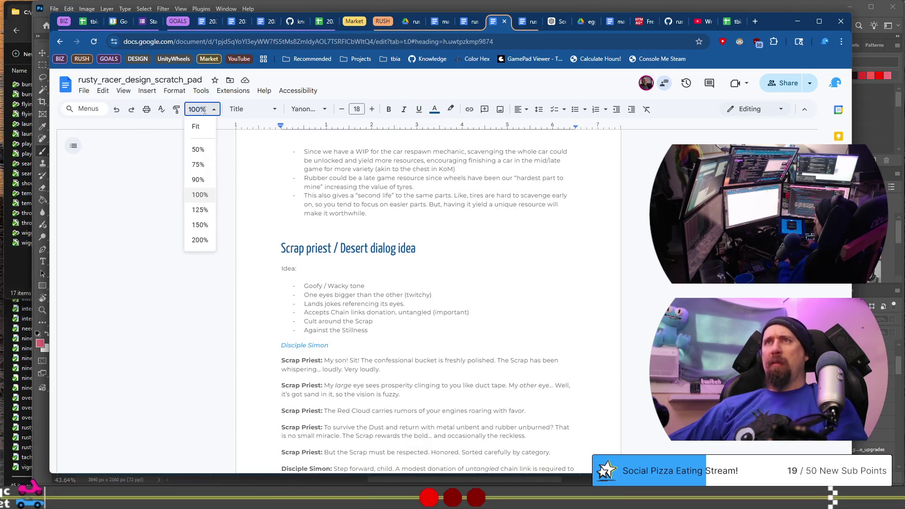
key("Return")
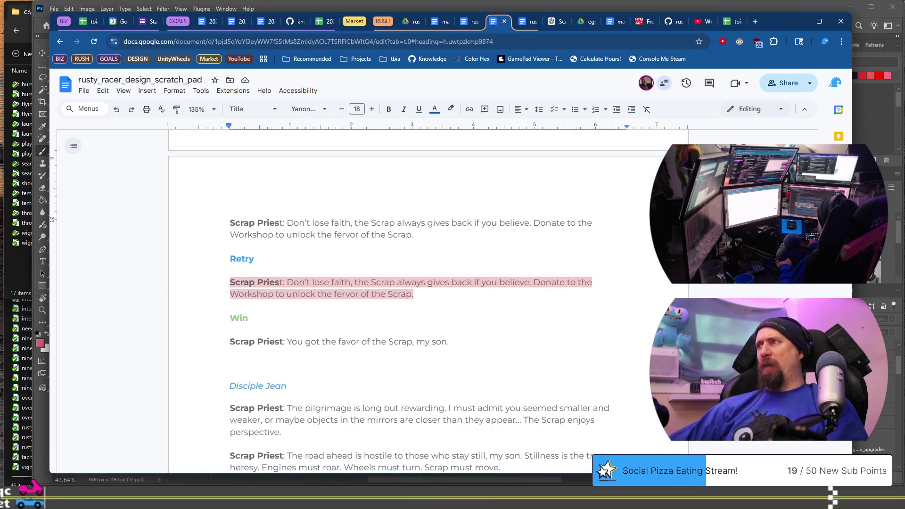
Scroll through the scratch pad's Rust Point images, then switch to the rusty_racer_game_flow document
scroll(424, 302, "down", 15)
scroll(812, 441, "up", 20)
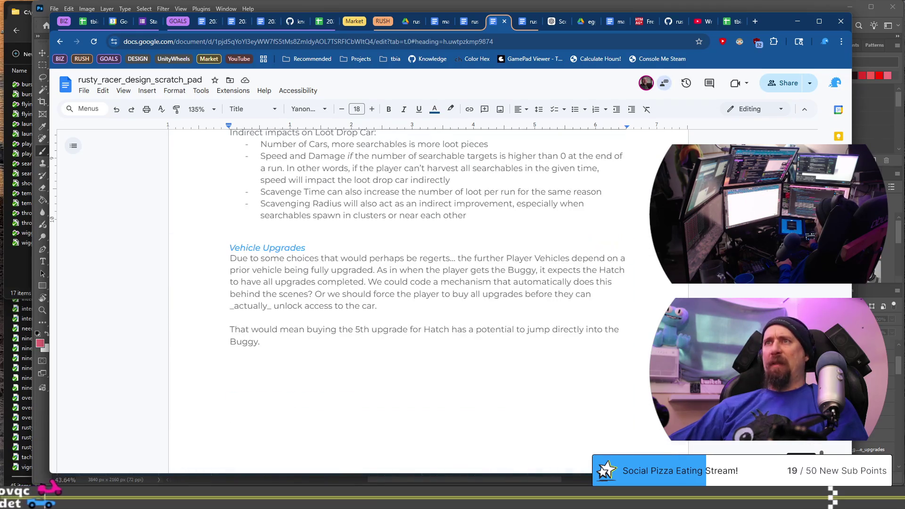
scroll(812, 442, "up", 15)
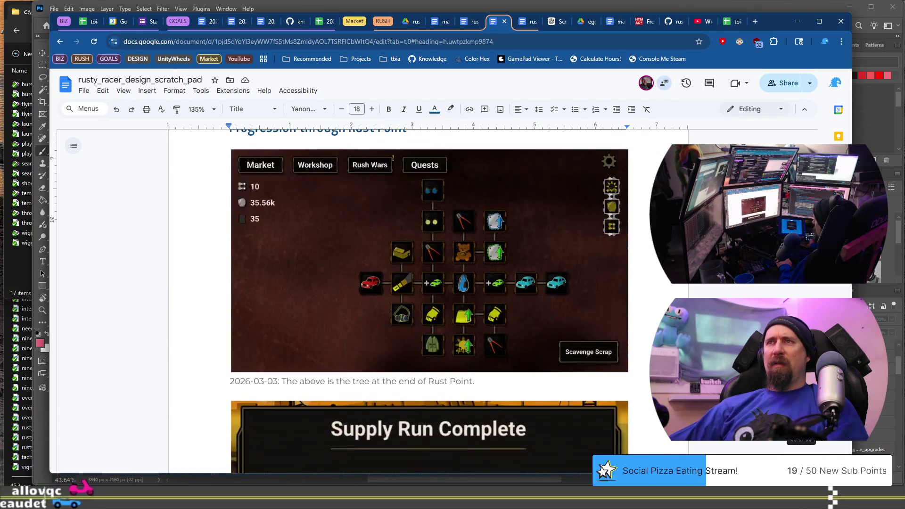
scroll(424, 301, "up", 15)
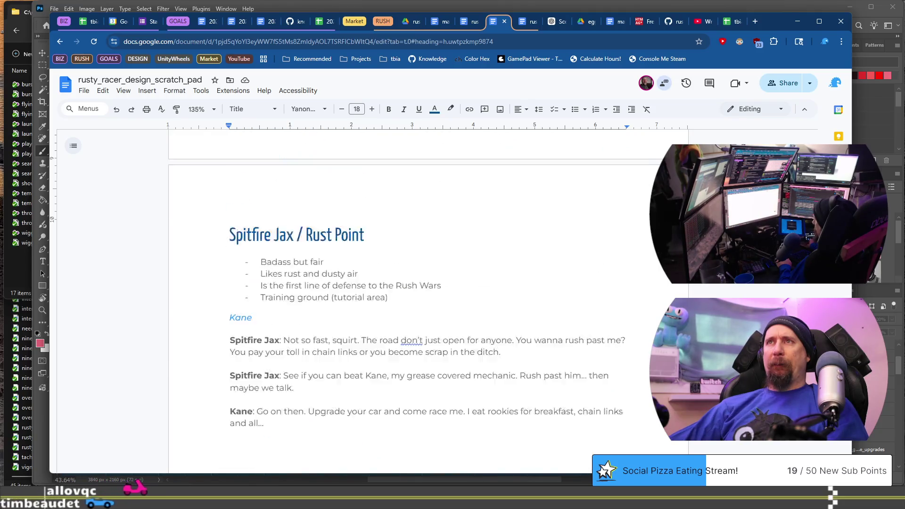
scroll(424, 302, "up", 20)
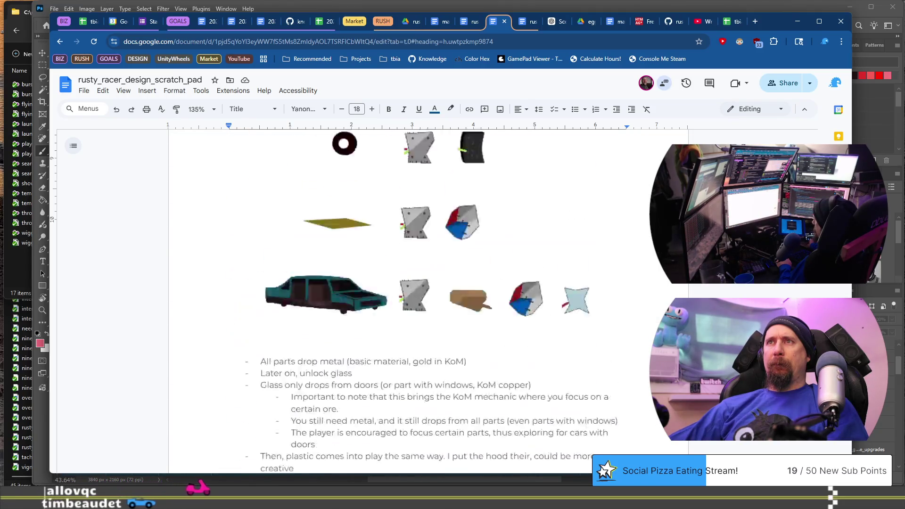
scroll(424, 302, "down", 10)
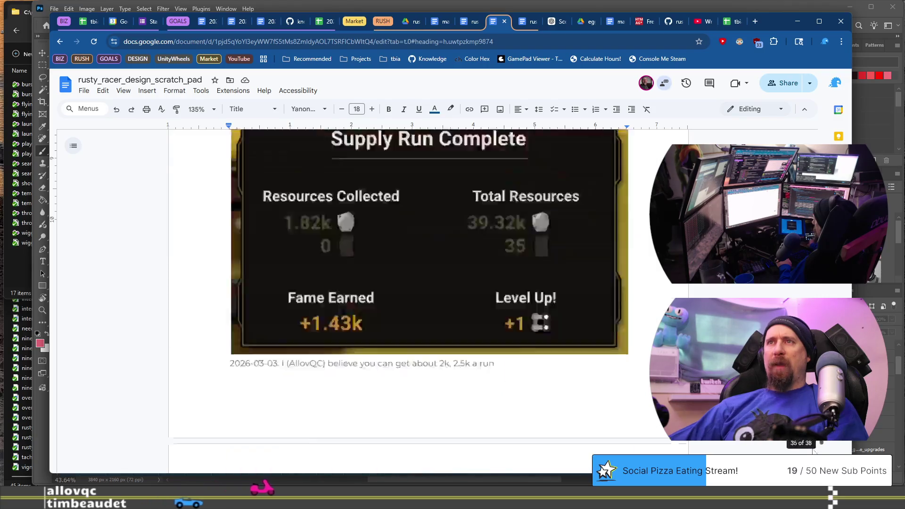
scroll(810, 444, "down", 10)
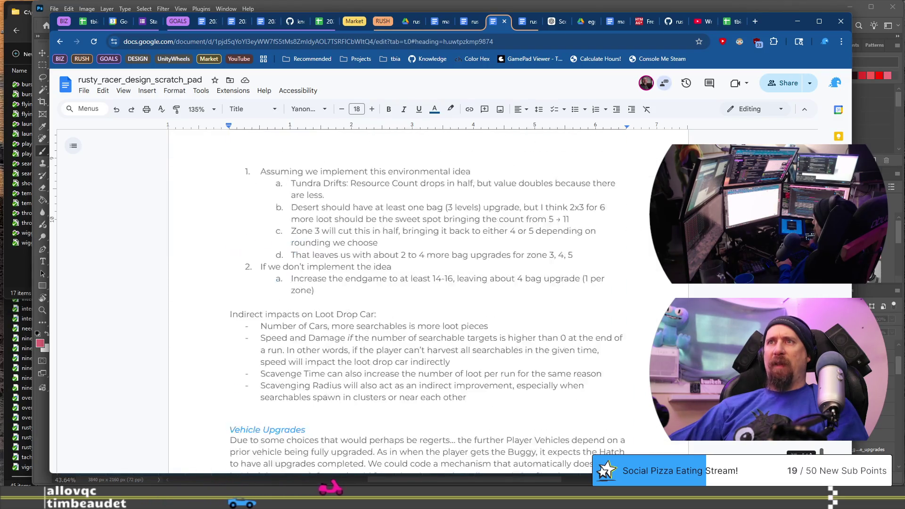
scroll(811, 444, "up", 10)
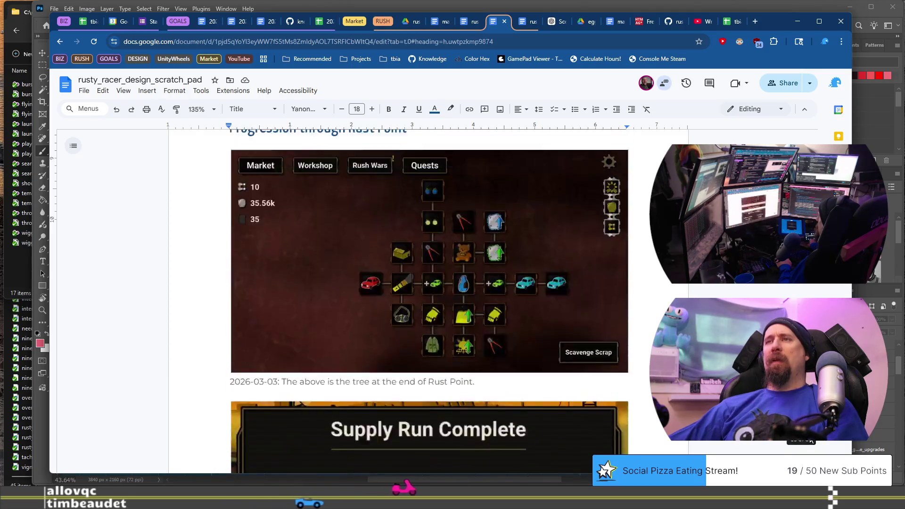
scroll(410, 302, "down", 10)
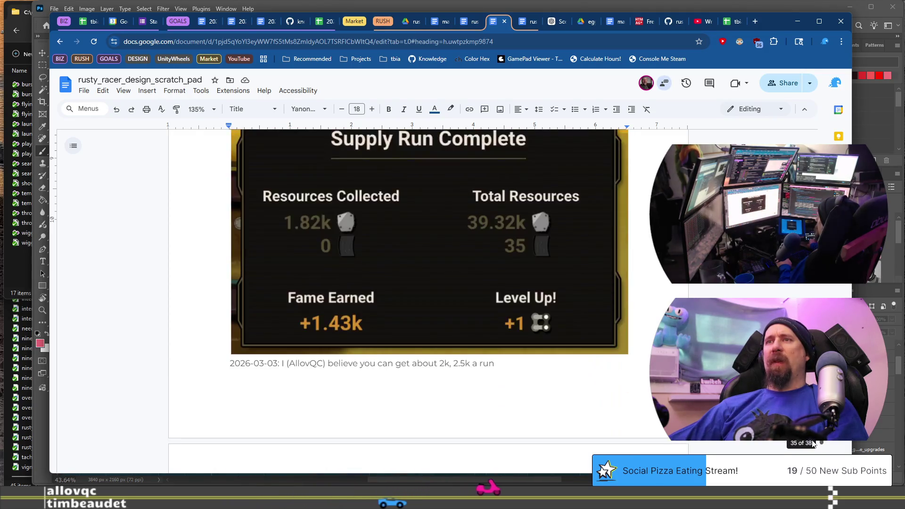
left_click(530, 22)
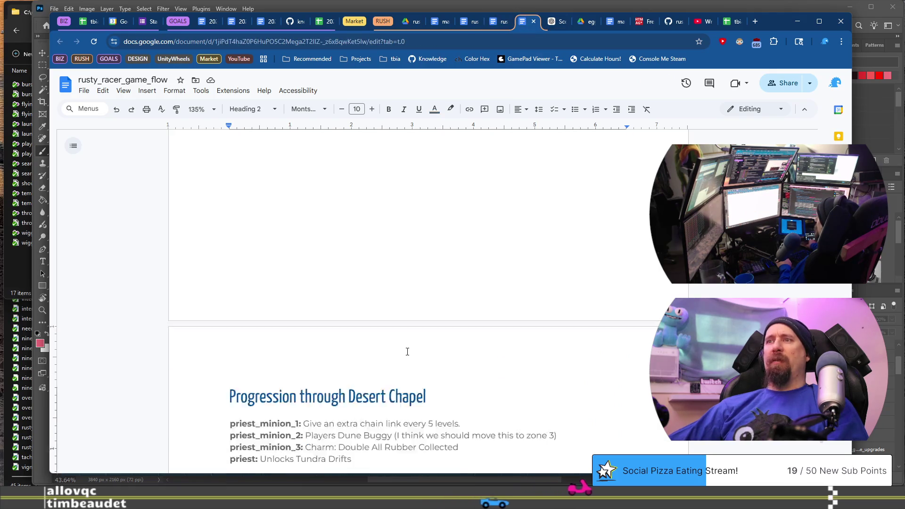
Try a page break after the game flow quests, remove it, and return to the scratch pad
scroll(523, 349, "down", 9)
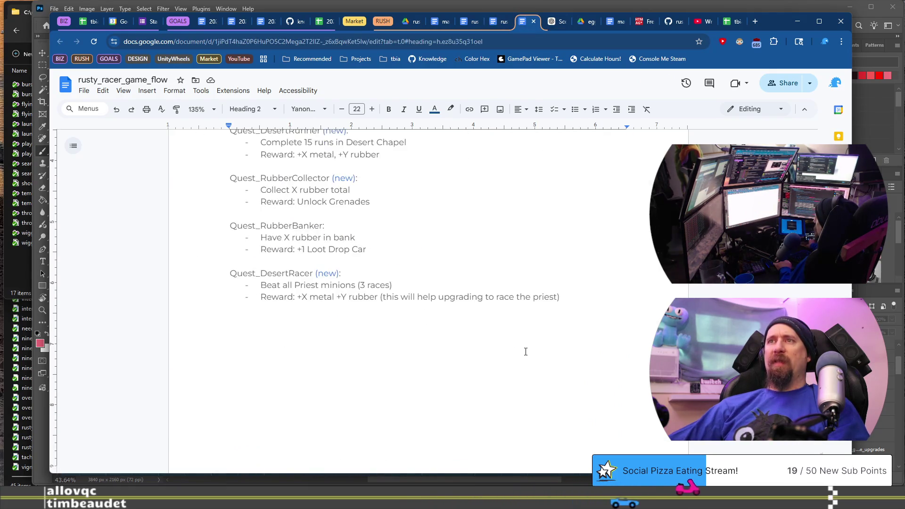
key("ctrl+a")
key("Delete")
key("ctrl+Return")
key("ctrl+z")
key("ctrl+z")
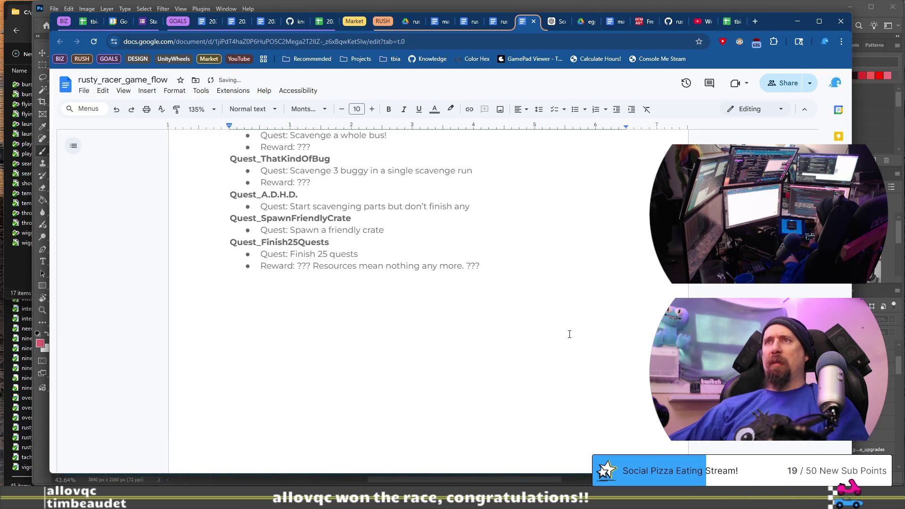
key("ctrl+y")
key("ctrl+y")
key("BackSpace")
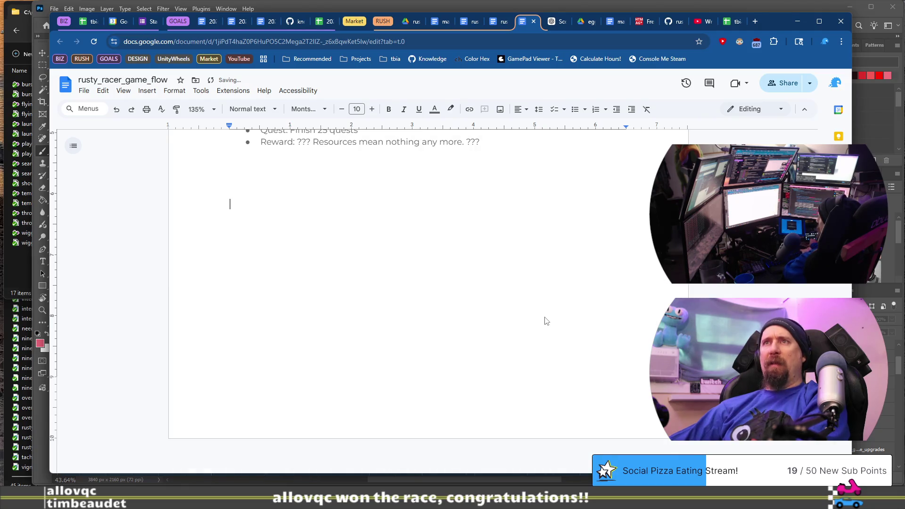
left_click(495, 21)
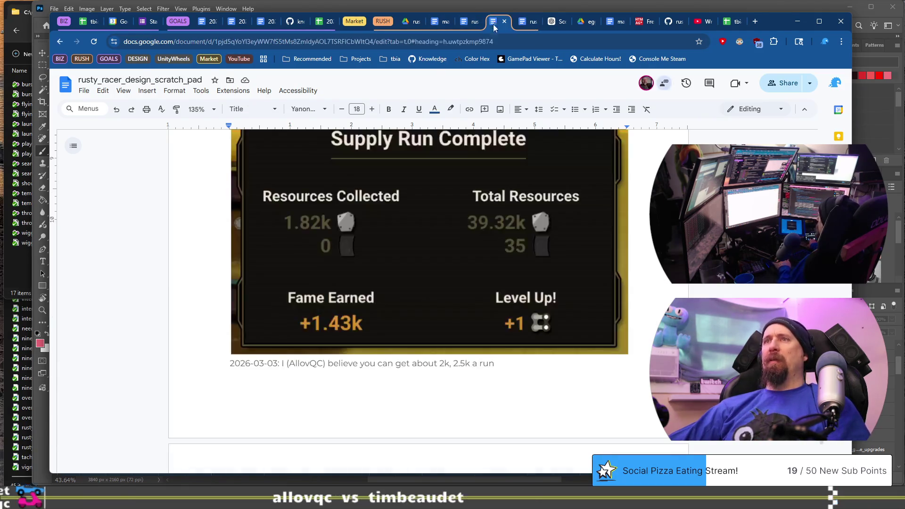
Add, then remove, a blank line above the Potential Game Breaking Issues heading
scroll(418, 307, "down", 4)
scroll(419, 308, "down", 3)
scroll(452, 339, "up", 4)
left_click(480, 376)
key("Return")
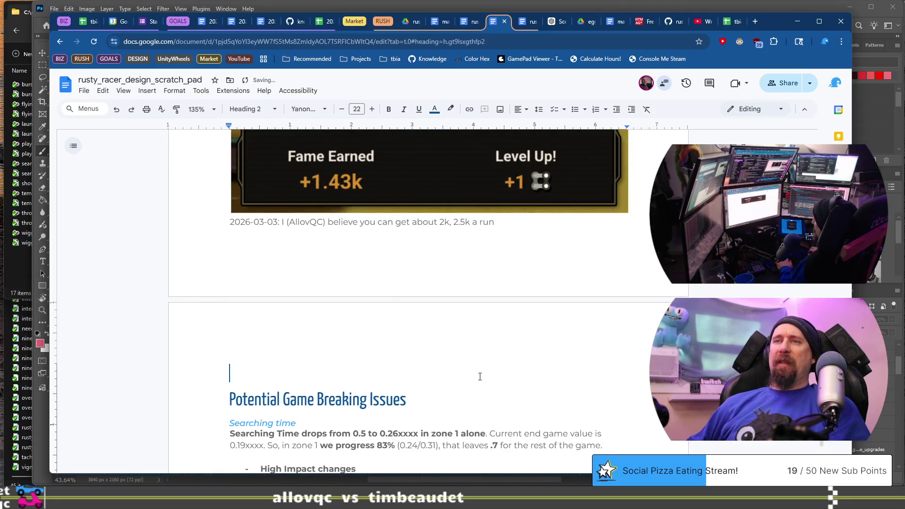
scroll(480, 376, "up", 3)
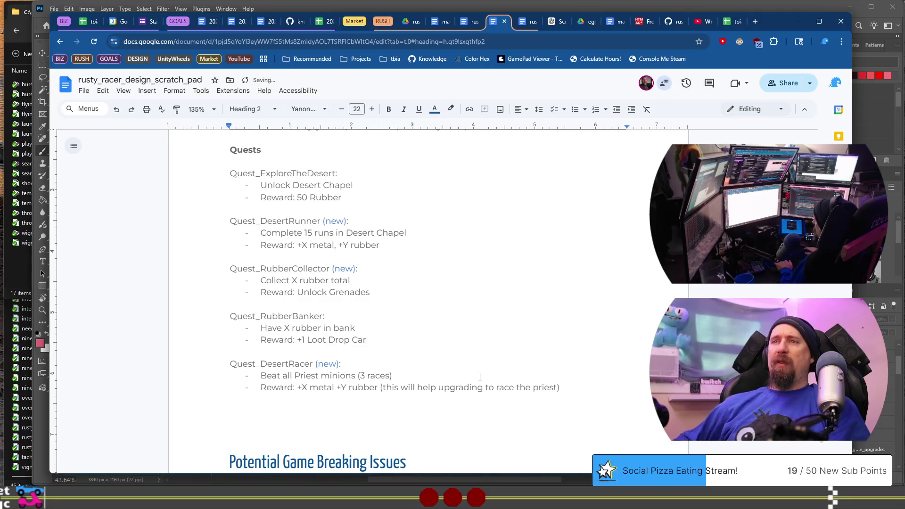
key("BackSpace")
key("BackSpace")
Review the Desert Chapel quests and place the cursor after the 'race the priest' line
scroll(480, 376, "up", 2)
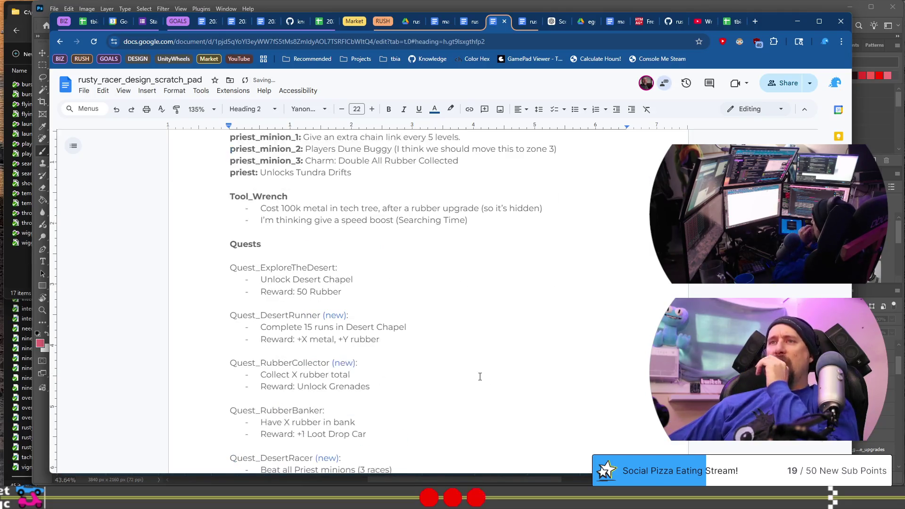
scroll(480, 376, "up", 2)
scroll(479, 376, "up", 20)
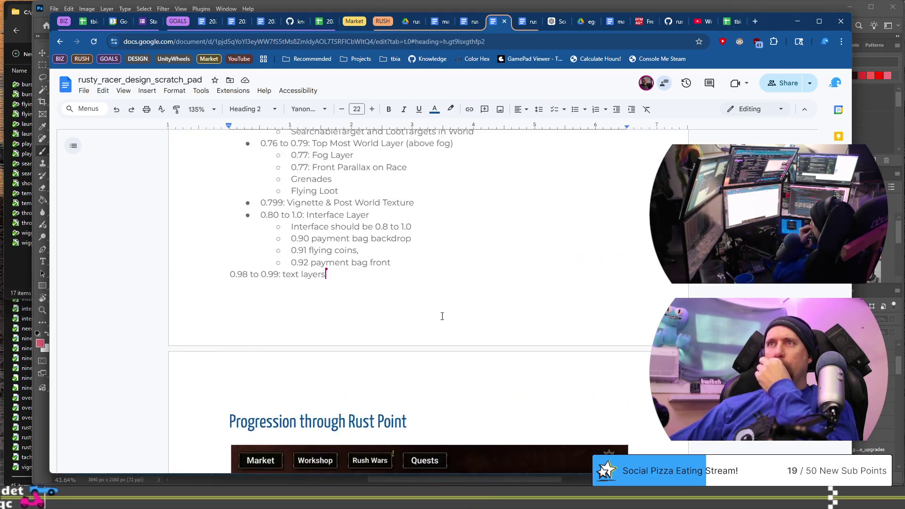
scroll(438, 318, "up", 14)
scroll(457, 315, "down", 13)
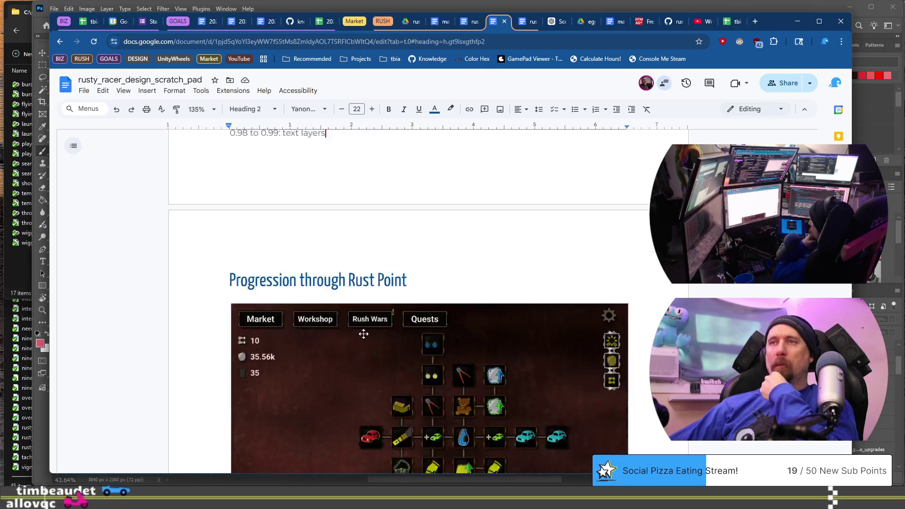
scroll(422, 350, "down", 12)
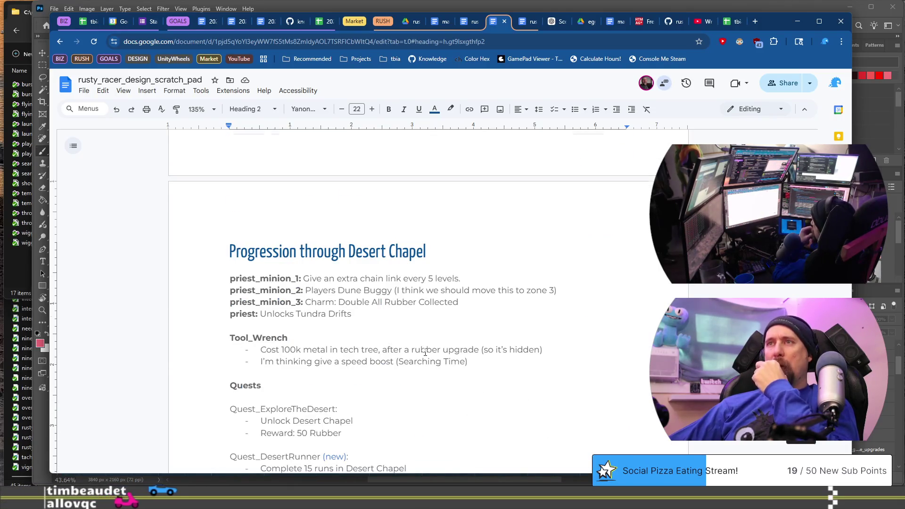
scroll(426, 352, "down", 1)
scroll(425, 351, "down", 5)
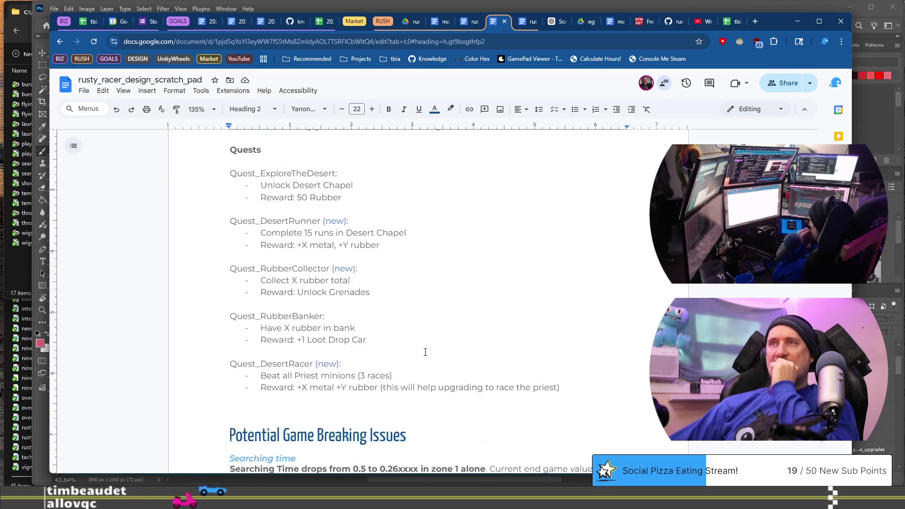
left_click(567, 342)
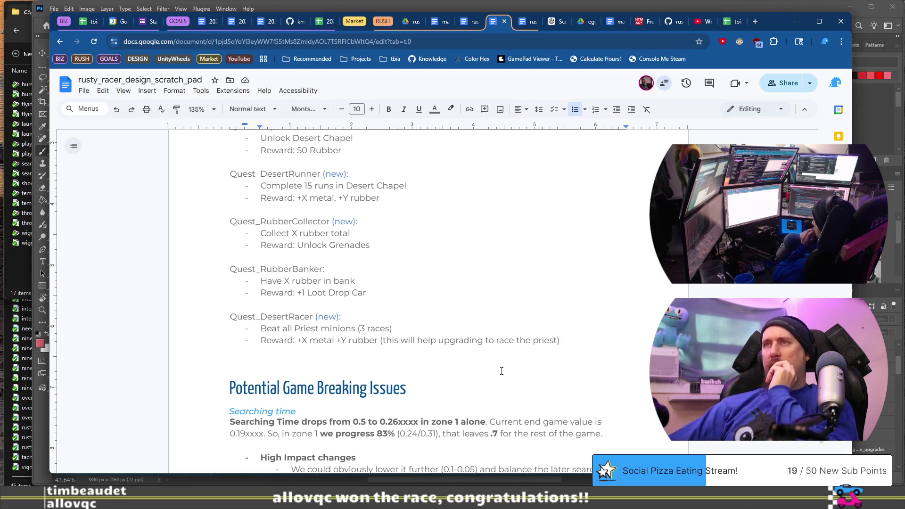
Select the 'Unlock Grenades' reward text and switch to the game flow document
left_click_drag(378, 247, 309, 244)
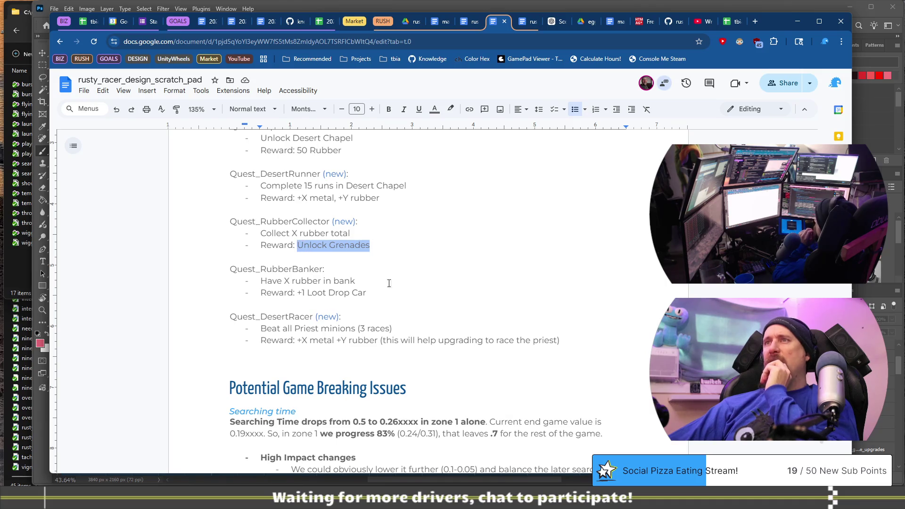
scroll(824, 442, "down", 20)
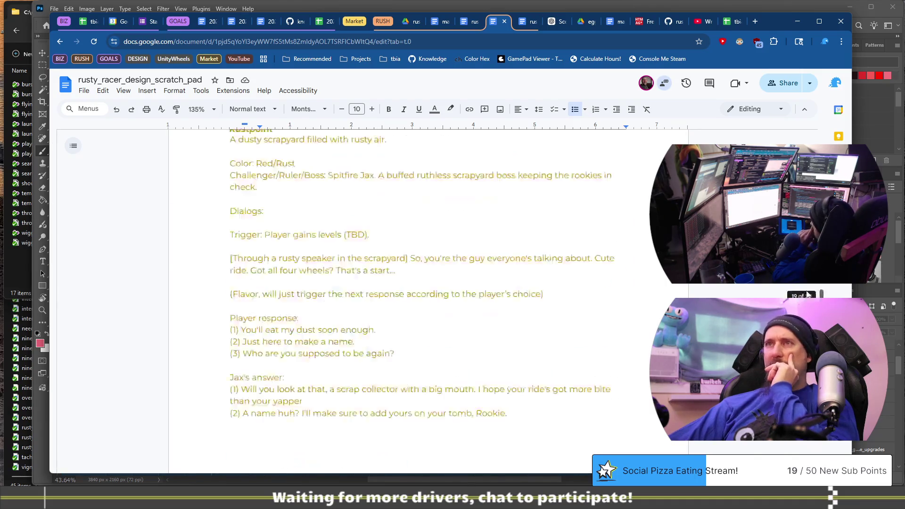
scroll(818, 442, "down", 20)
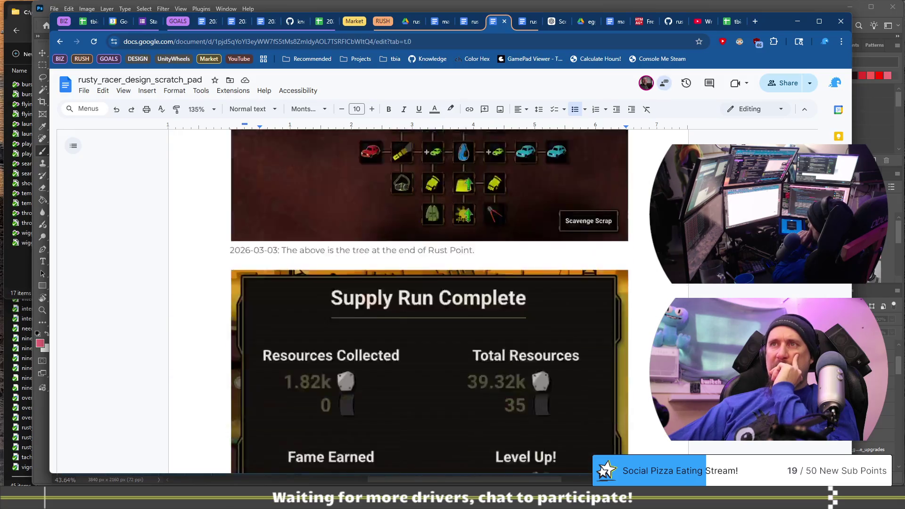
scroll(817, 441, "up", 5)
scroll(818, 442, "down", 7)
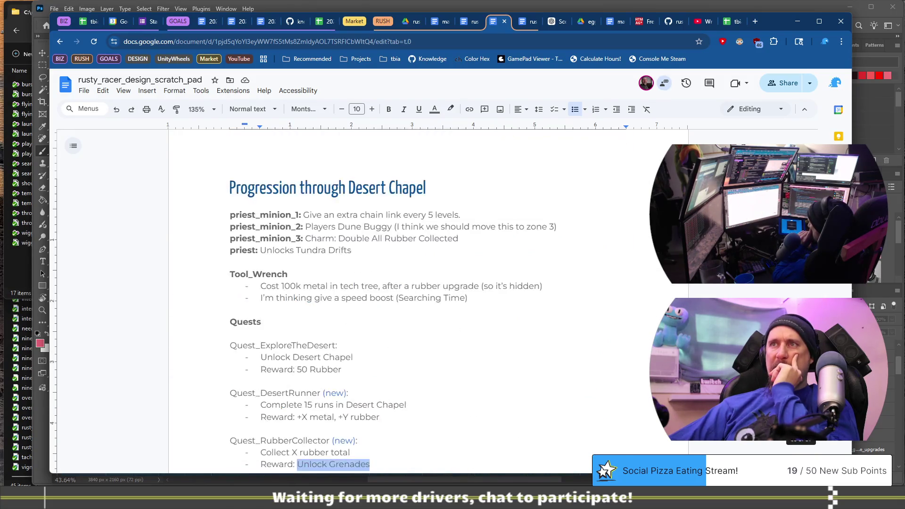
left_click(524, 23)
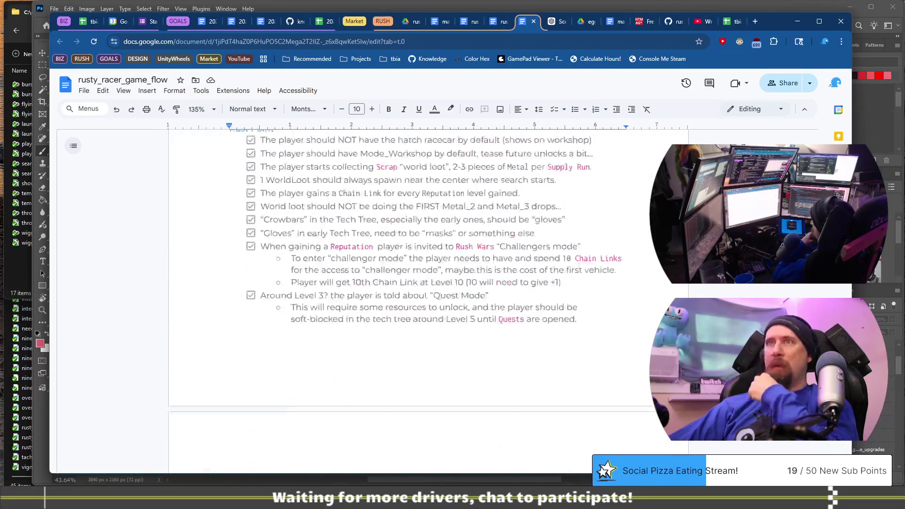
Select the priest_minion reward lines under Rewards From Racing, then return to the scratch pad
scroll(377, 302, "down", 15)
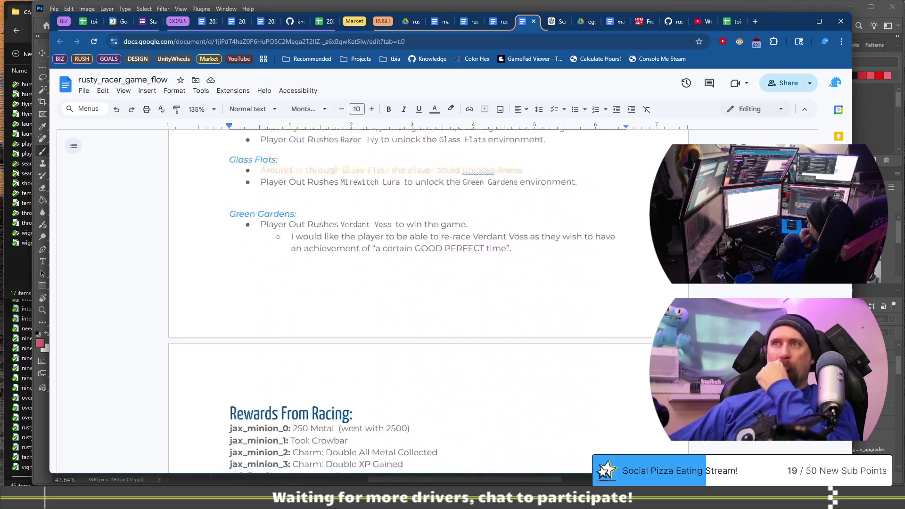
scroll(377, 301, "up", 3)
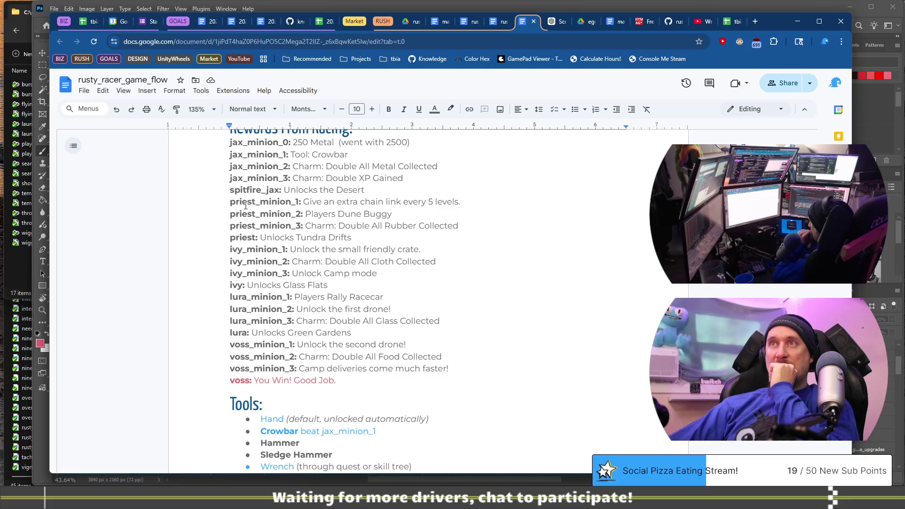
left_click_drag(246, 203, 463, 222)
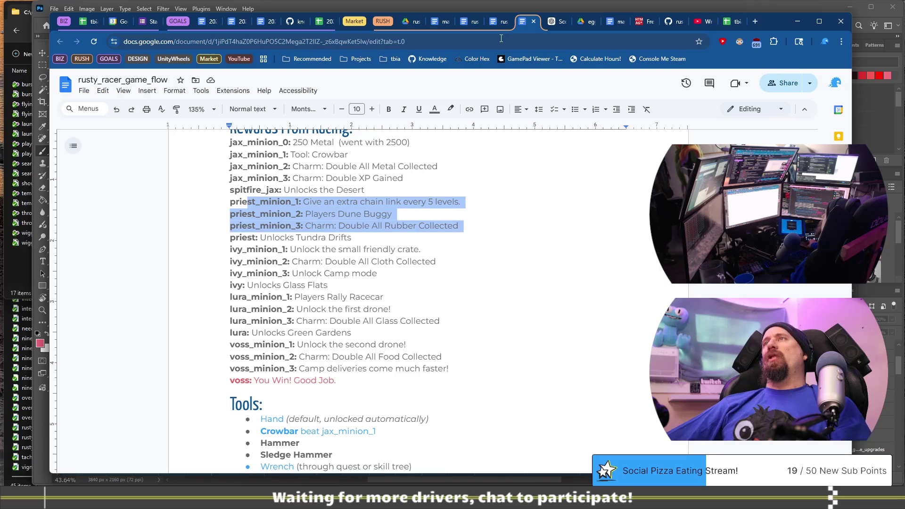
left_click(503, 22)
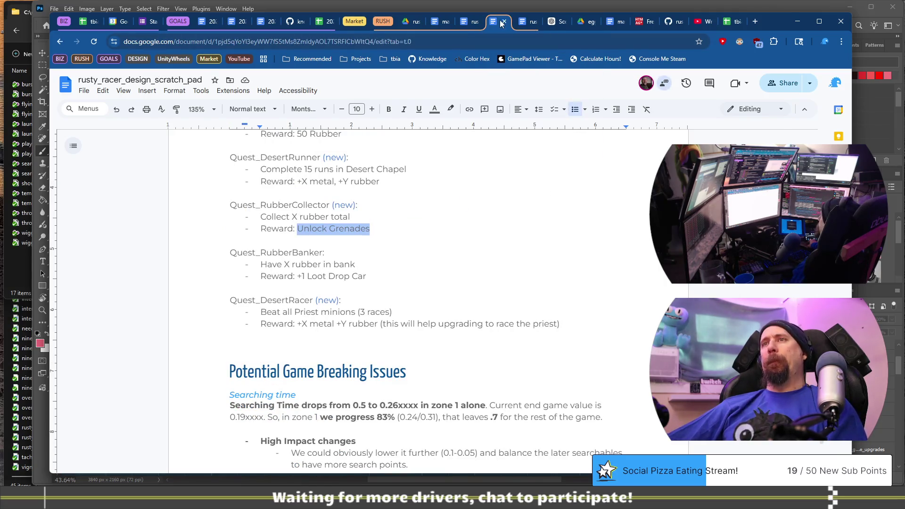
left_click(469, 226)
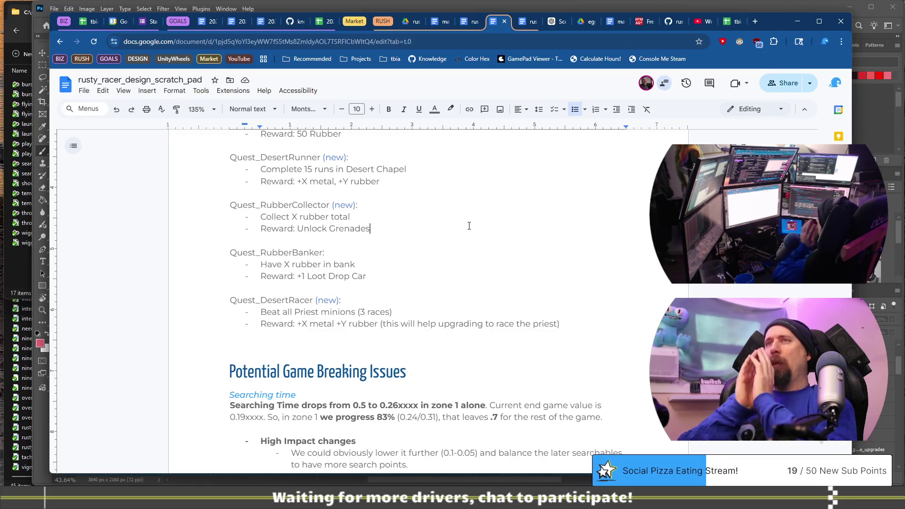
Move 'Unlock Grenades' to Quest_RubberBanker and '+1 Loot Drop Car' to Quest_RubberCollector
key("ctrl+shift+Left")
key("ctrl+shift+Left")
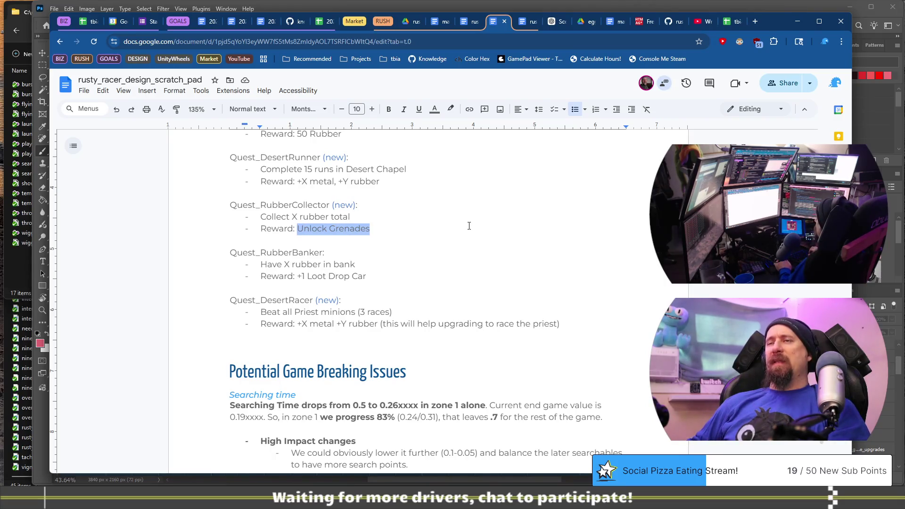
key("ctrl+x")
key("Down")
key("Down")
key("Down")
key("ctrl+v")
key("shift+End")
key("ctrl+x")
key("Up")
key("Up")
key("Up")
key("ctrl+v")
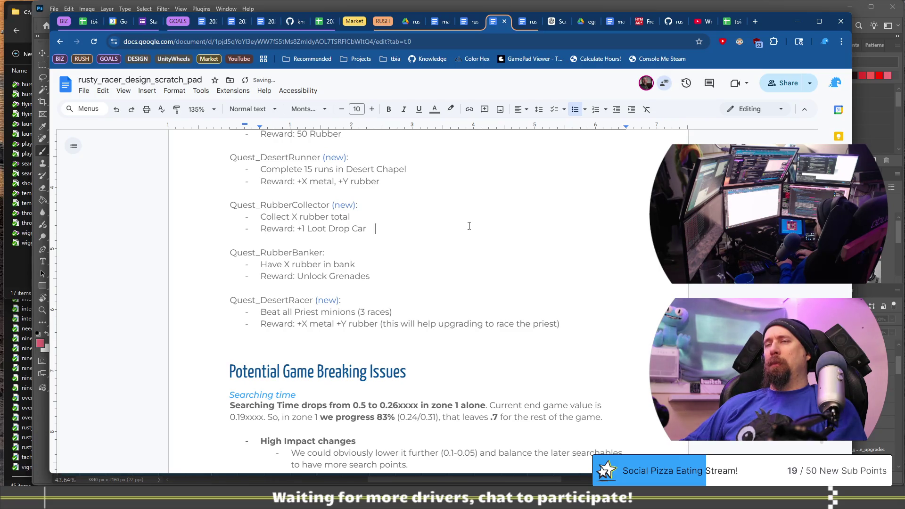
Type an italic swapped-reward note after the Car reward, then delete it again
type("(")
key("BackSpace")
key("ctrl+i")
type("(Tim swapped reward")
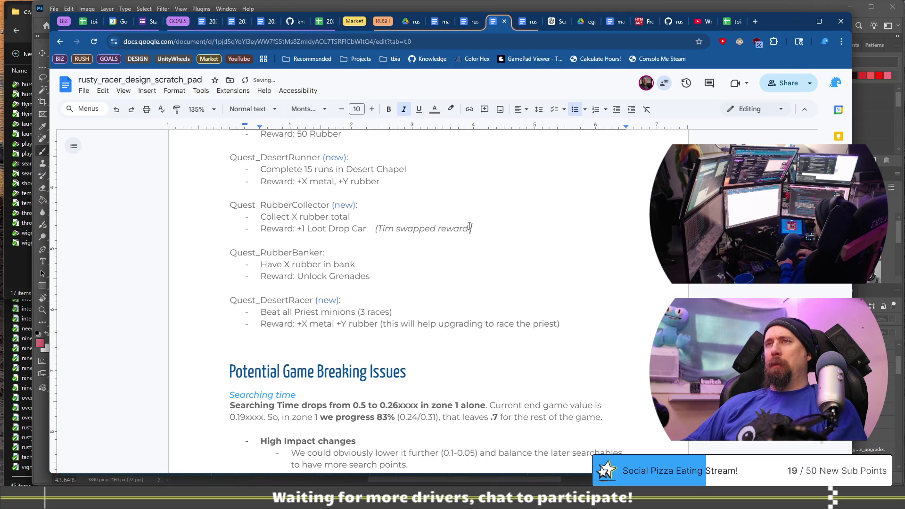
key("ctrl+BackSpace")
key("ctrl+BackSpace")
key("ctrl+BackSpace")
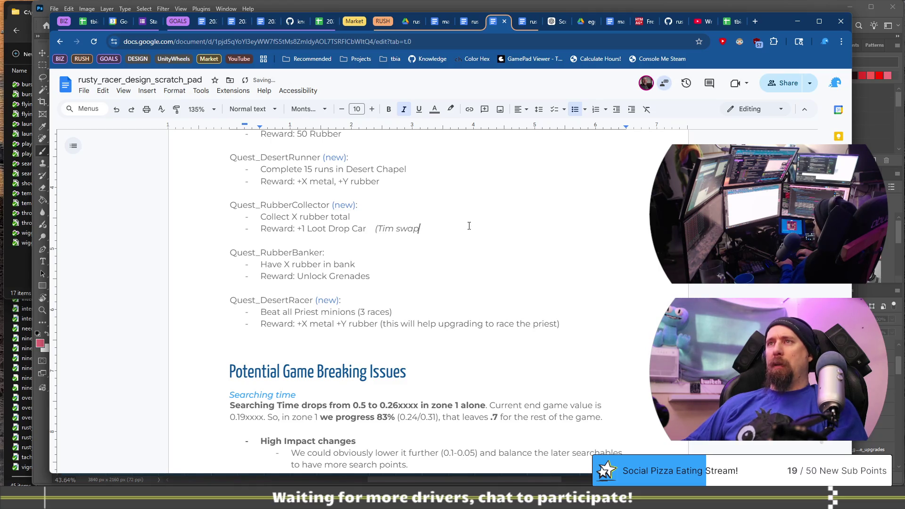
key("BackSpace")
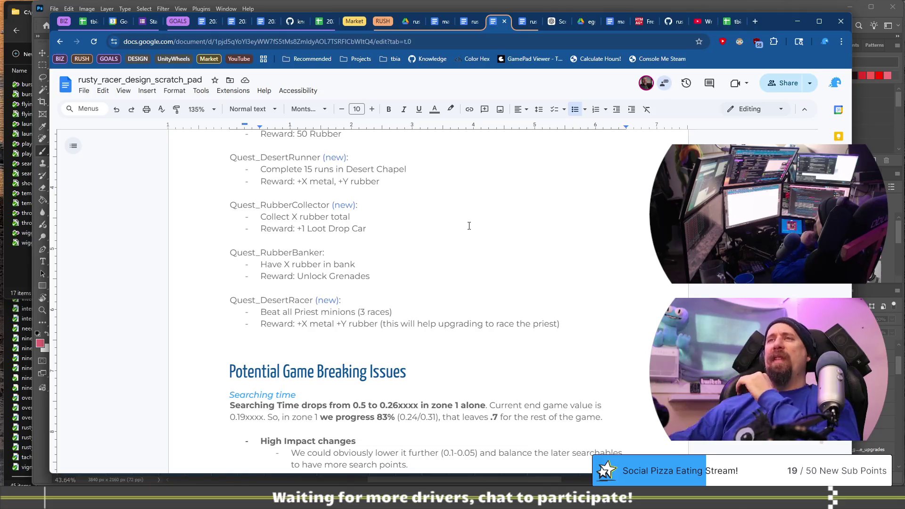
left_click_drag(324, 253, 256, 253)
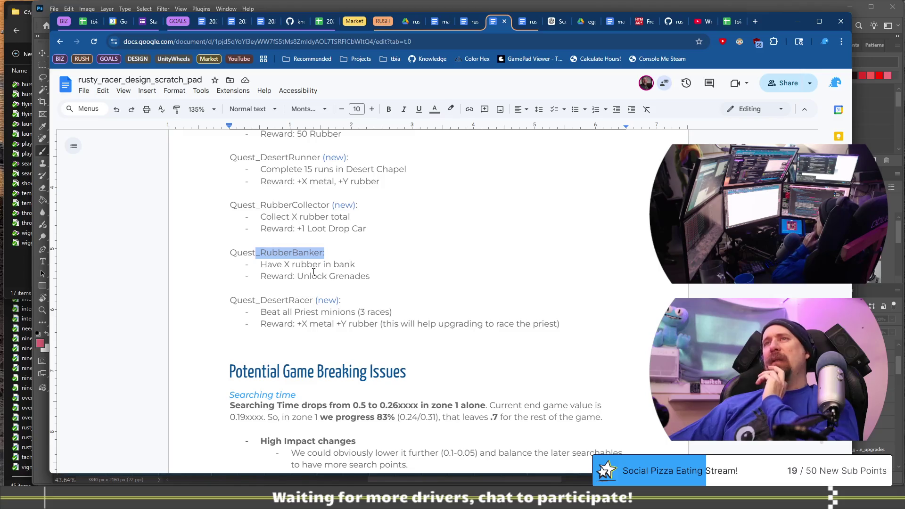
left_click_drag(366, 229, 245, 210)
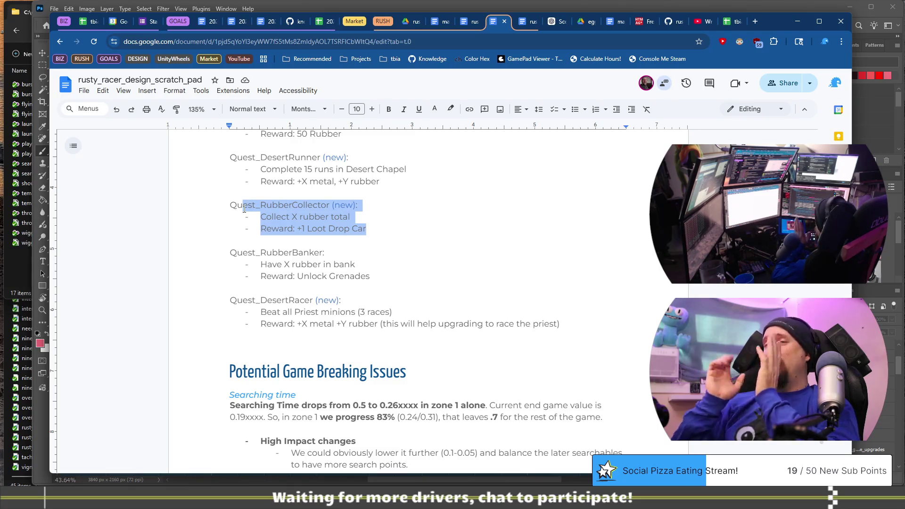
left_click_drag(265, 253, 357, 281)
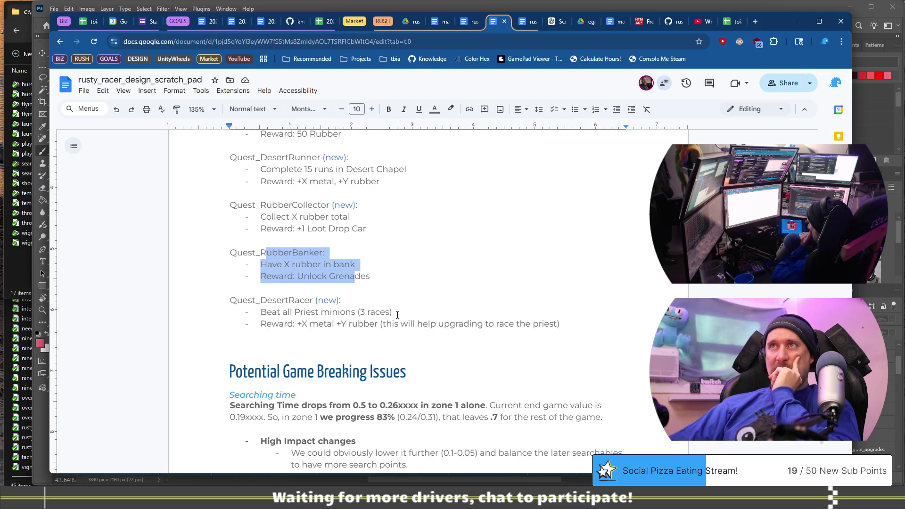
left_click_drag(312, 325, 562, 326)
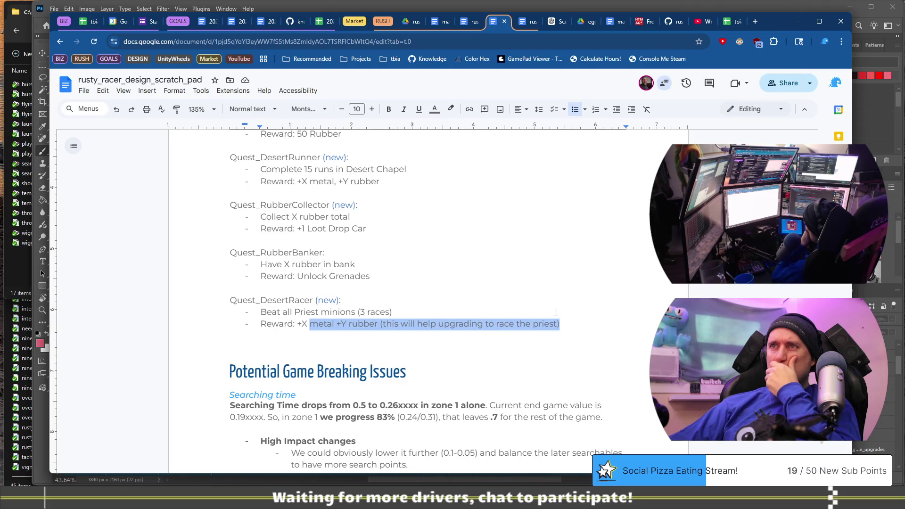
left_click(555, 311)
scroll(549, 337, "up", 4)
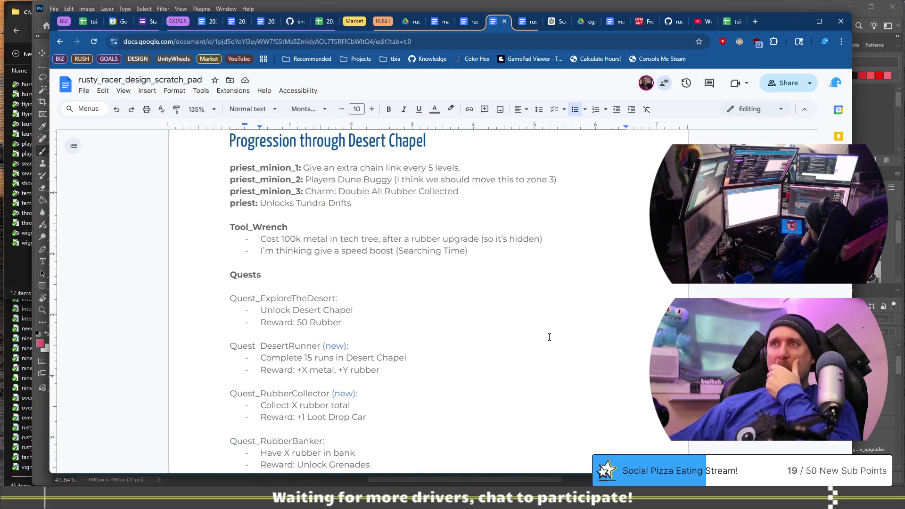
scroll(549, 337, "down", 1)
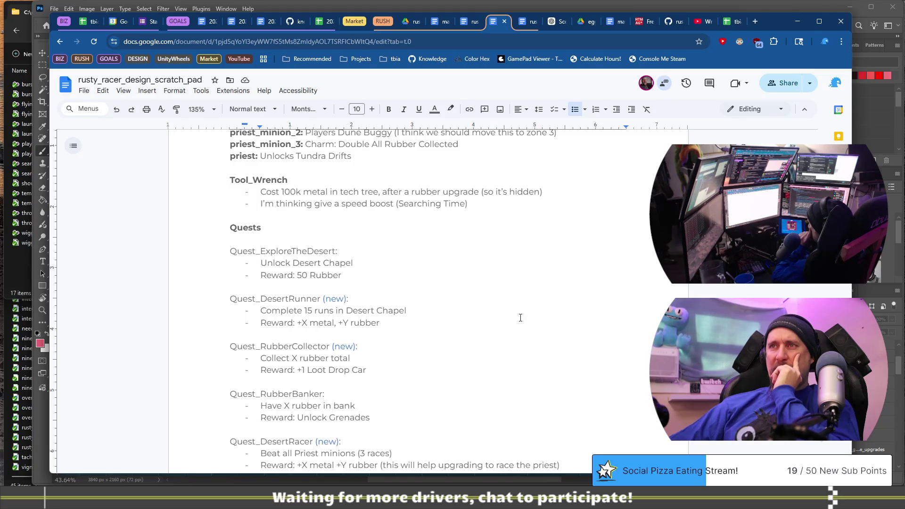
mouse_move(521, 317)
left_mouse_down()
mouse_move(297, 312)
mouse_move(223, 299)
left_mouse_up()
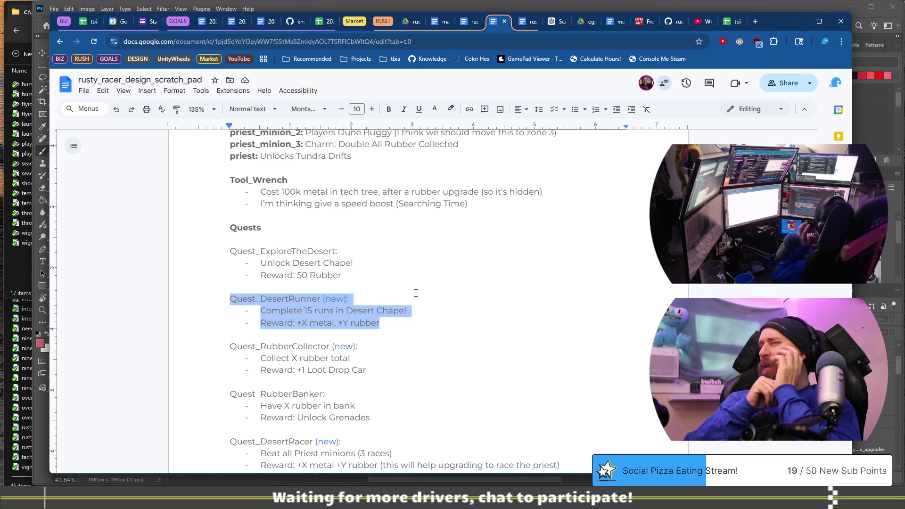
key("Down")
key("Up")
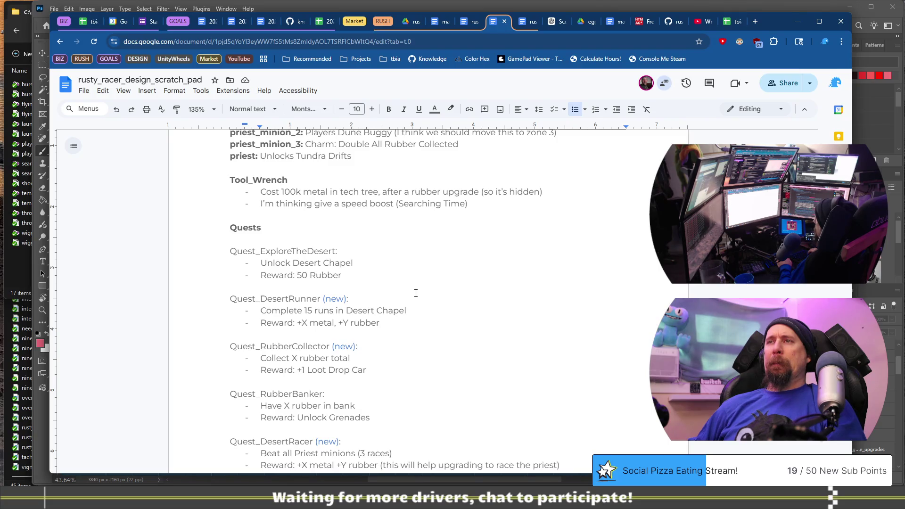
key("Up")
key("shift+Left")
key("ctrl+shift+Left")
key("ctrl+shift+Left")
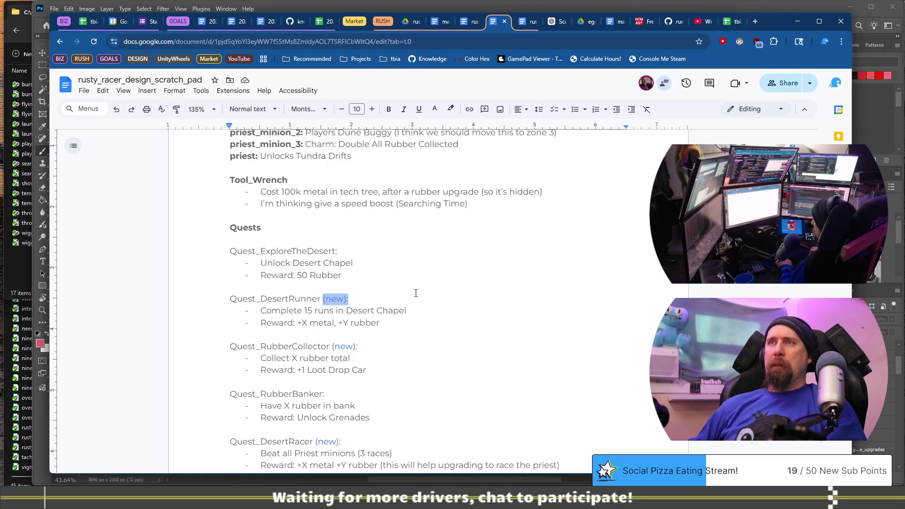
scroll(416, 293, "down", 2)
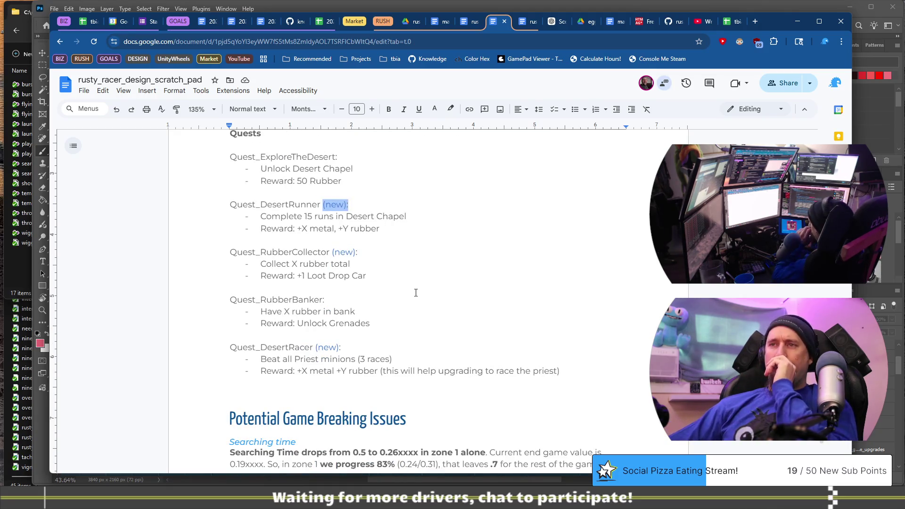
left_click(456, 229)
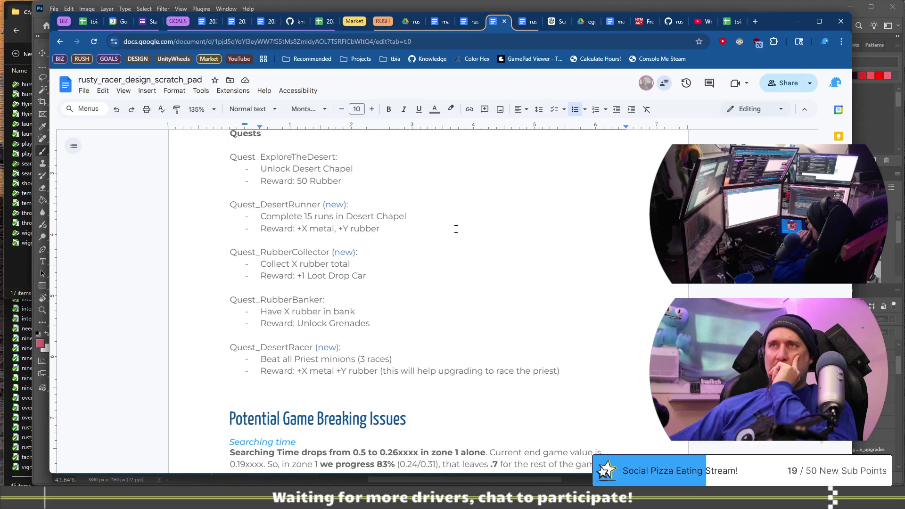
Add a light-blue DesertRunner note: 'Didn't add into Flow as of yet, would want more reason.'
key("Return")
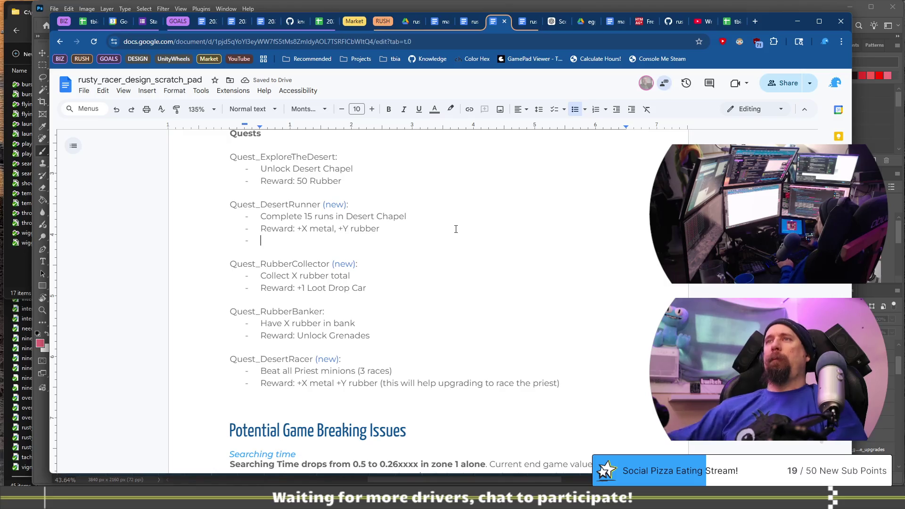
left_click(435, 109)
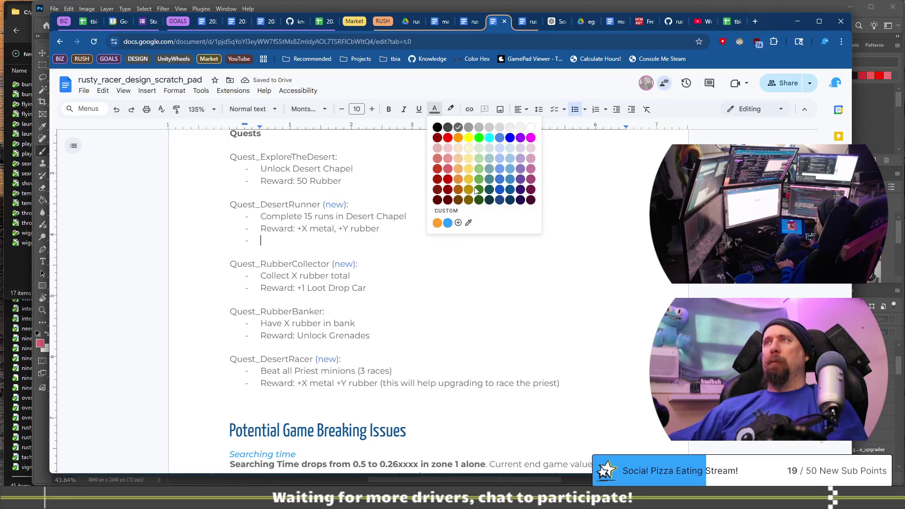
left_click(500, 159)
type("Tim")
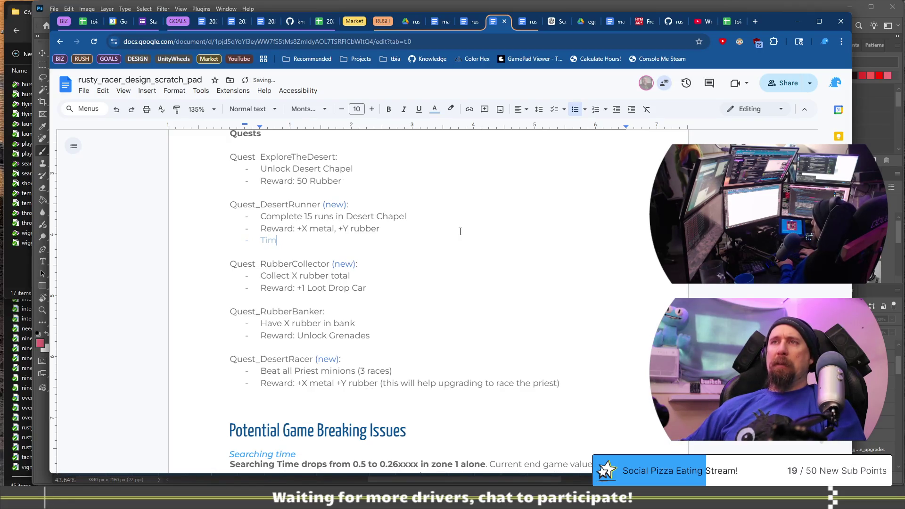
key("BackSpace")
key("BackSpace")
key("BackSpace")
type("Didn'tad")
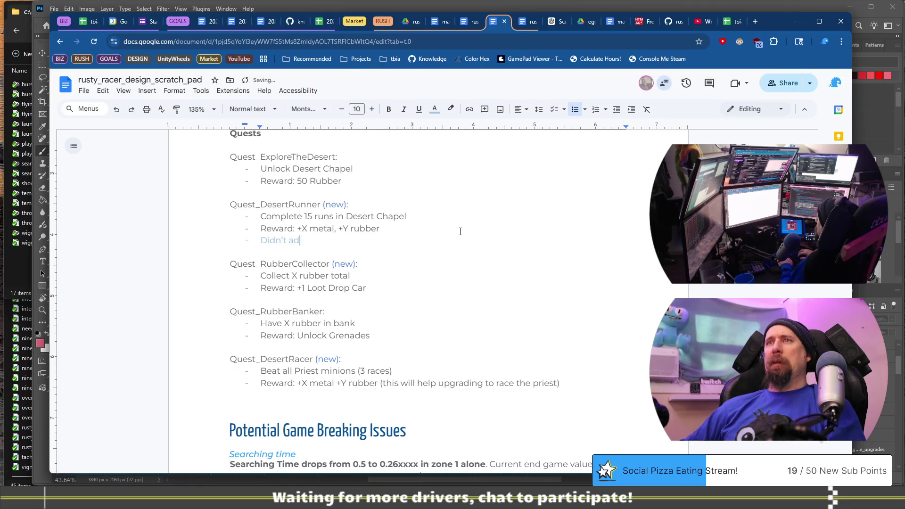
type("d,")
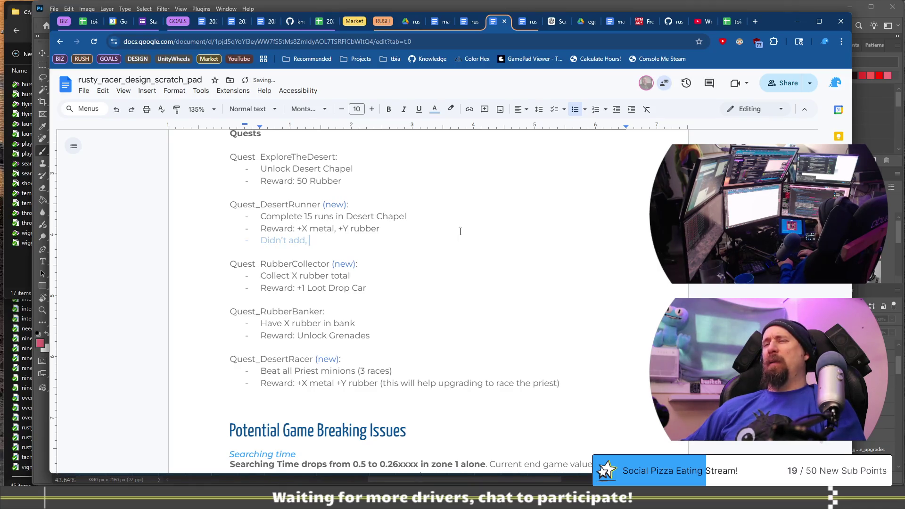
key("BackSpace")
key("BackSpace")
type("into ")
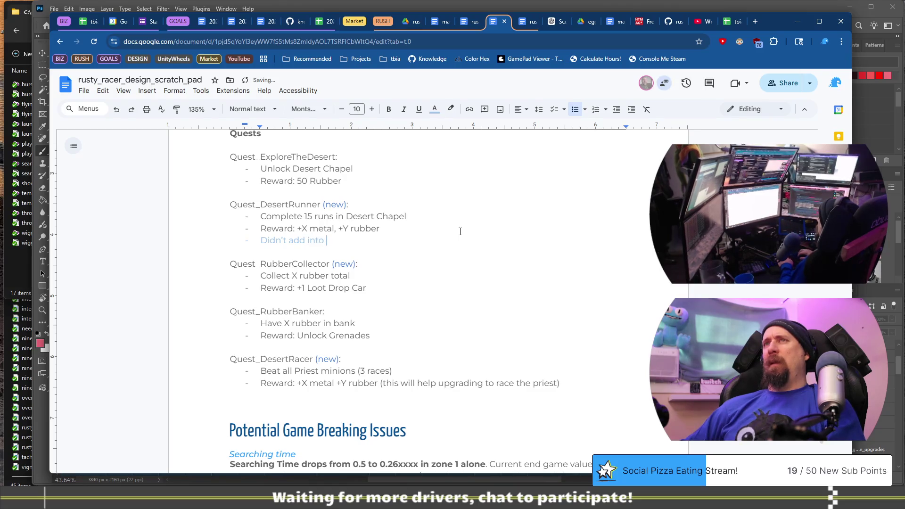
type("Flow ")
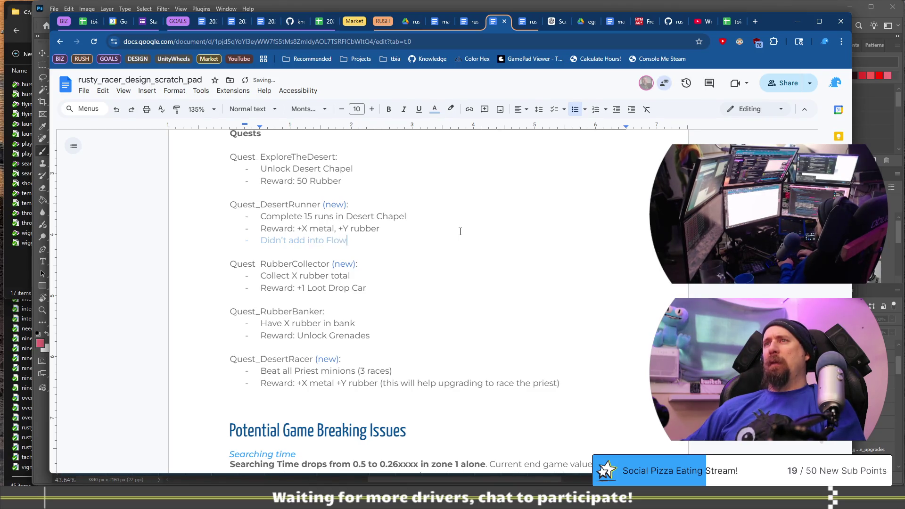
type("as of yet, ")
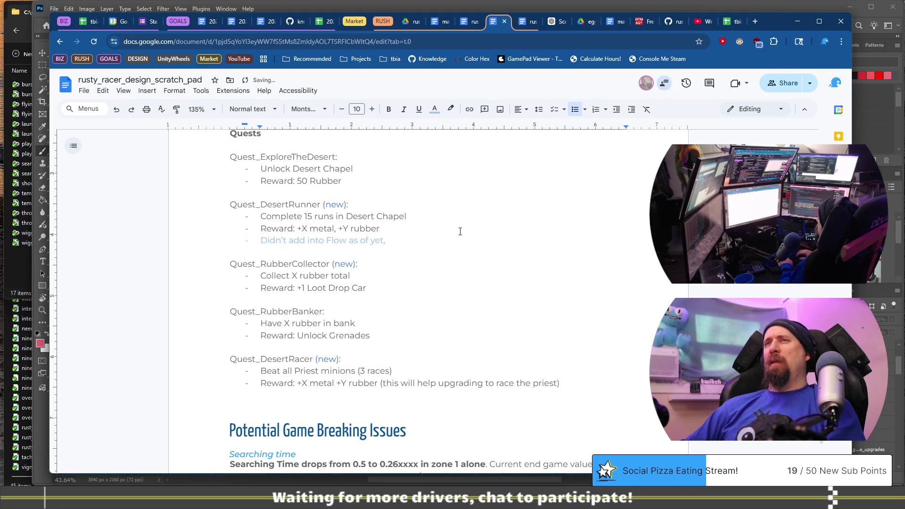
type("would w")
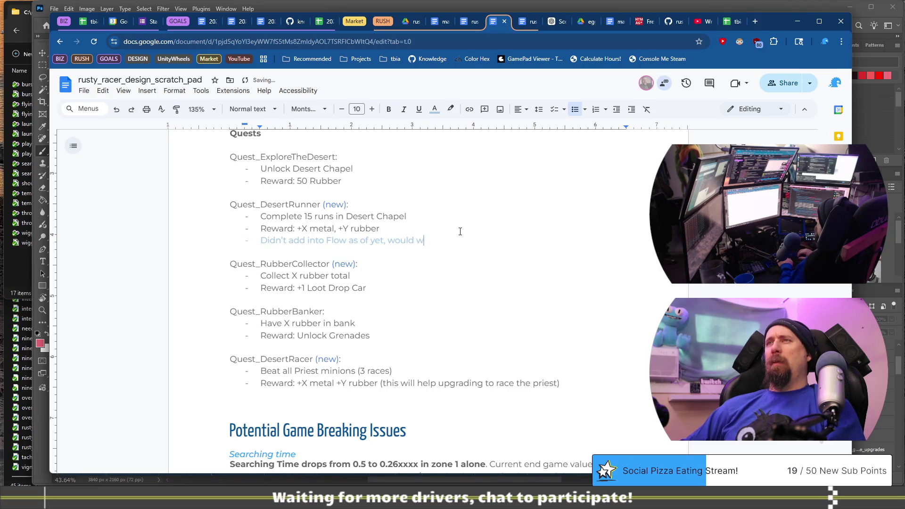
type("ant more reason.")
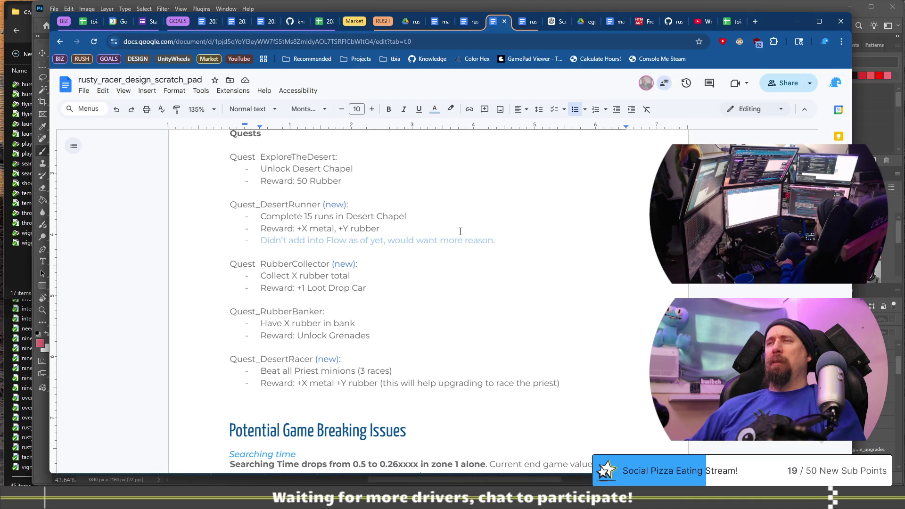
Add a light-blue note under RubberCollector starting 'Swapped reward with RubberBanker'
key("shift+Home")
key("Down")
key("Down")
key("Down")
key("Return")
type("Didn’t add into Flow as of yet, would want more reason.")
key("shift+Home")
type("Swapped reward with RubberBanker,")
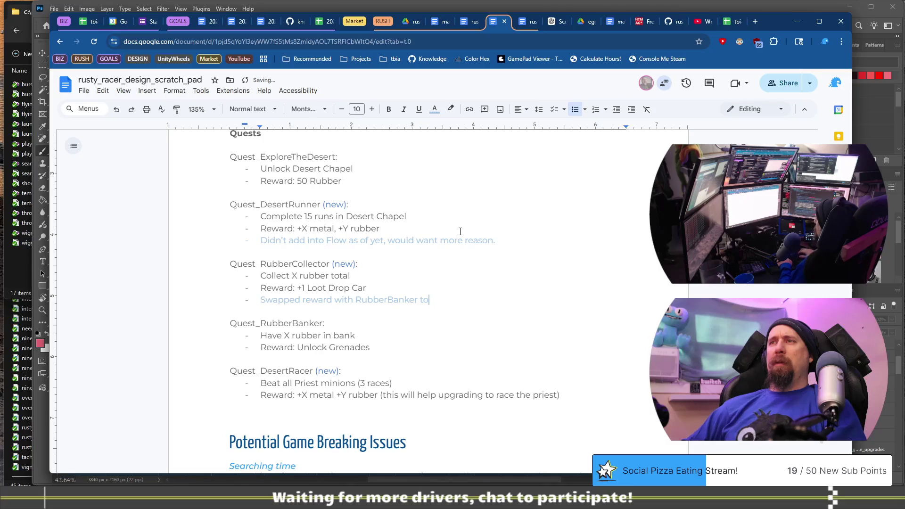
type("to")
key("BackSpace")
key("BackSpace")
type("nade")
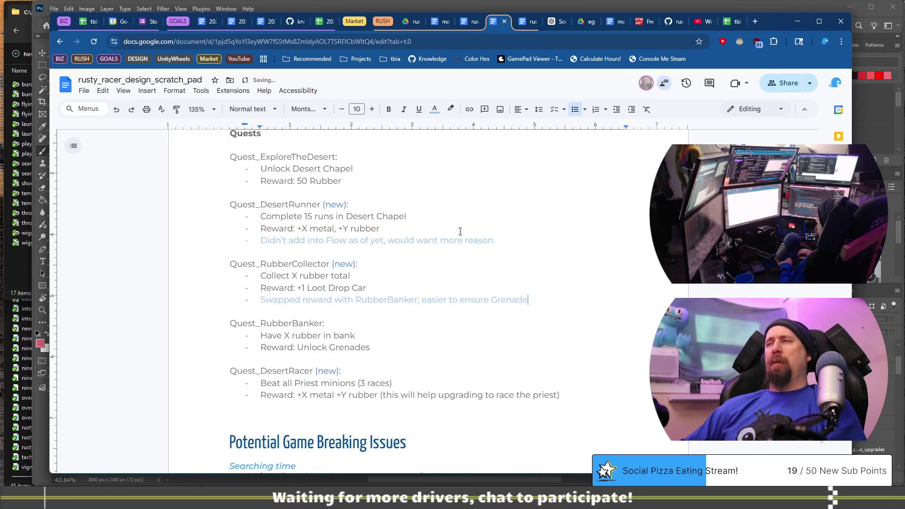
type("s near end of Desert.")
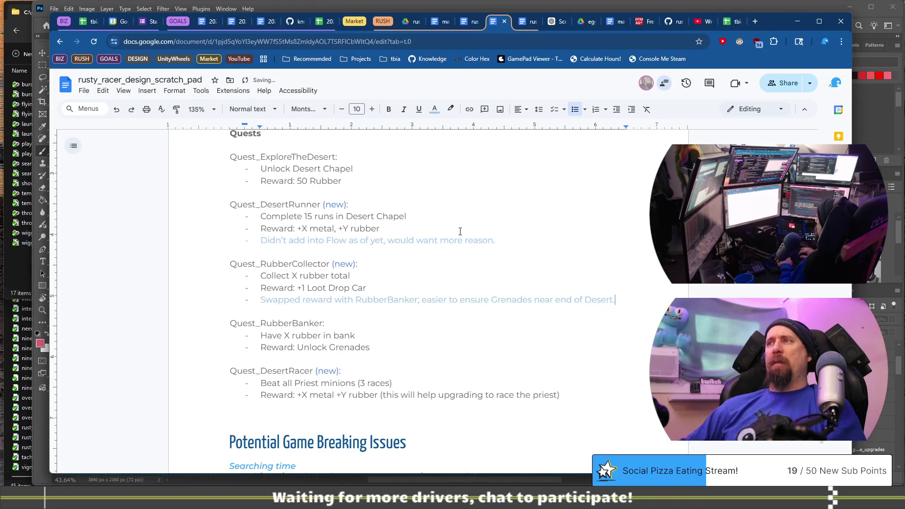
Copy the swap note under RubberBanker's Unlock Grenades, changing its name to RubberCollector
key("shift+Home")
key("Down")
key("Down")
key("Down")
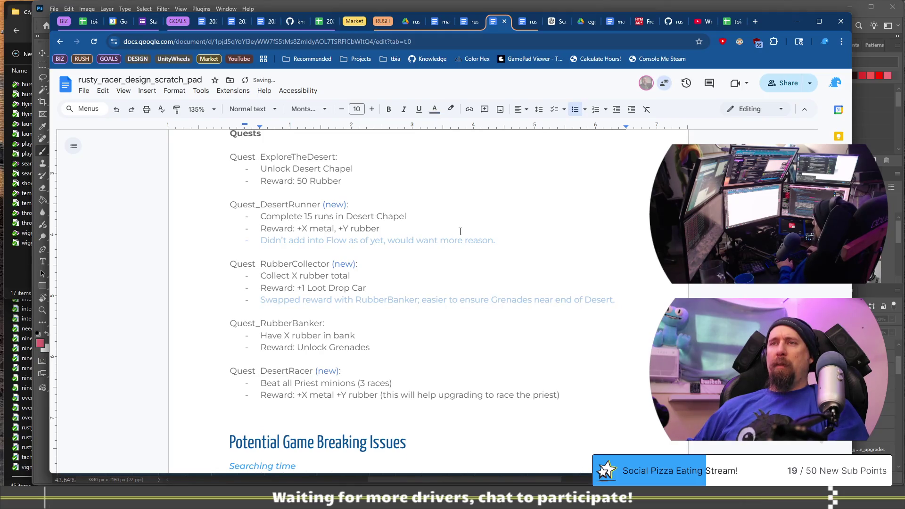
key("Return")
type("Swapped reward with RubberBanker; easier to ensure Grenades near end of Desert.")
key("ctrl+shift+Right")
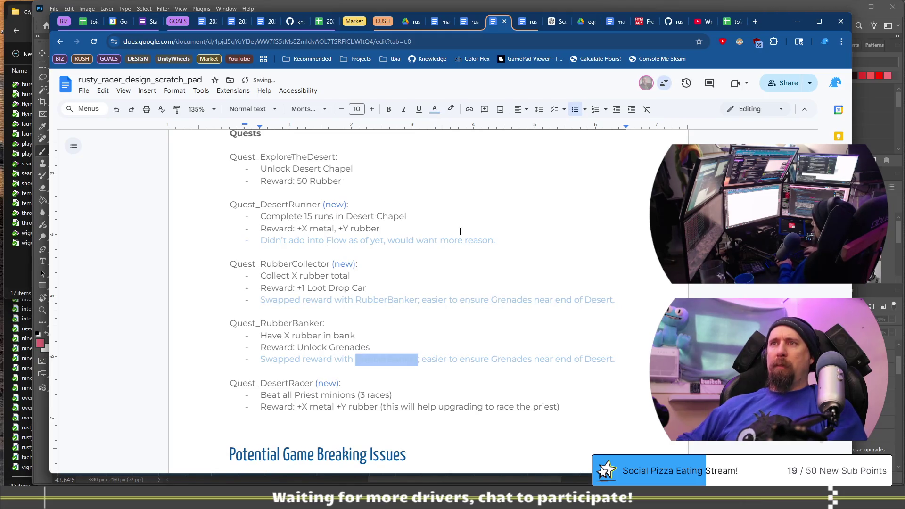
type("RubberCollecto")
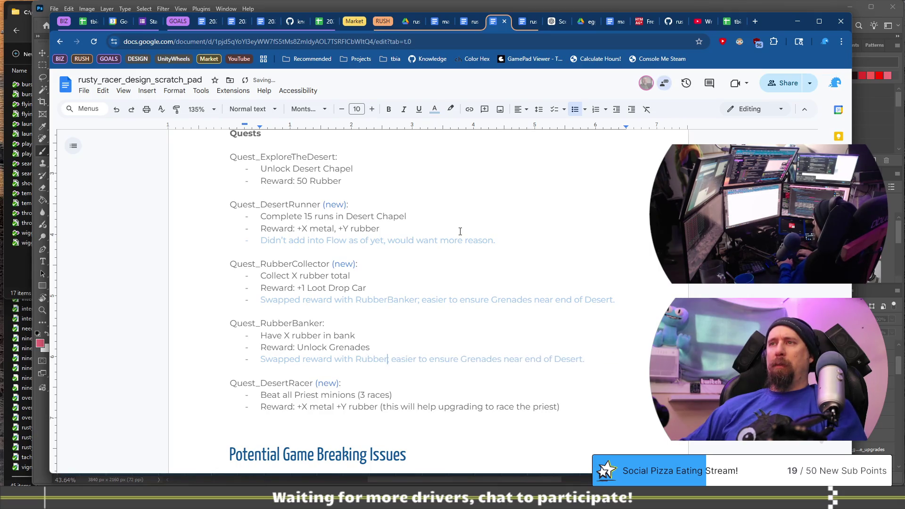
type("r")
key("Down")
key("Down")
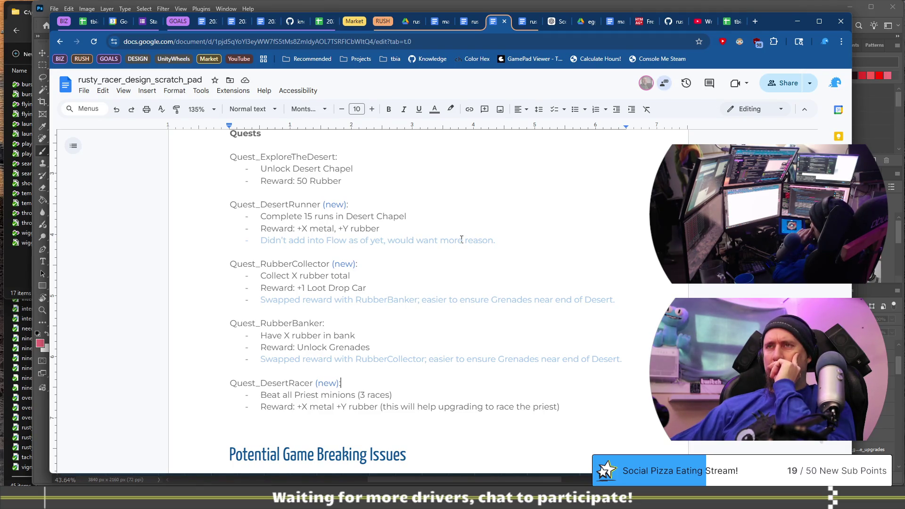
scroll(462, 239, "down", 20)
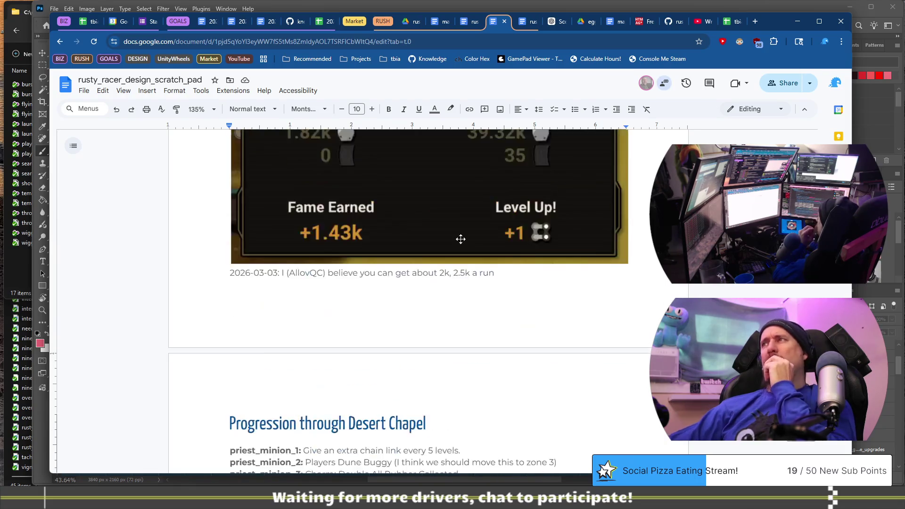
scroll(453, 233, "up", 20)
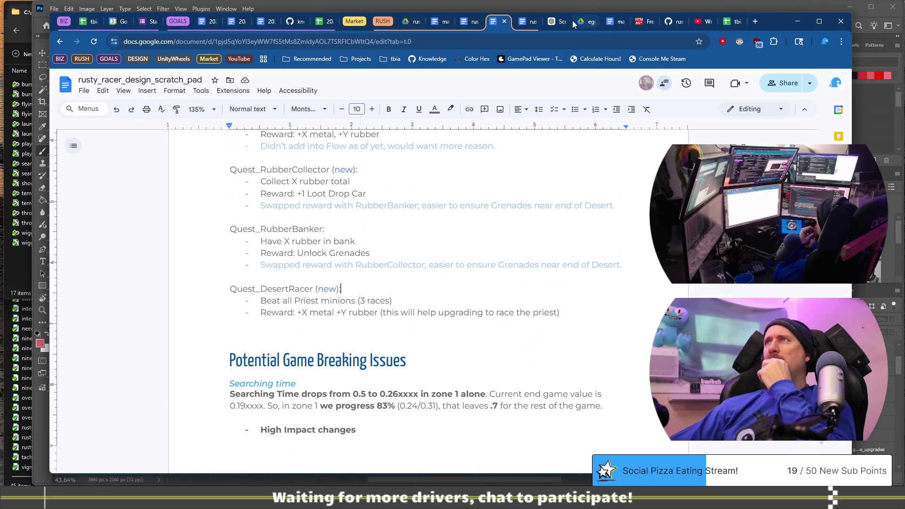
left_click(525, 22)
scroll(569, 223, "down", 15)
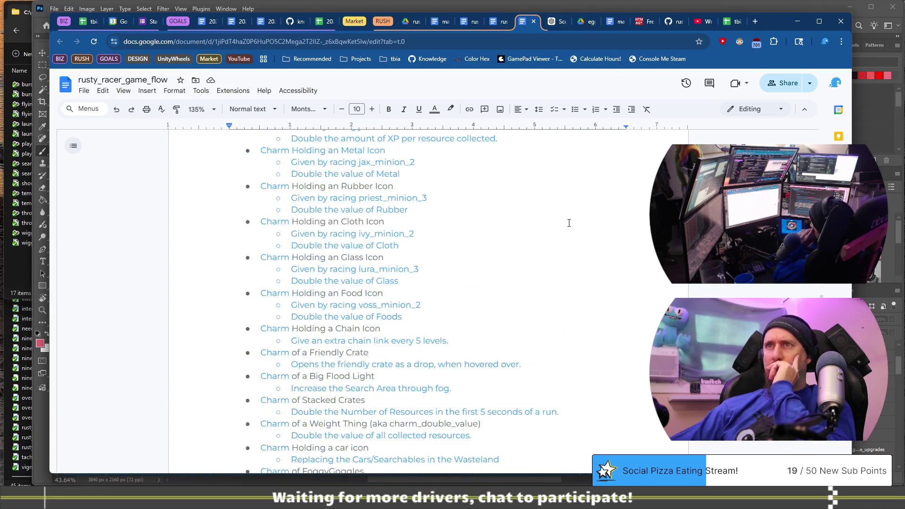
scroll(569, 223, "up", 8)
scroll(568, 222, "up", 20)
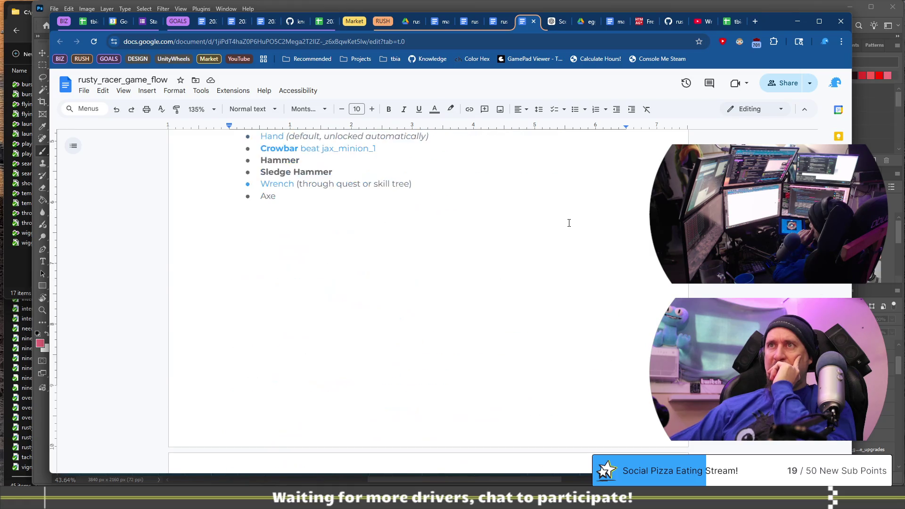
scroll(568, 223, "up", 15)
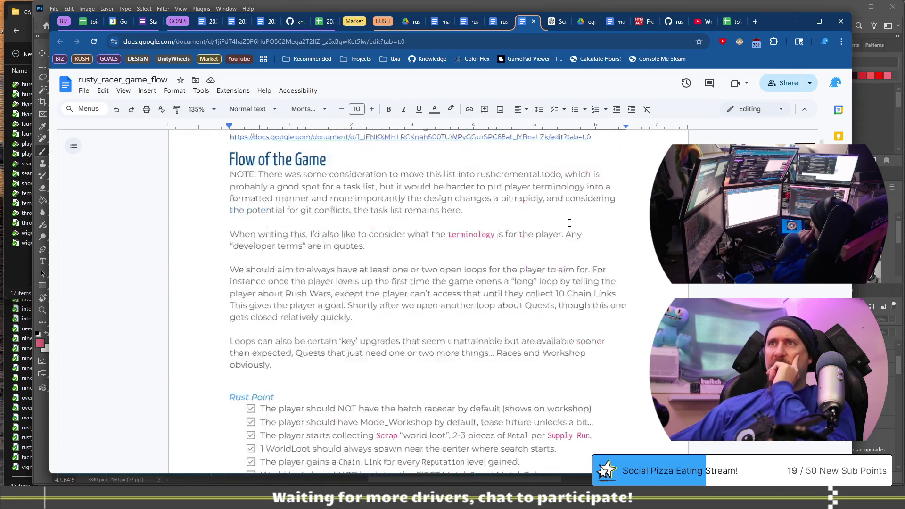
scroll(519, 219, "down", 20)
scroll(487, 214, "down", 15)
scroll(487, 214, "up", 2)
scroll(487, 214, "down", 7)
scroll(487, 214, "down", 20)
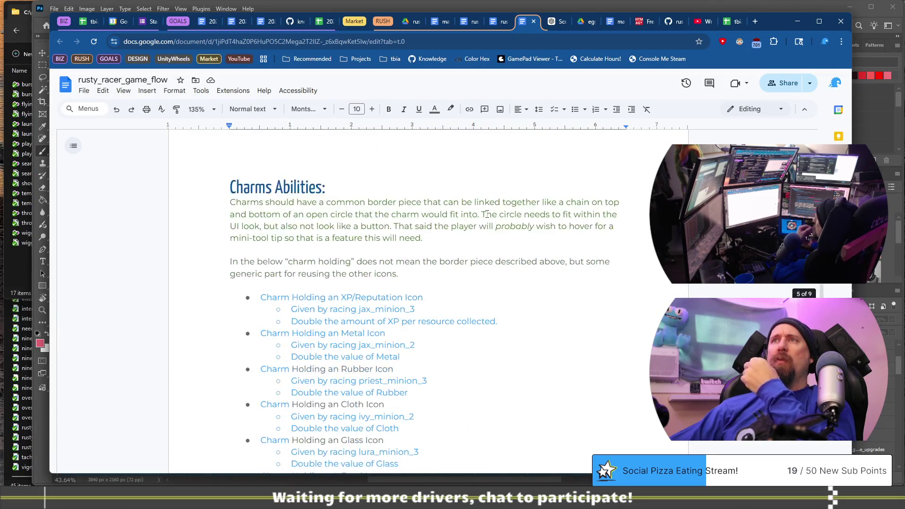
scroll(487, 214, "down", 10)
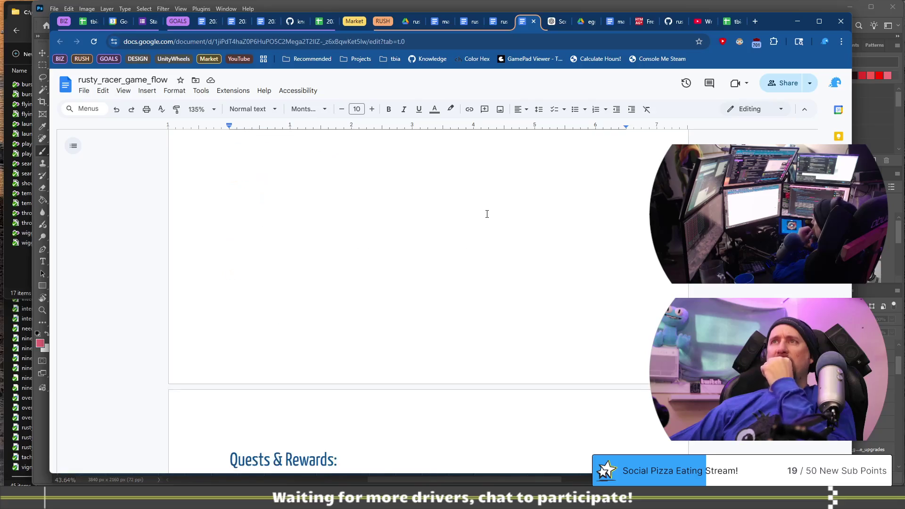
scroll(487, 214, "up", 10)
left_click(383, 339)
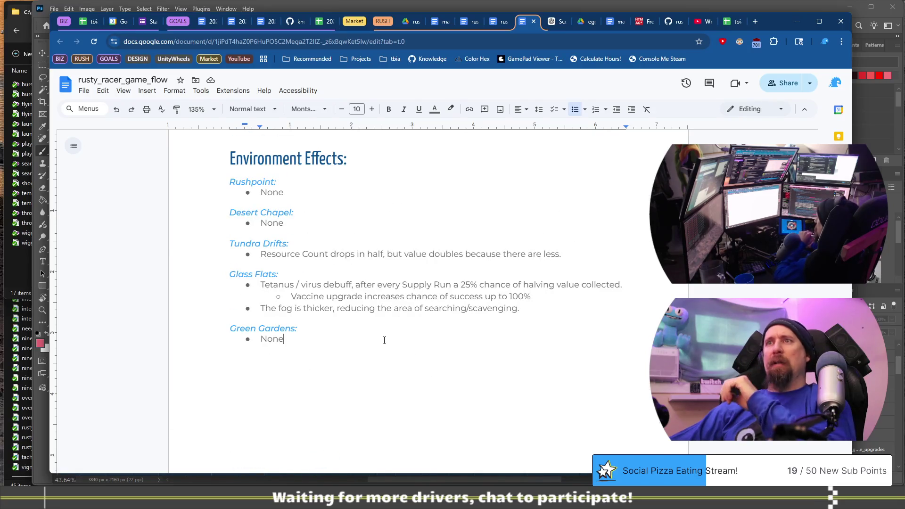
scroll(383, 339, "up", 3)
left_click(230, 300, "shift")
key("BackSpace")
key("BackSpace")
key("BackSpace")
key("BackSpace")
key("ctrl+z")
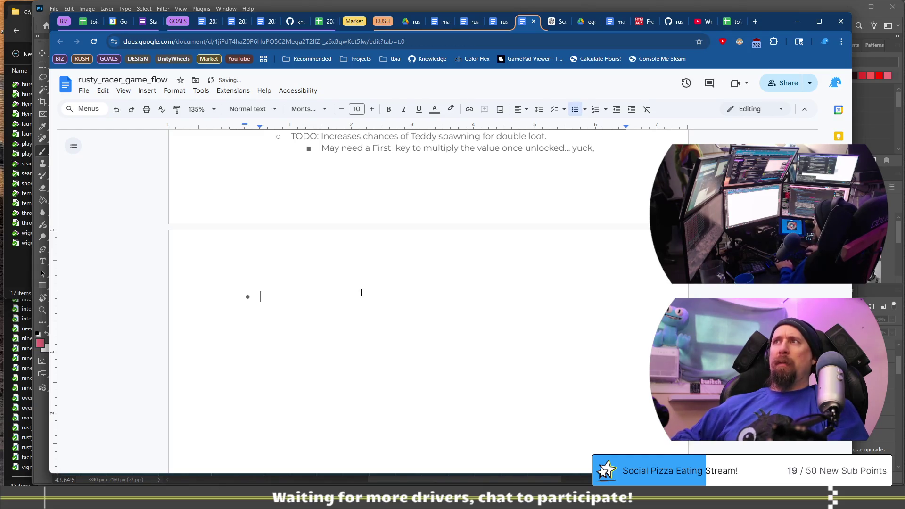
key("BackSpace")
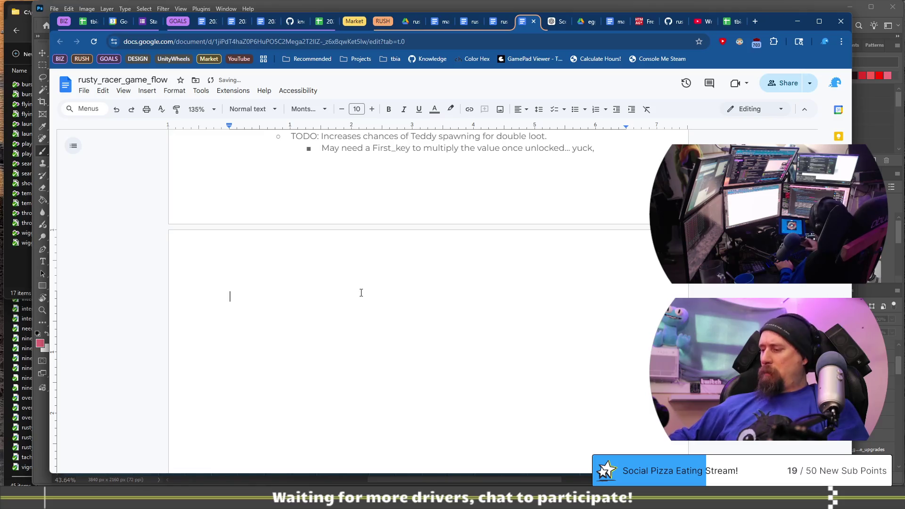
scroll(360, 292, "down", 20)
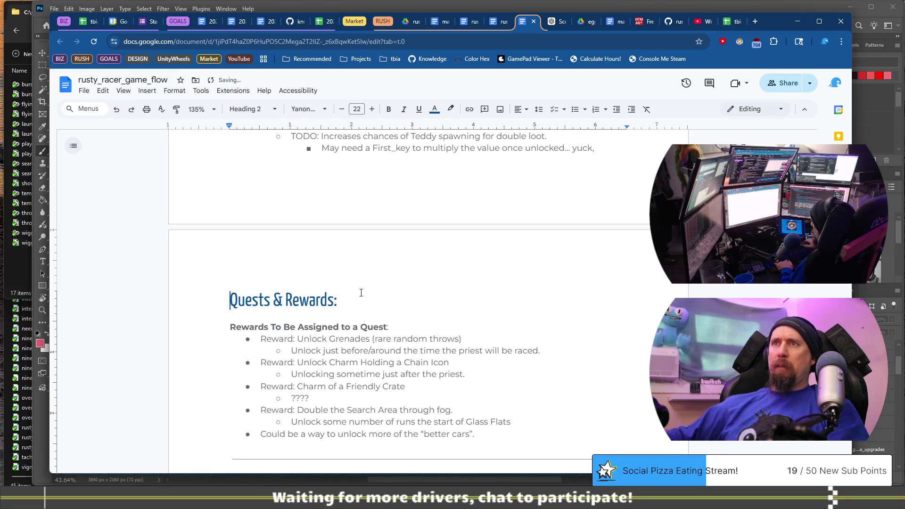
scroll(350, 300, "up", 6)
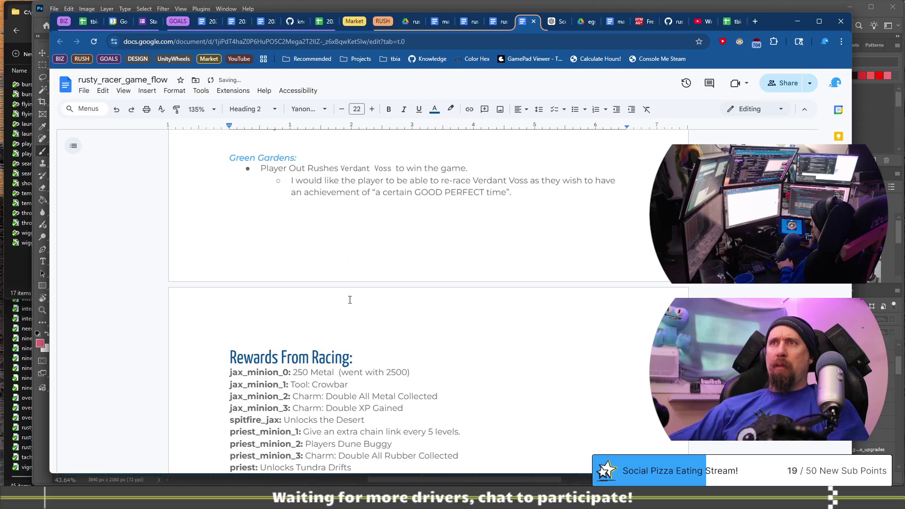
scroll(350, 300, "up", 5)
scroll(349, 264, "down", 12)
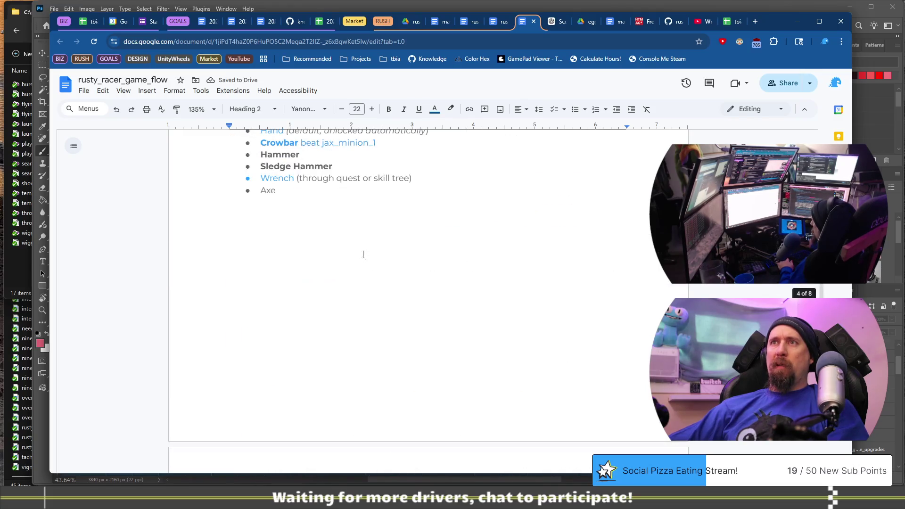
left_click(245, 230)
key("ctrl+z")
key("ctrl+z")
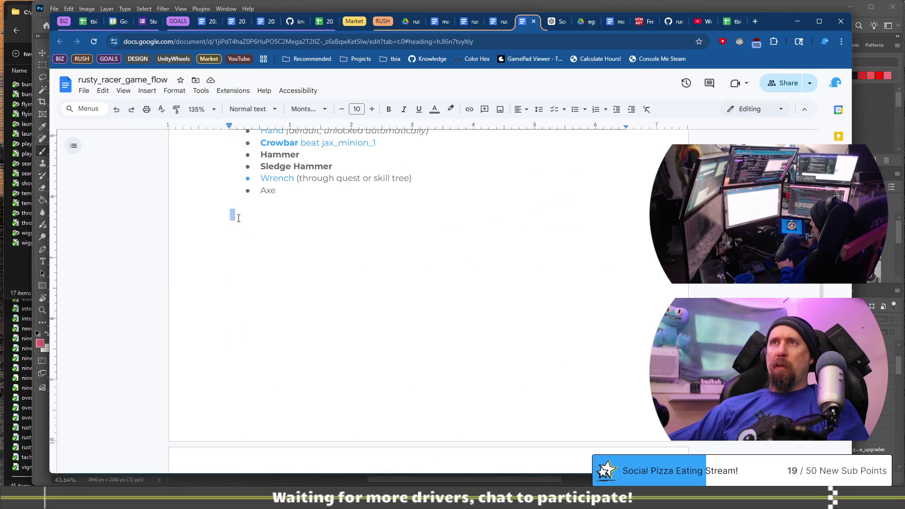
scroll(291, 302, "up", 5)
left_click(324, 334)
key("ctrl+z")
key("ctrl+z")
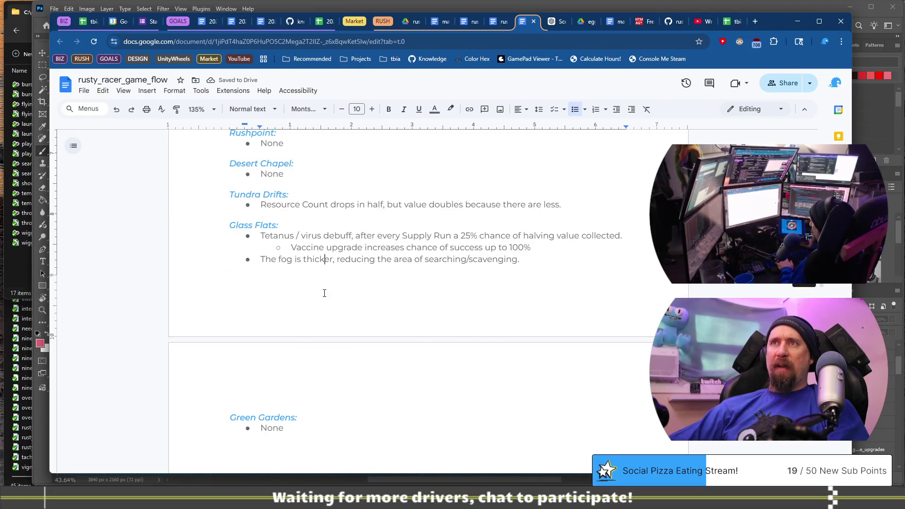
scroll(330, 297, "up", 5)
left_click(357, 314)
scroll(357, 315, "up", 10)
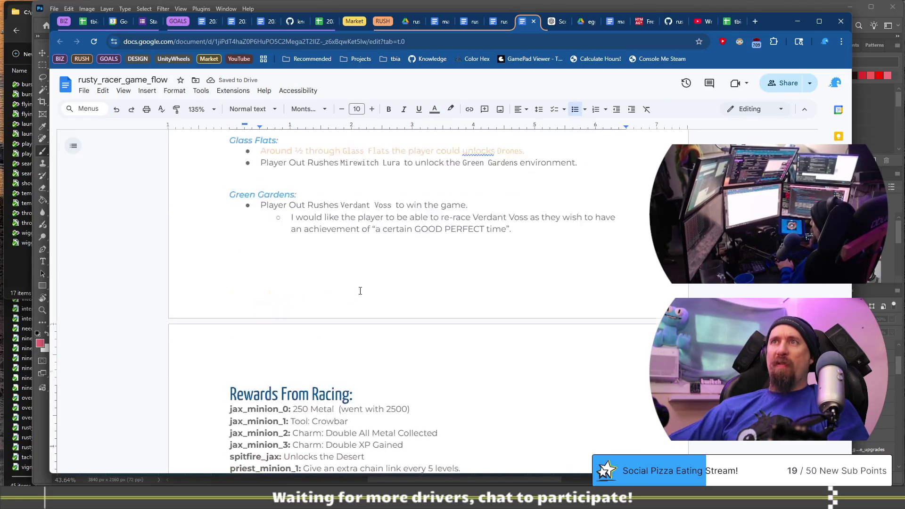
key("ctrl+z")
key("ctrl+z")
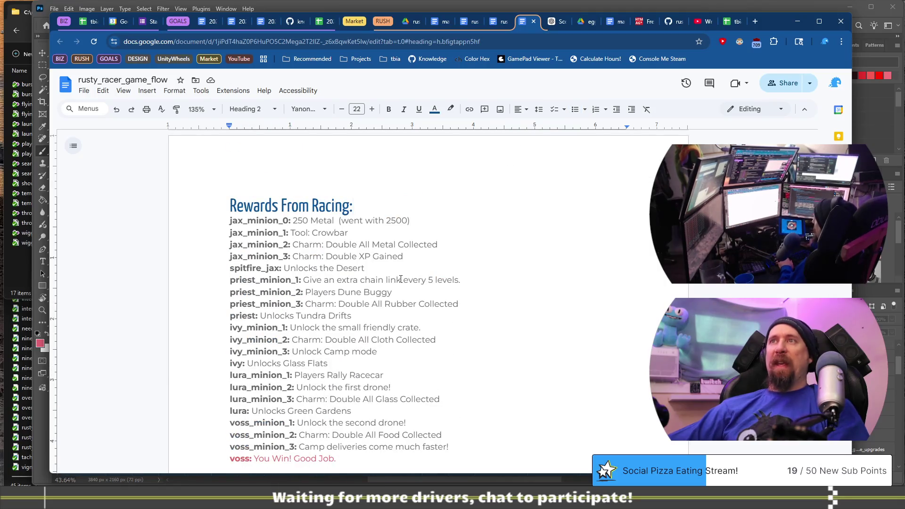
key("ctrl+z")
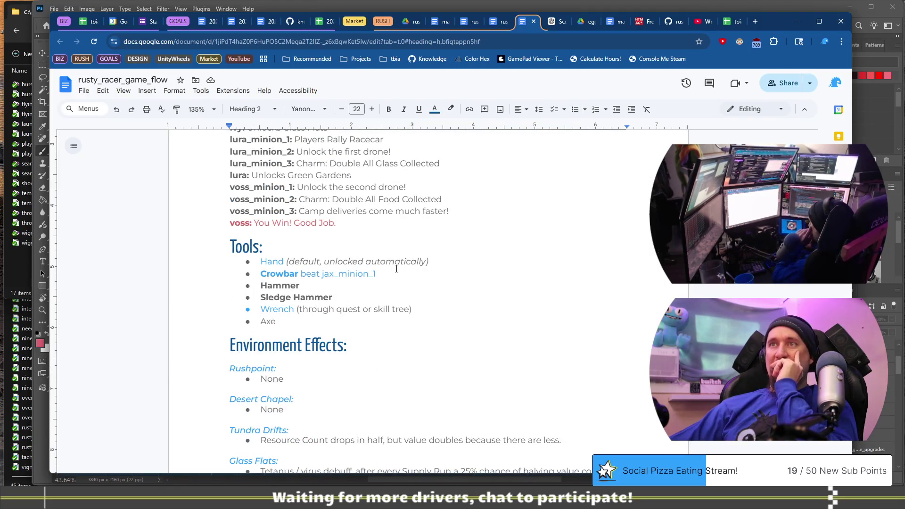
scroll(397, 268, "up", 15)
scroll(397, 268, "up", 6)
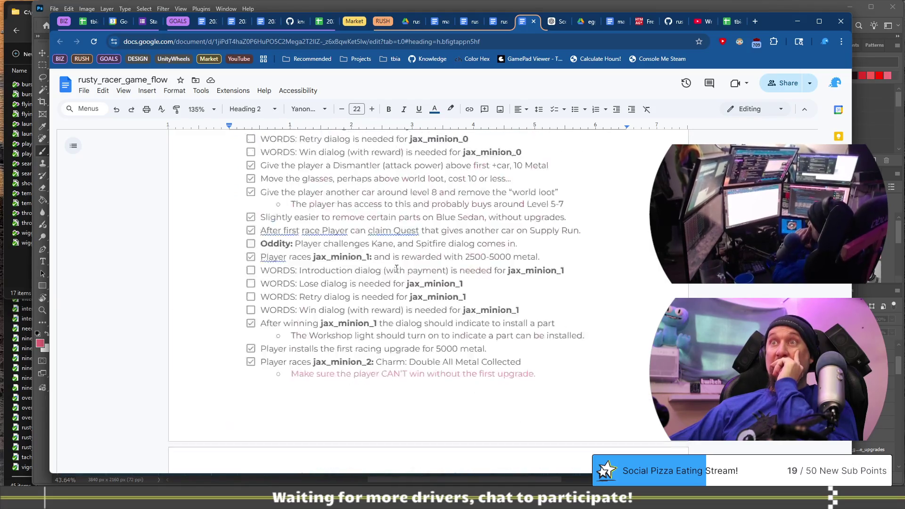
scroll(397, 269, "down", 7)
scroll(396, 268, "down", 20)
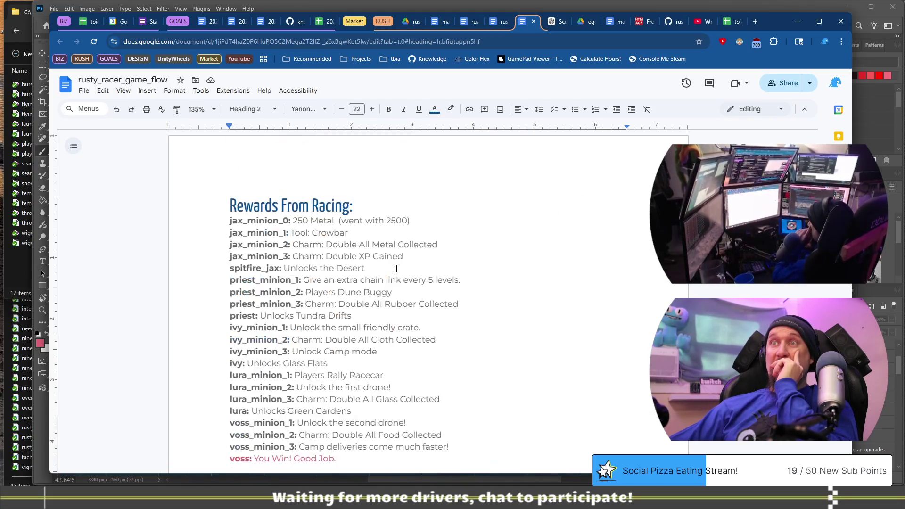
scroll(396, 269, "down", 20)
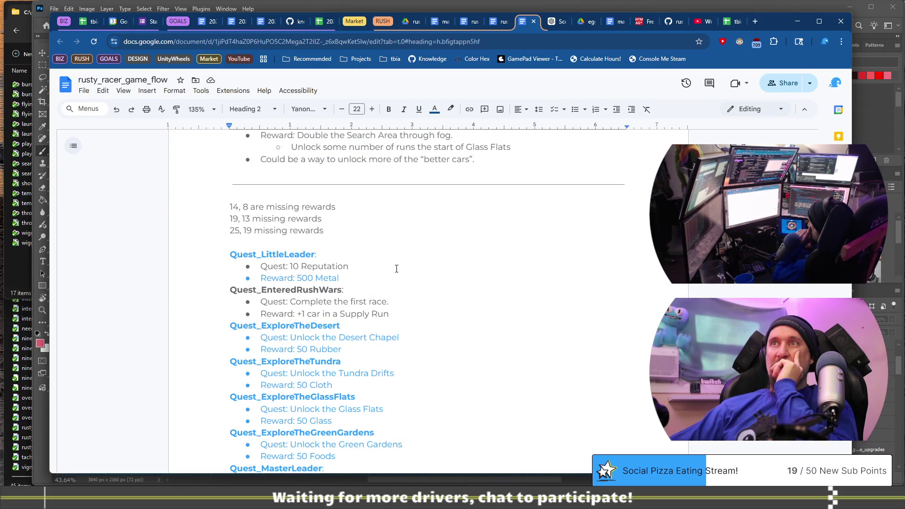
scroll(397, 269, "up", 6)
scroll(396, 268, "down", 16)
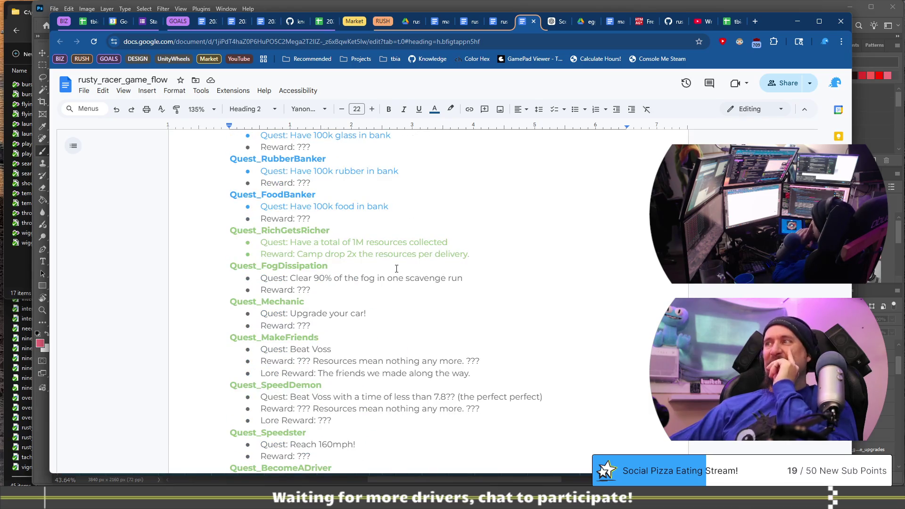
scroll(396, 268, "up", 20)
scroll(396, 268, "up", 10)
scroll(396, 269, "down", 8)
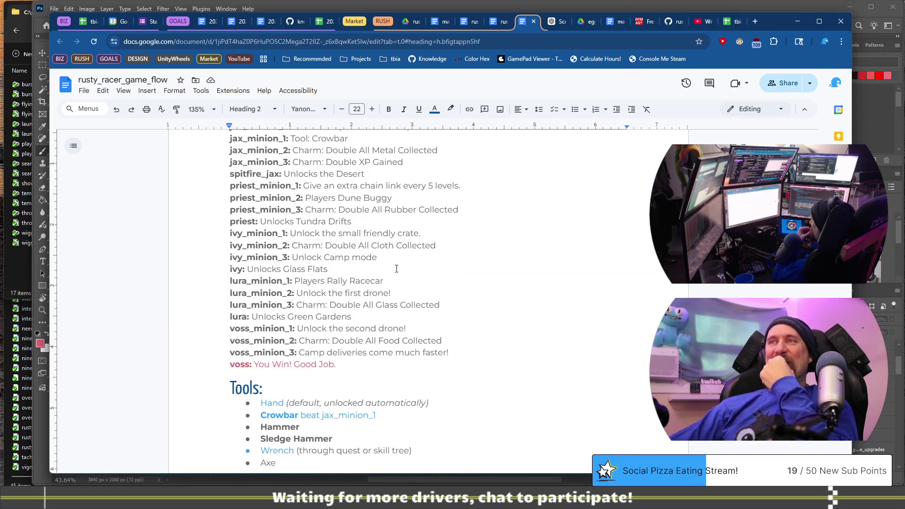
scroll(396, 268, "up", 3)
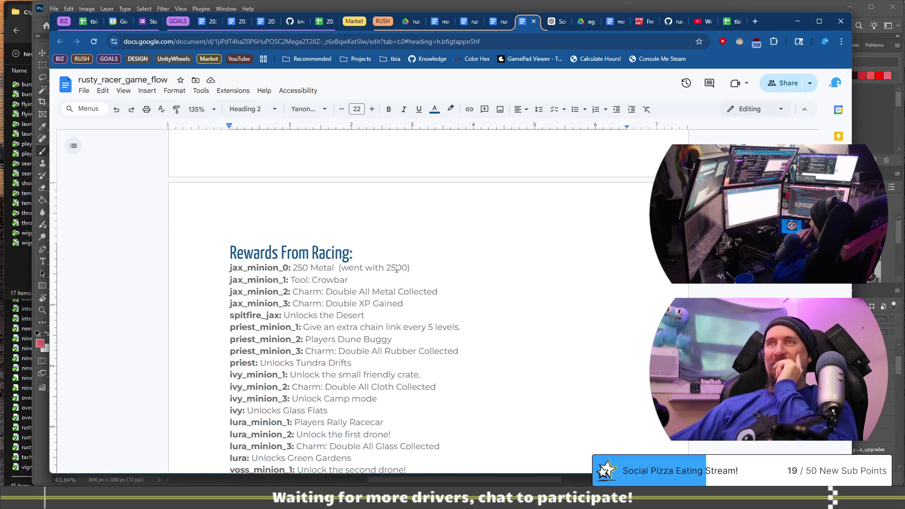
scroll(440, 261, "down", 6)
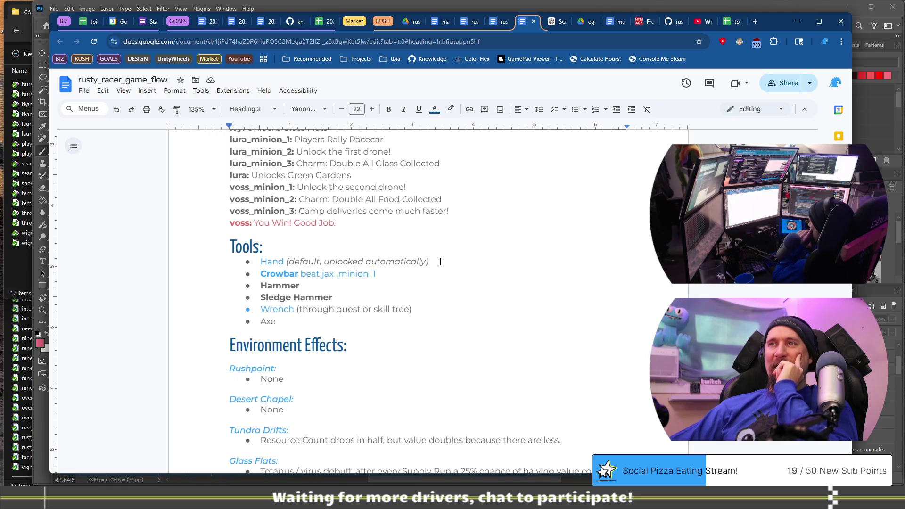
left_click(471, 319)
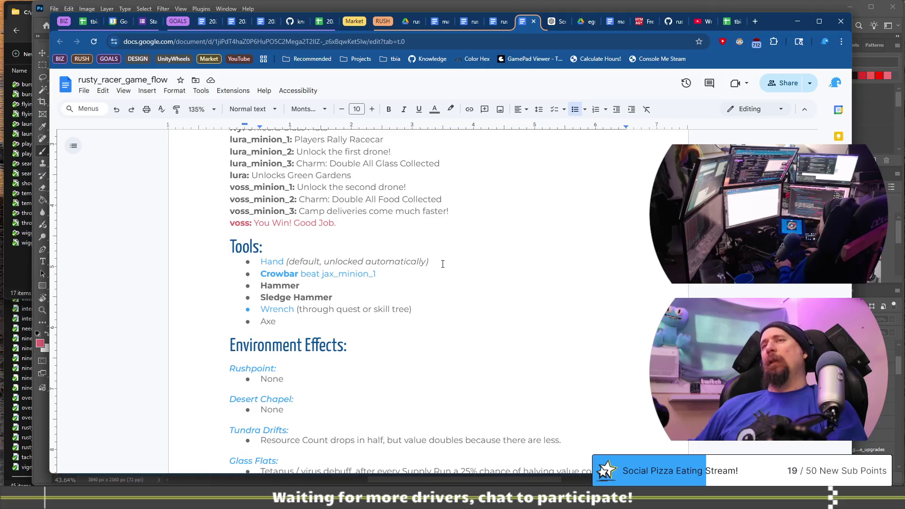
Try moving the Wrench line above Hammer, then undo the move
key("shift+Home")
key("ctrl+x")
key("Up")
key("Up")
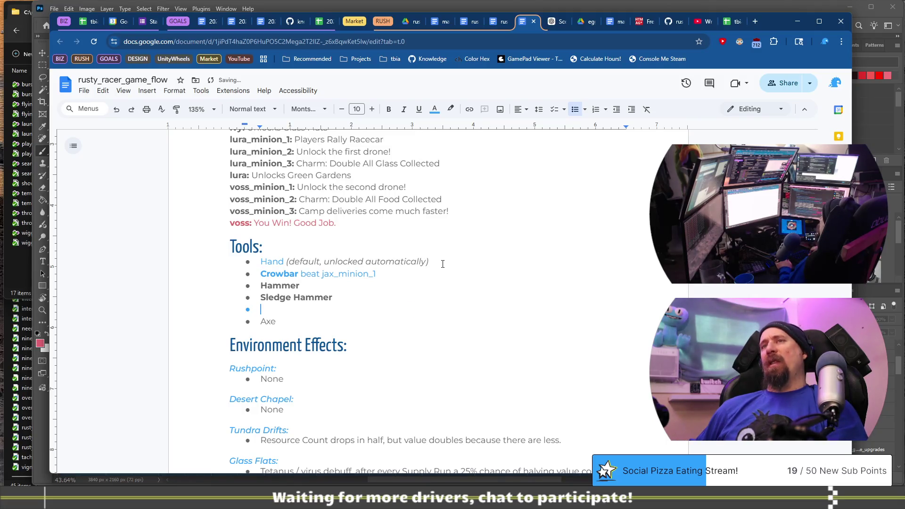
key("Return")
key("ctrl+v")
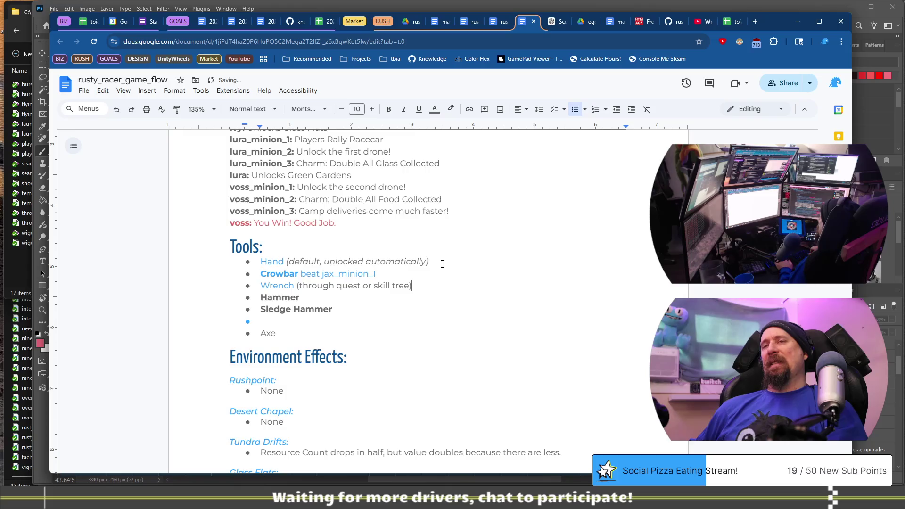
key("ctrl+z")
key("ctrl+z")
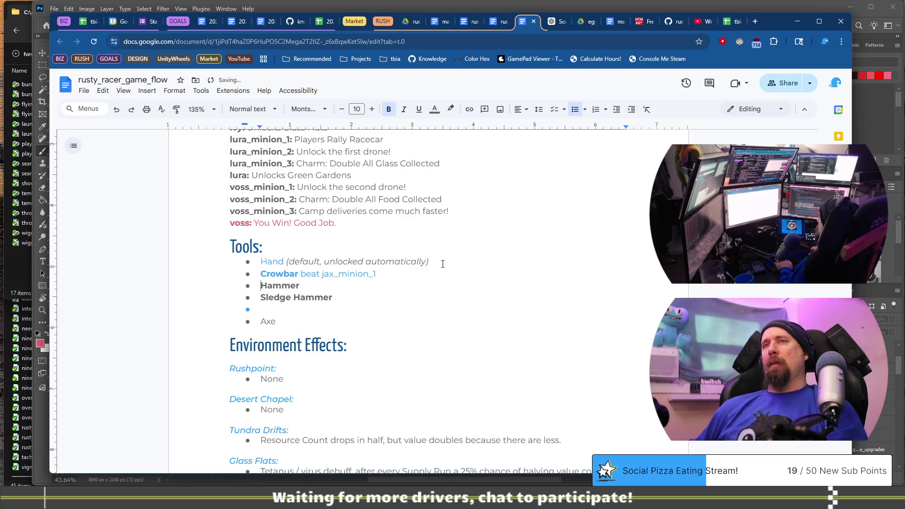
key("ctrl+z")
Move the Wrench line, with its line break, to just below Crowbar
key("End")
key("shift+Home")
key("shift+Left")
key("ctrl+x")
key("Up")
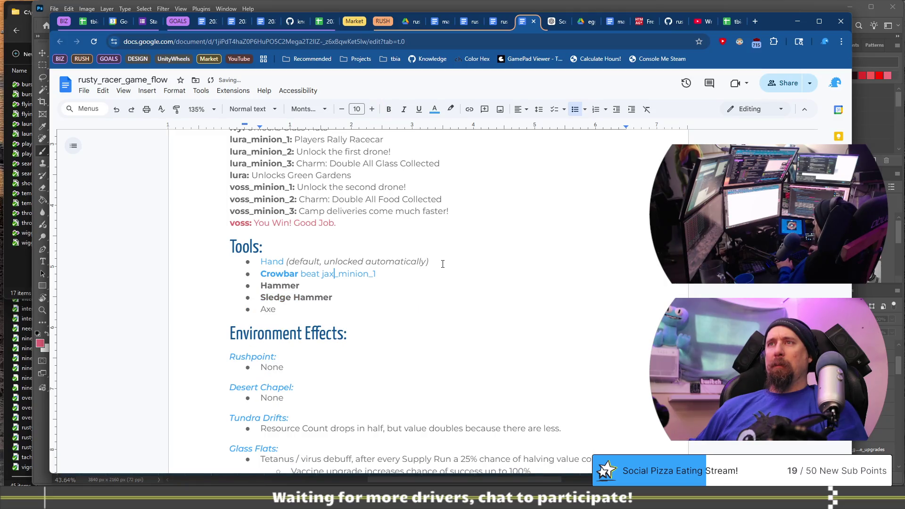
key("Up")
key("ctrl+v")
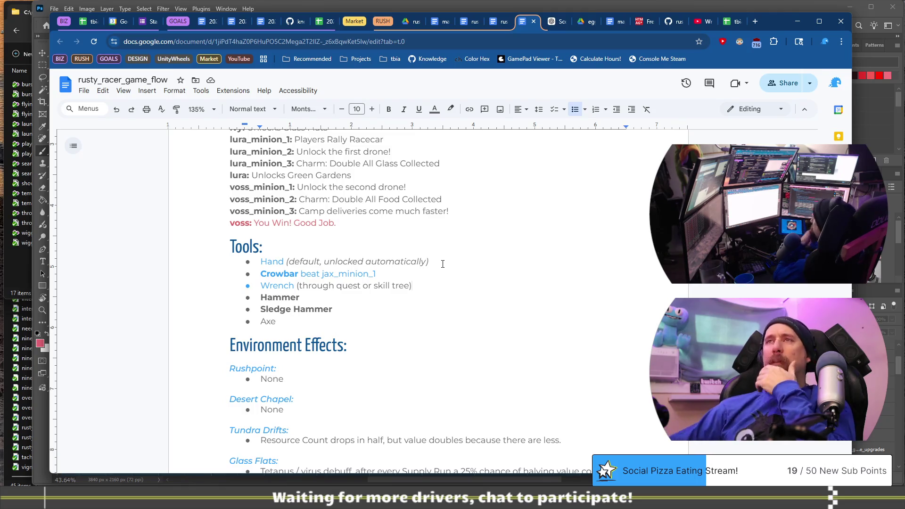
Insert a page break before the Tools heading so it starts a new page
scroll(442, 274, "down", 4)
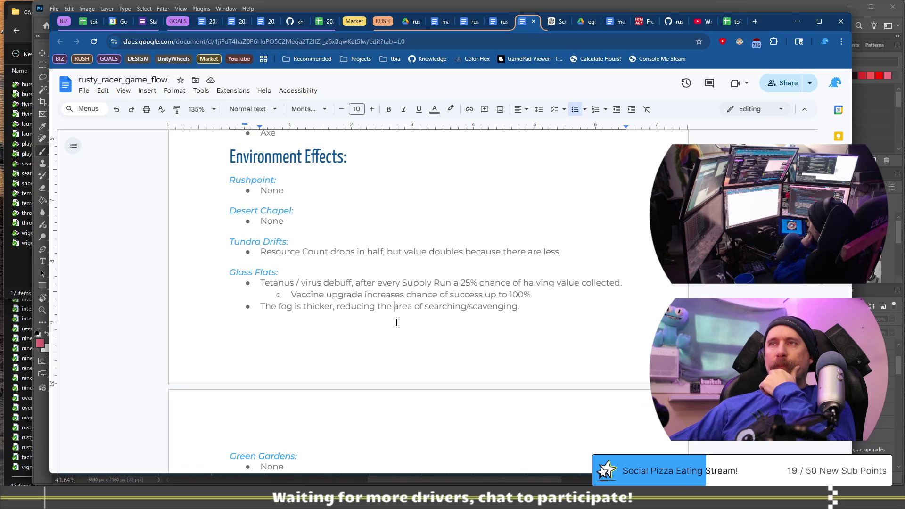
scroll(396, 322, "down", 4)
scroll(396, 322, "up", 2)
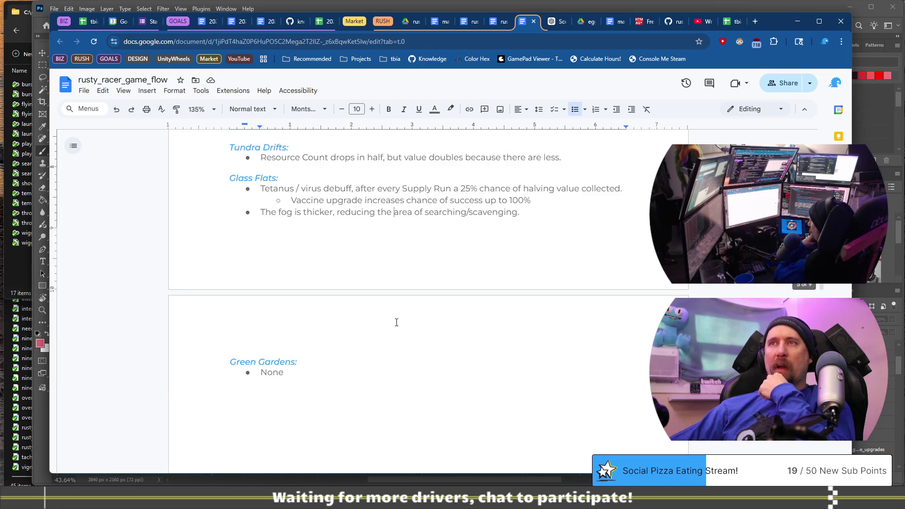
scroll(289, 228, "up", 2)
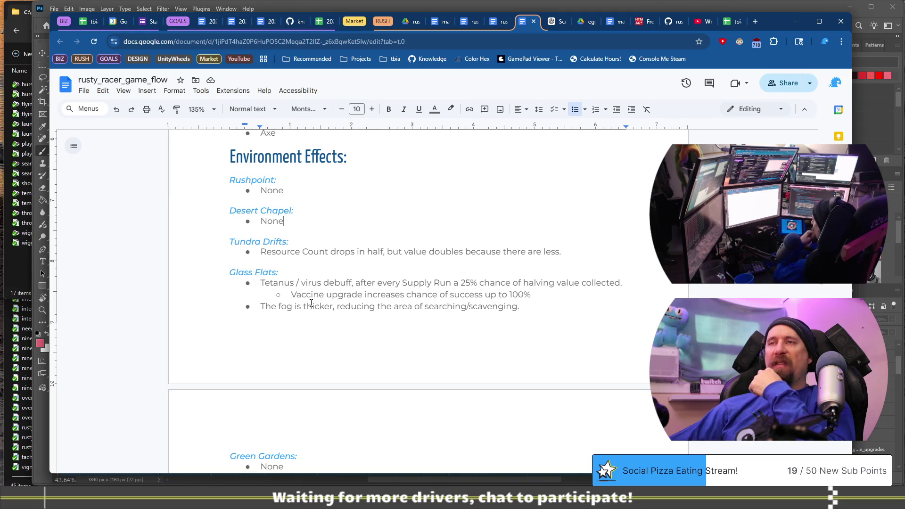
scroll(306, 363, "down", 2)
scroll(302, 344, "up", 2)
scroll(300, 332, "up", 1)
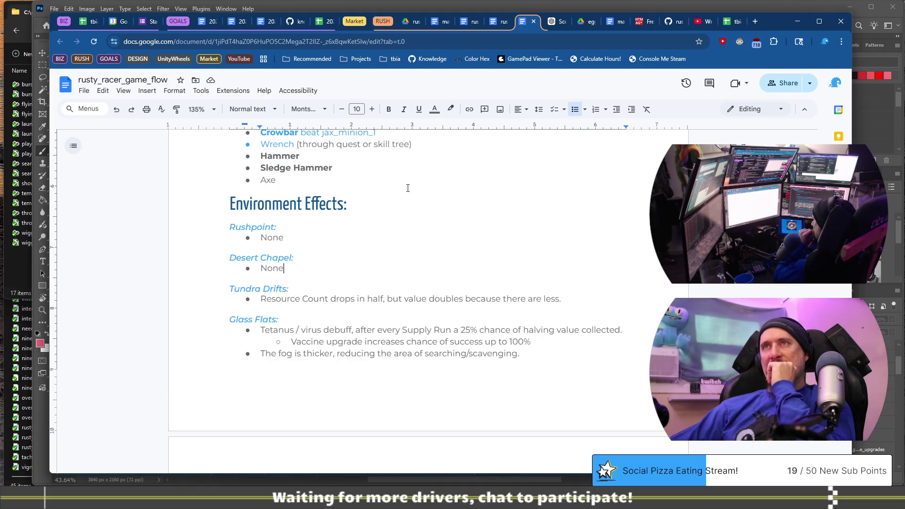
scroll(407, 201, "up", 3)
scroll(407, 203, "down", 1)
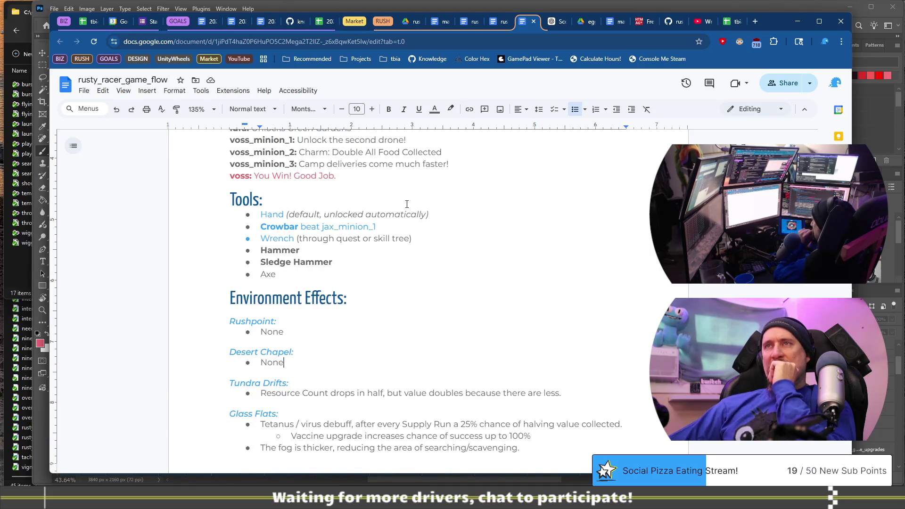
scroll(414, 190, "up", 7)
scroll(429, 236, "down", 5)
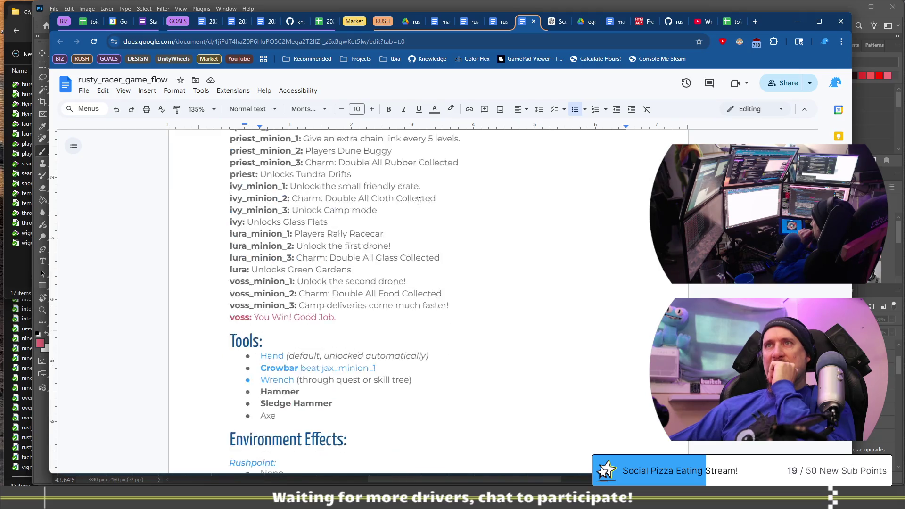
left_click(447, 265)
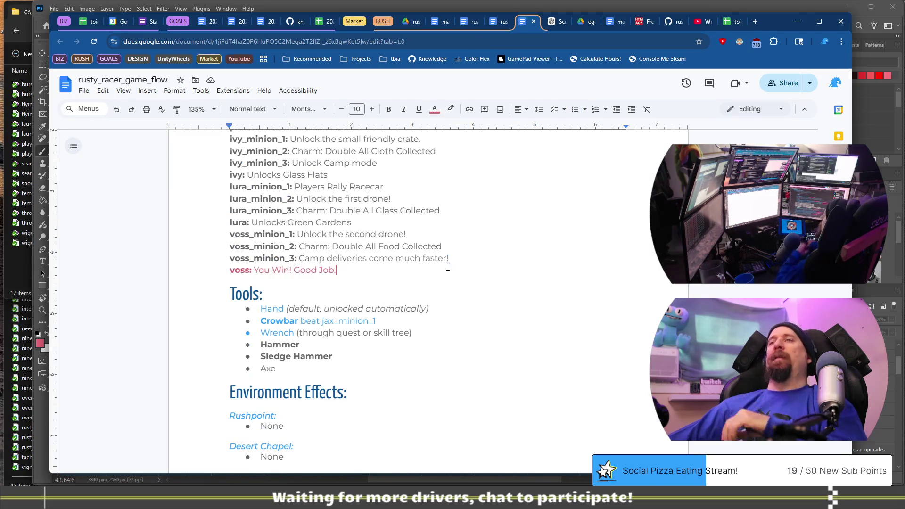
key("Down")
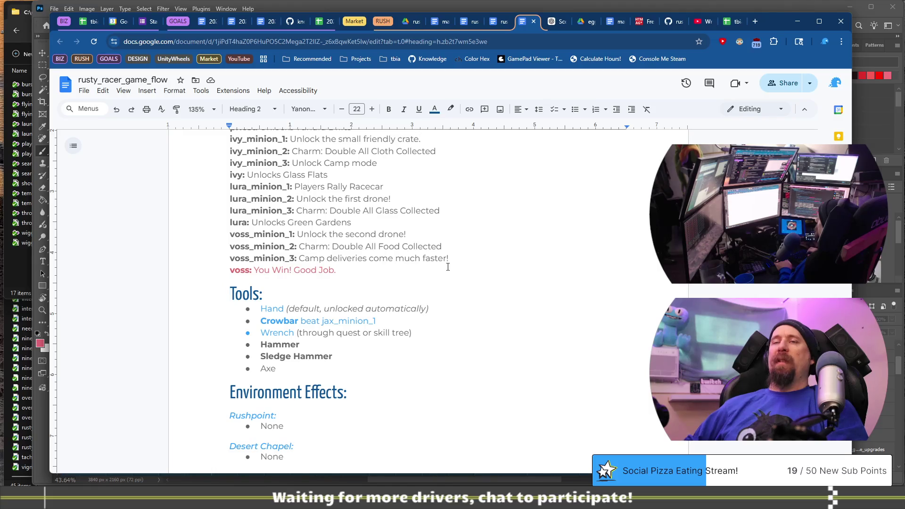
key("ctrl+Return")
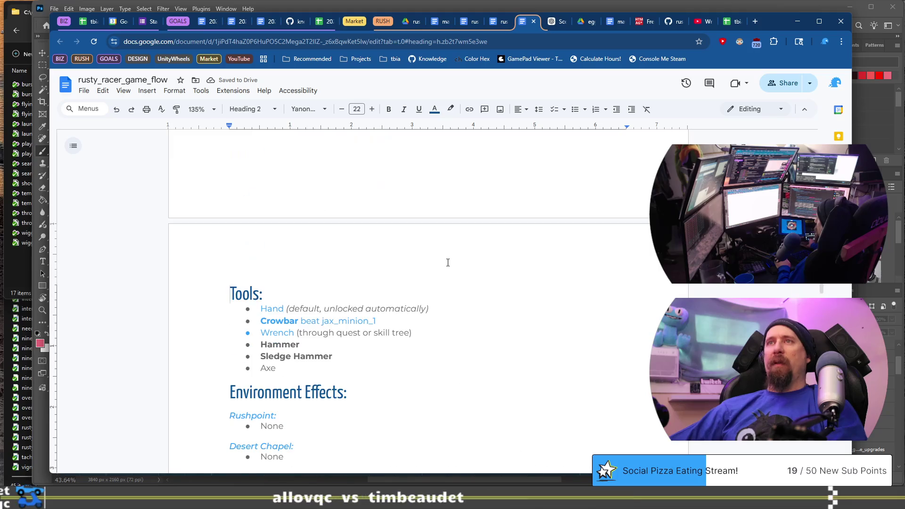
scroll(448, 263, "down", 15)
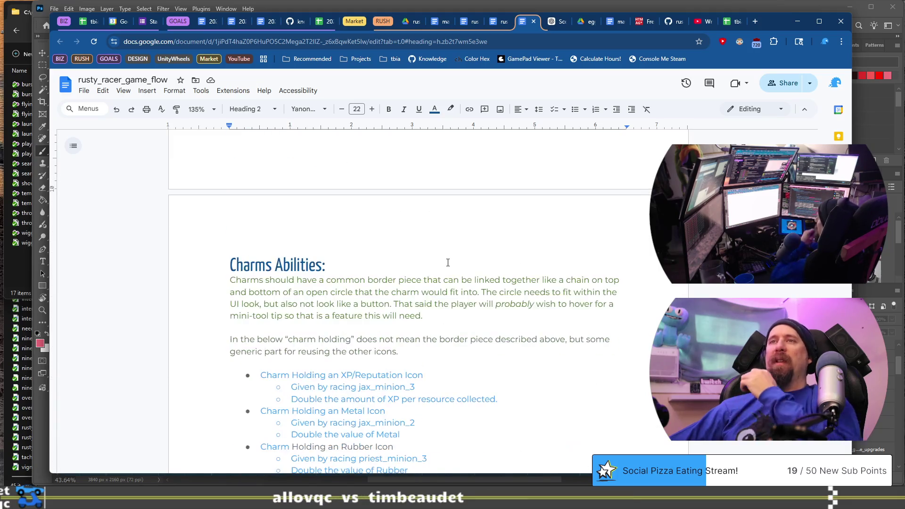
Dismiss the grammar suggestion on the word 'increase'
scroll(448, 262, "down", 13)
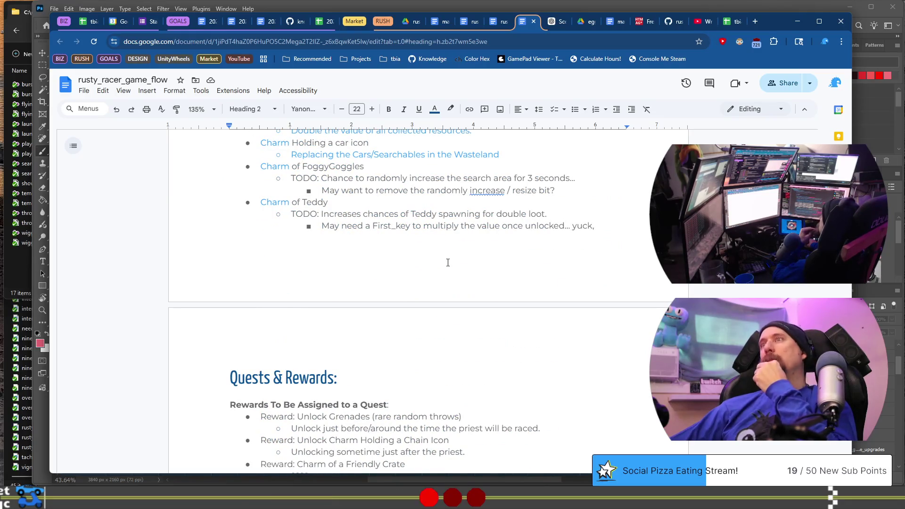
left_click(483, 190)
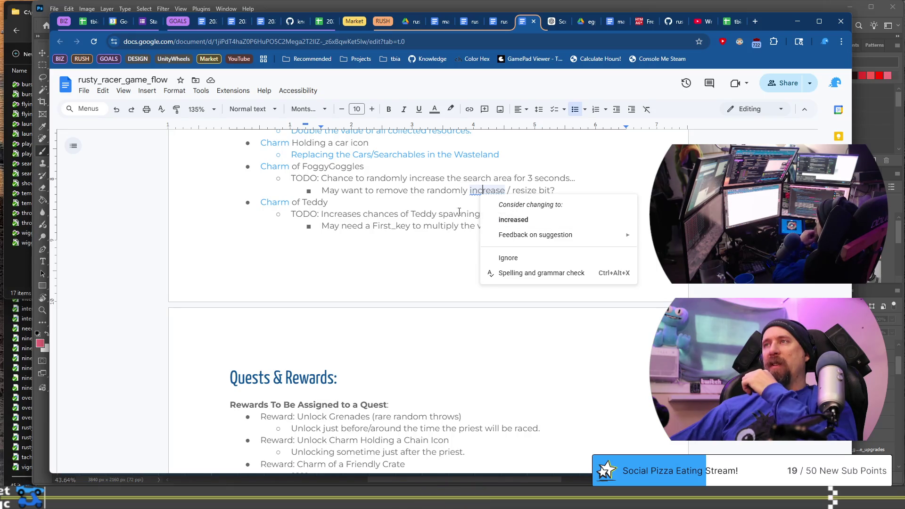
left_click(412, 190)
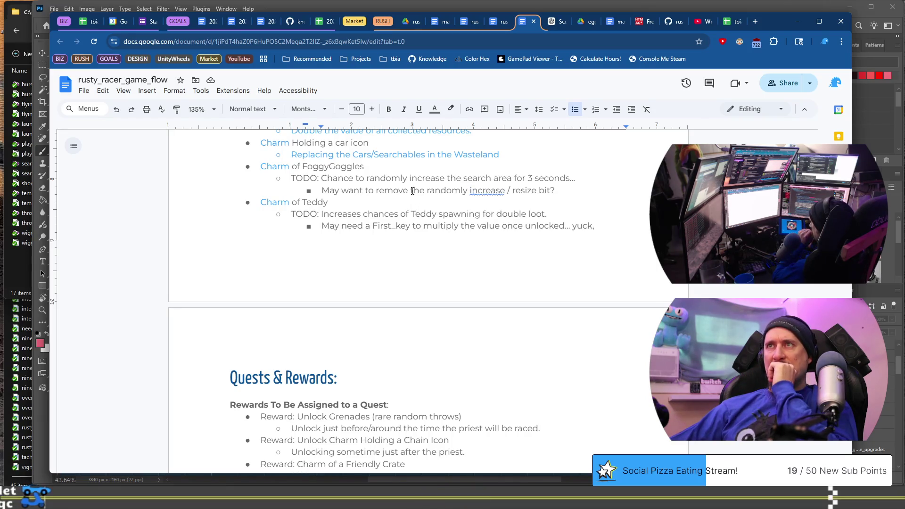
Scroll to the end of the quest list and place the cursor after the last quest's reward
scroll(413, 190, "down", 4)
left_click_drag(208, 216, 465, 228)
scroll(465, 288, "down", 20)
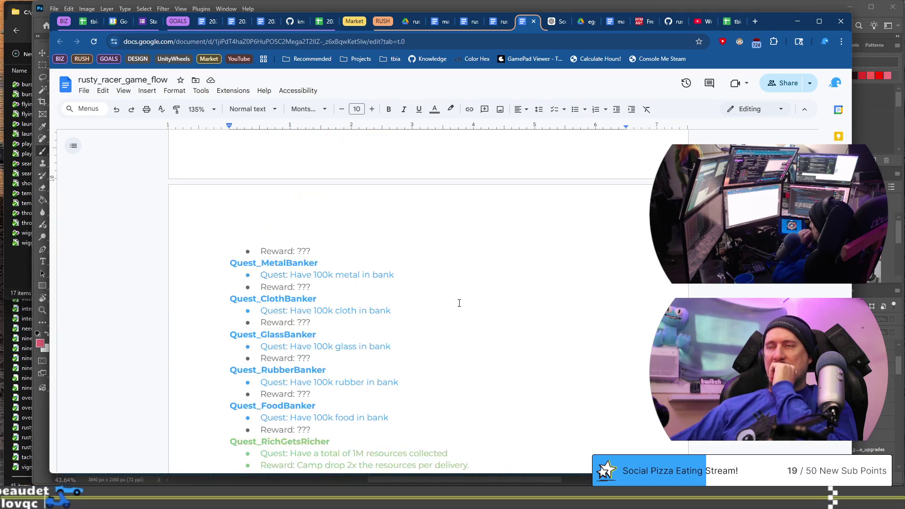
scroll(459, 303, "down", 13)
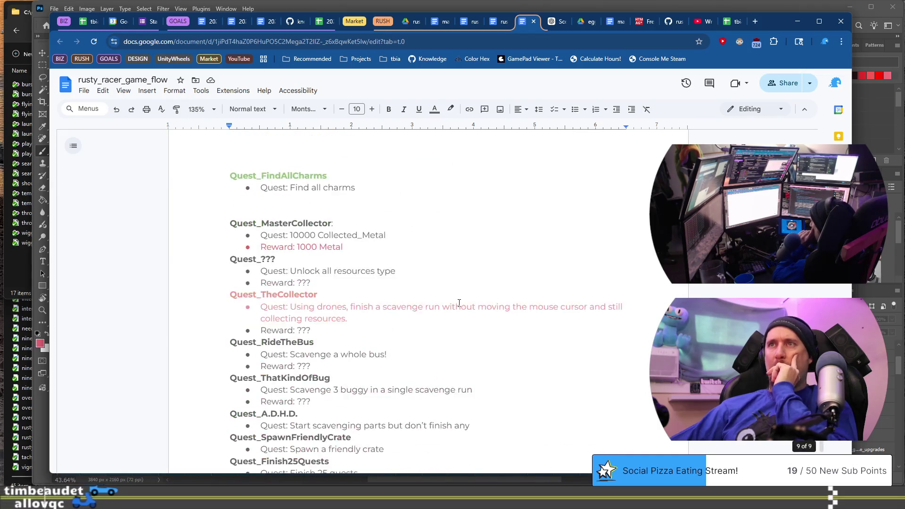
scroll(459, 303, "down", 5)
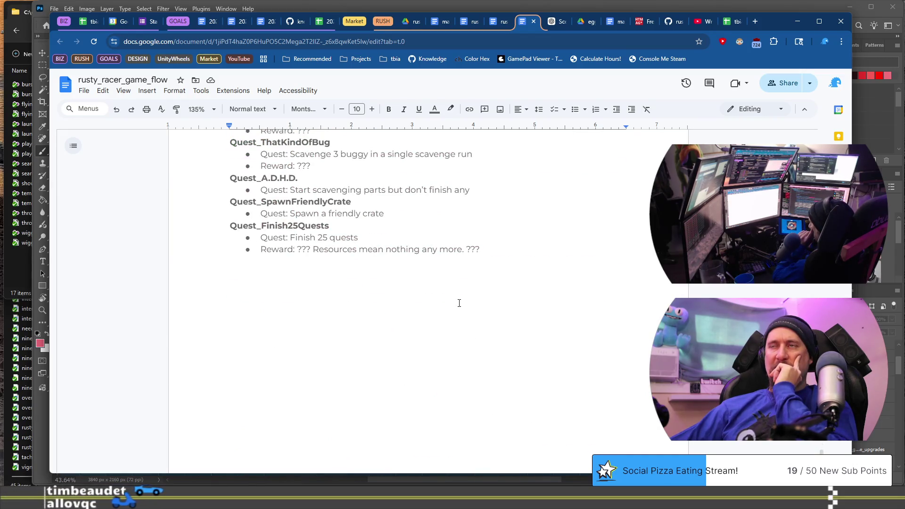
scroll(459, 302, "up", 4)
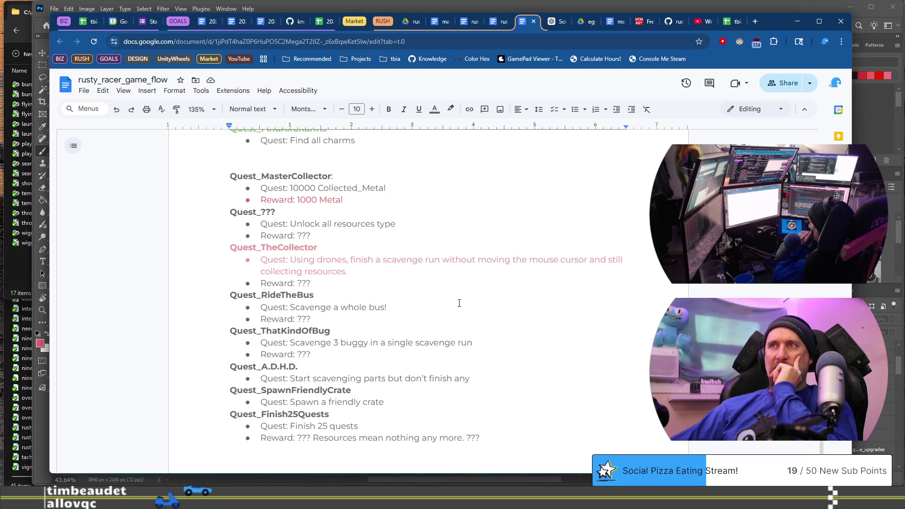
scroll(459, 303, "down", 4)
scroll(459, 303, "up", 20)
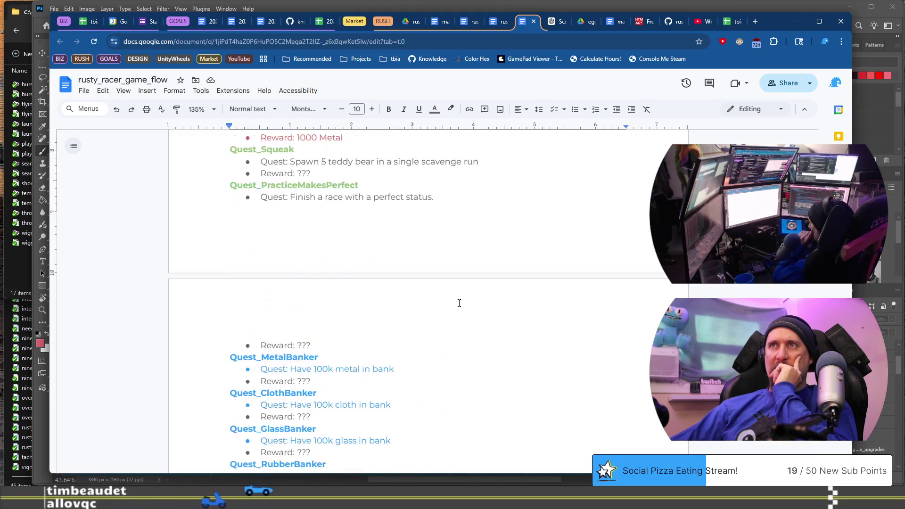
scroll(459, 303, "up", 3)
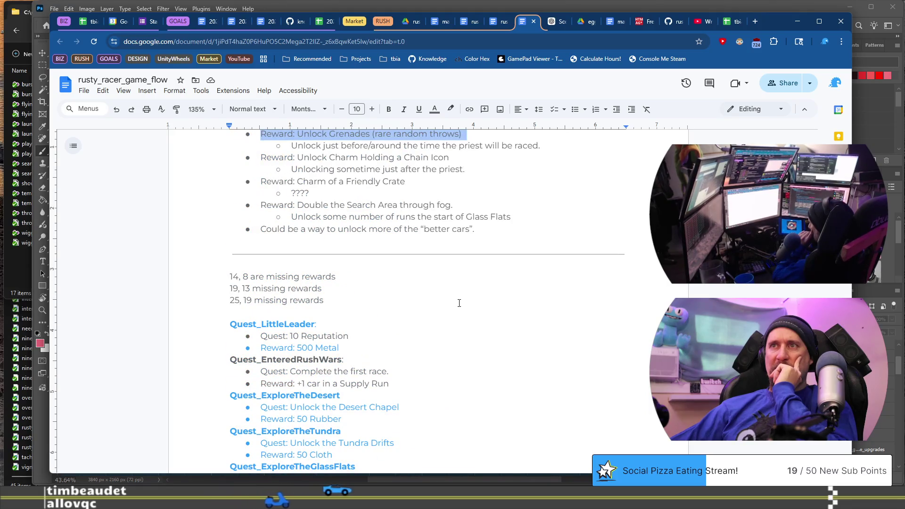
scroll(459, 302, "down", 6)
scroll(459, 303, "down", 10)
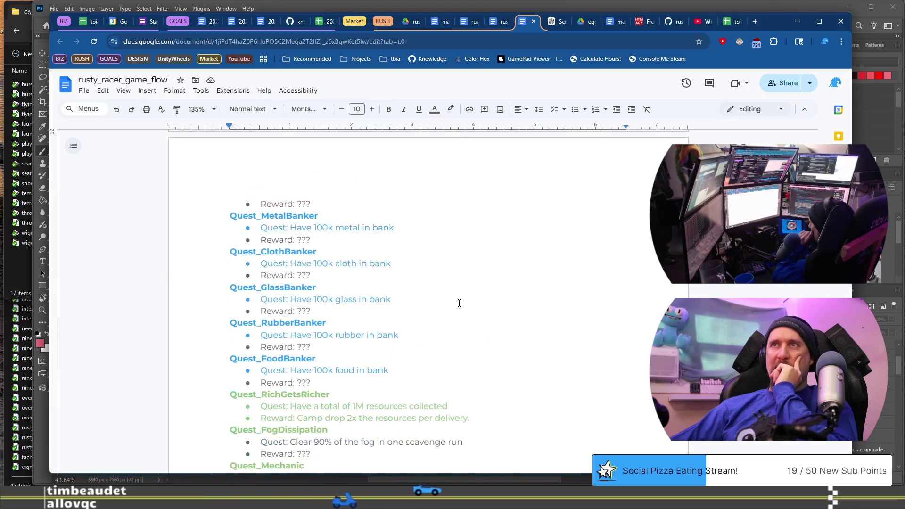
scroll(459, 303, "down", 5)
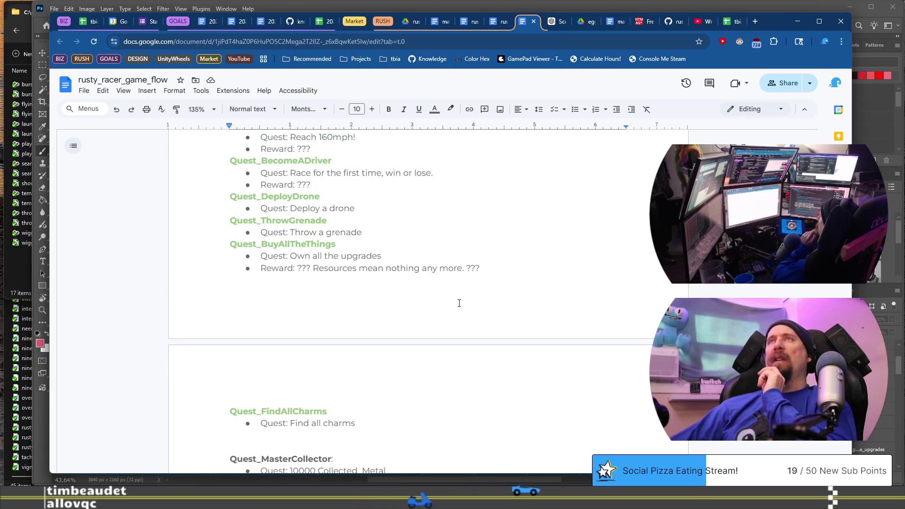
scroll(459, 302, "down", 8)
left_click(526, 345)
Cut Quest_MasterCollector through Quest_Finish25Quests, removing the leftover empty bullet
scroll(527, 345, "up", 5)
left_click(512, 303)
key("ctrl+shift+End")
key("BackSpace")
key("BackSpace")
key("BackSpace")
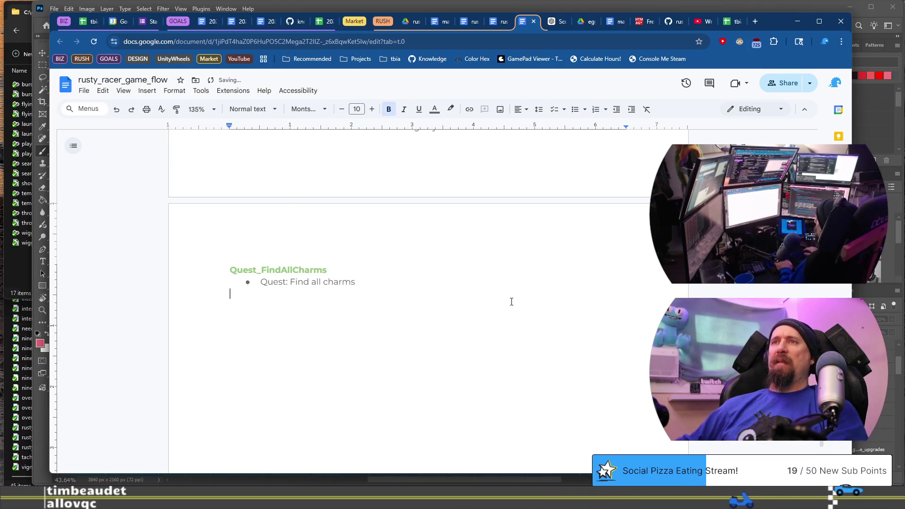
scroll(511, 301, "up", 15)
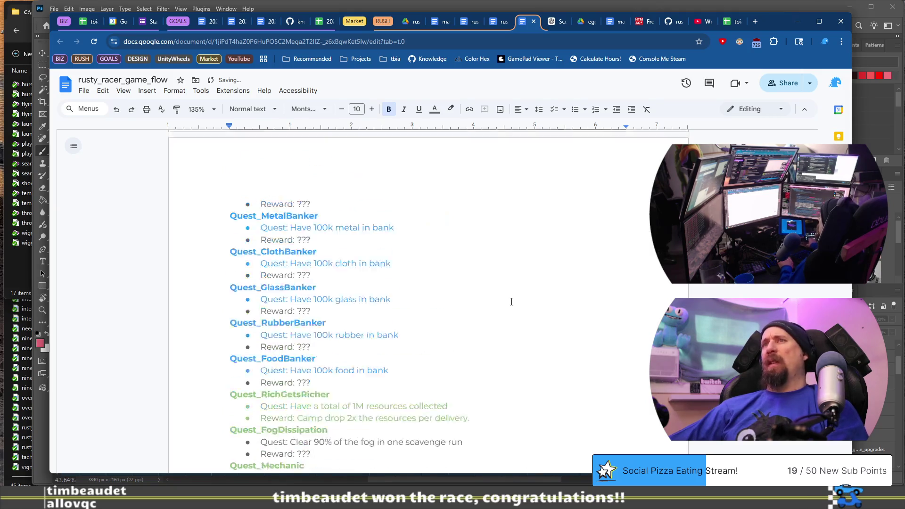
left_click(495, 22)
Paste the cut quests above the progression heading in the scratch pad, followed by a page break
scroll(465, 228, "down", 5)
scroll(464, 232, "down", 15)
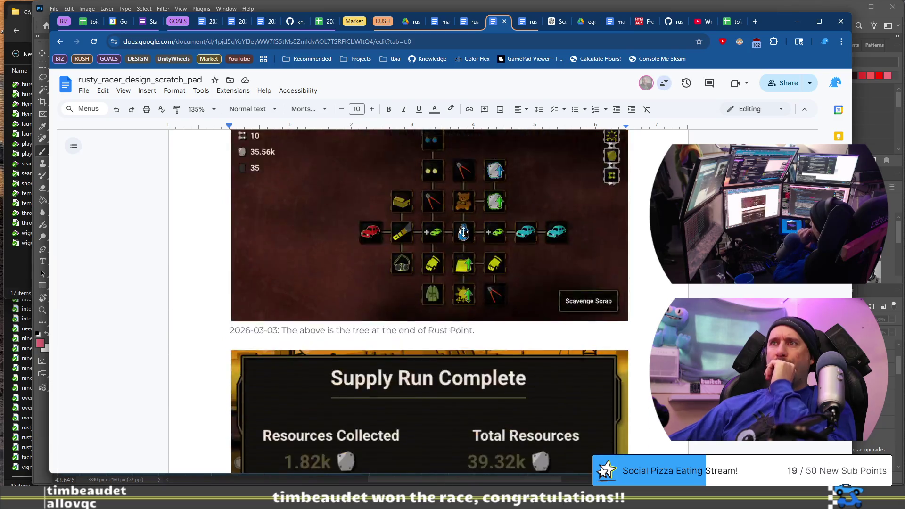
scroll(464, 232, "down", 12)
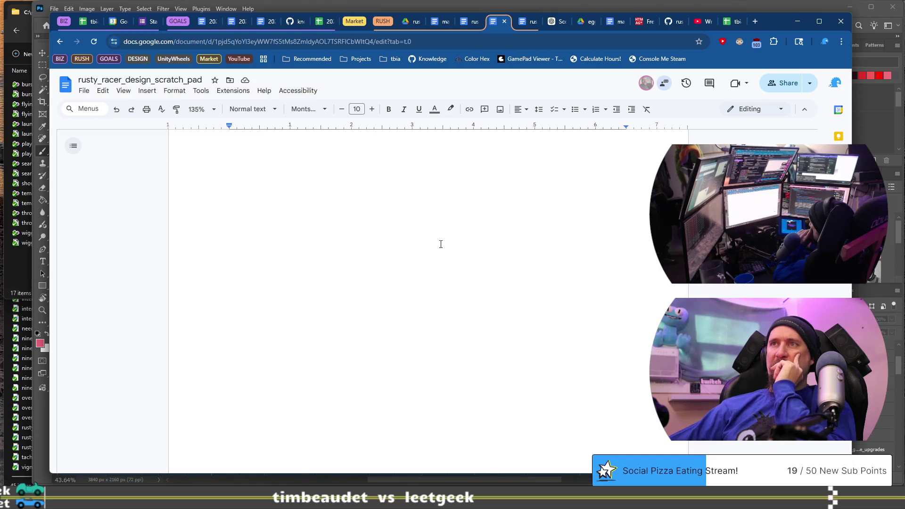
scroll(441, 244, "down", 3)
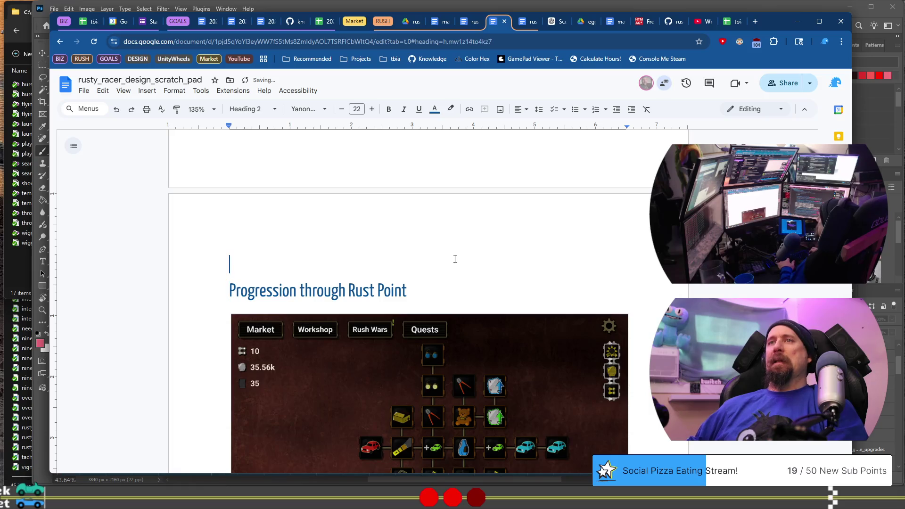
key("BackSpace")
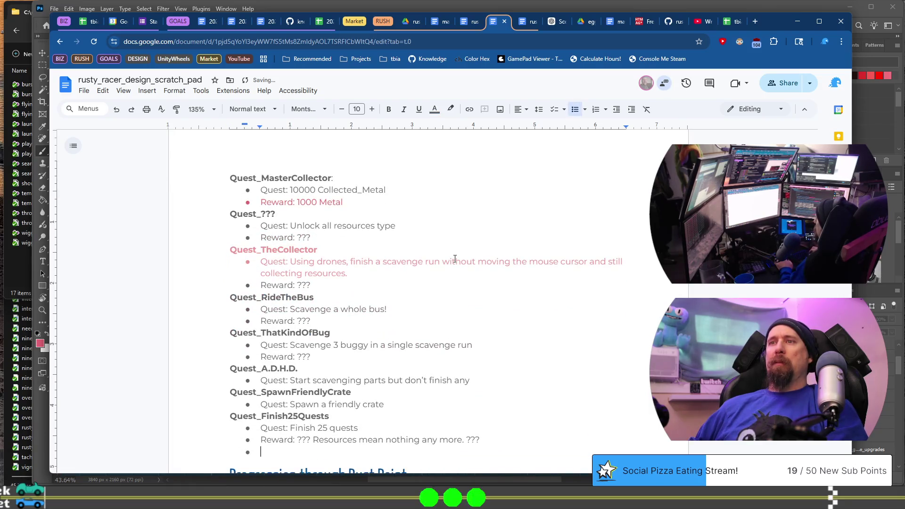
key("ctrl+Return")
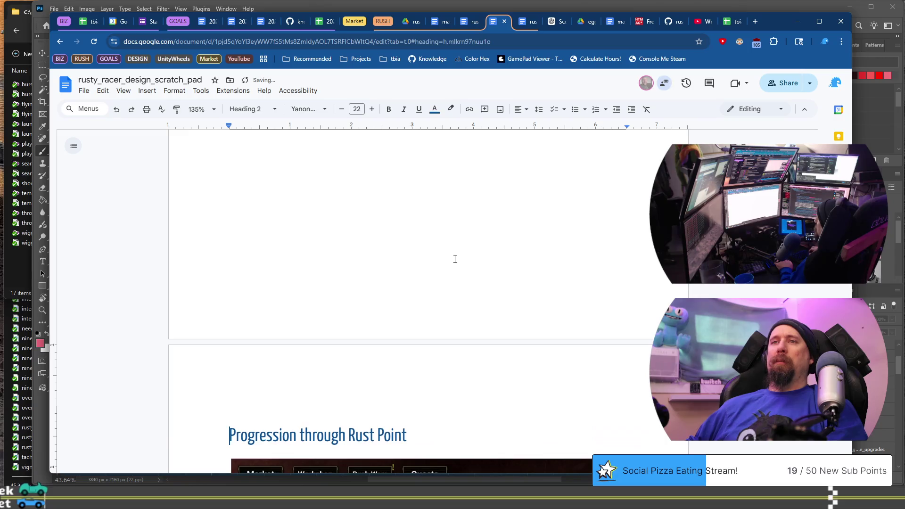
key("Delete")
Move the Progression through Rust Point heading above Quest_MasterCollector
key("shift+Down")
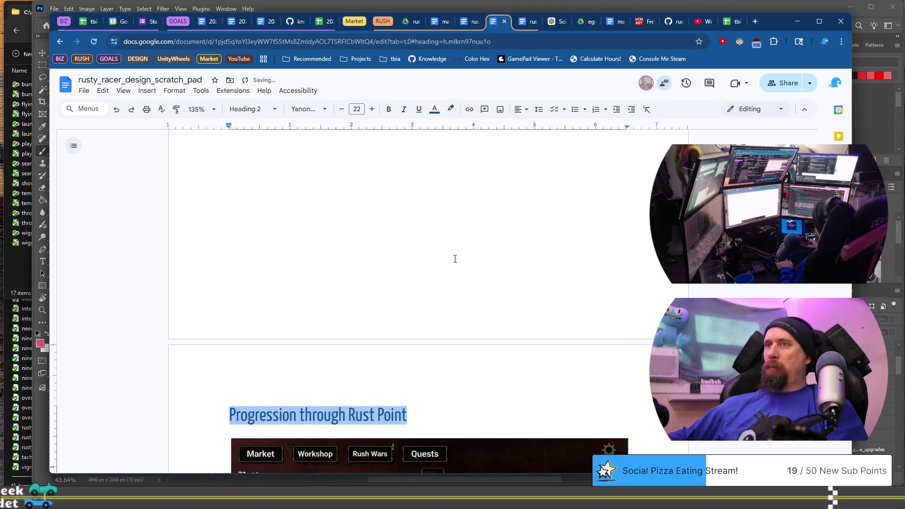
key("ctrl+x")
scroll(428, 224, "up", 10)
scroll(424, 235, "up", 5)
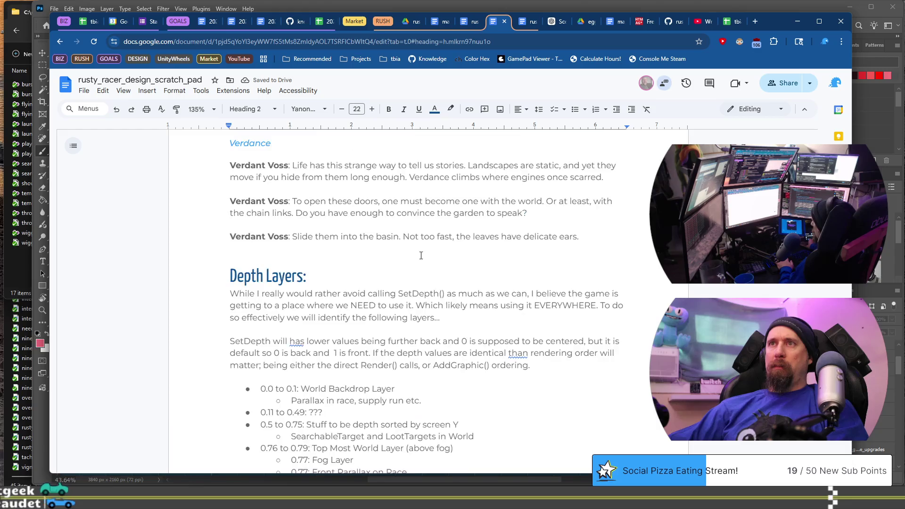
scroll(415, 245, "down", 10)
scroll(408, 238, "up", 3)
left_click(434, 374)
key("ctrl+v")
Retitle the pasted heading 'Quest Ideas / Brainstorm Dump' and return to rusty_racer_game_flow
key("shift+Home")
type("Quest Ide")
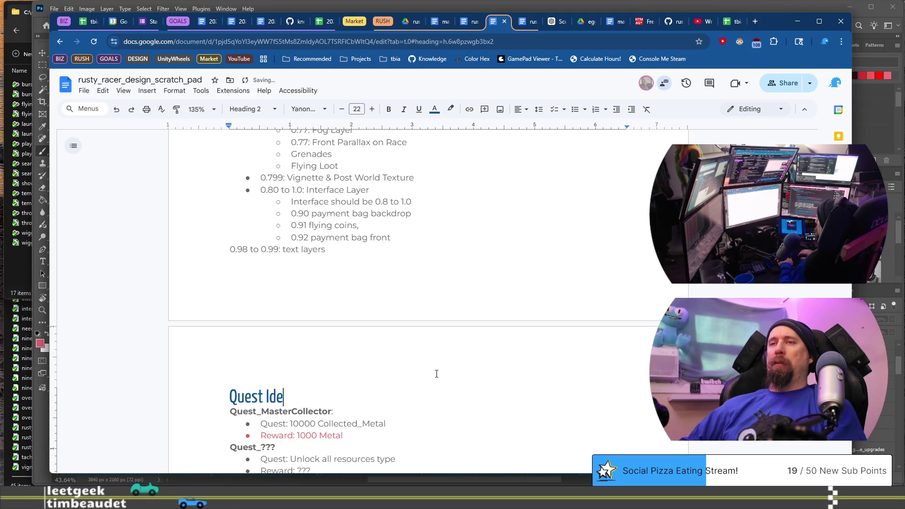
type("as / Brains")
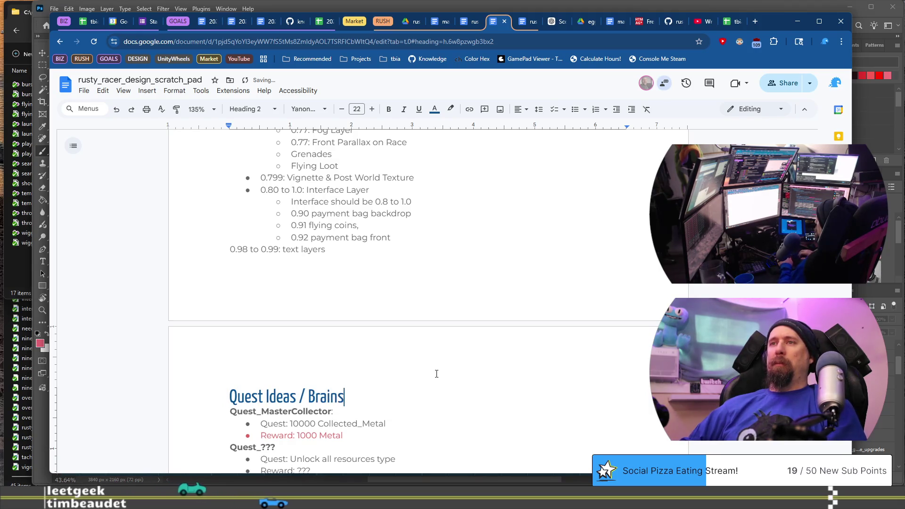
type("torm")
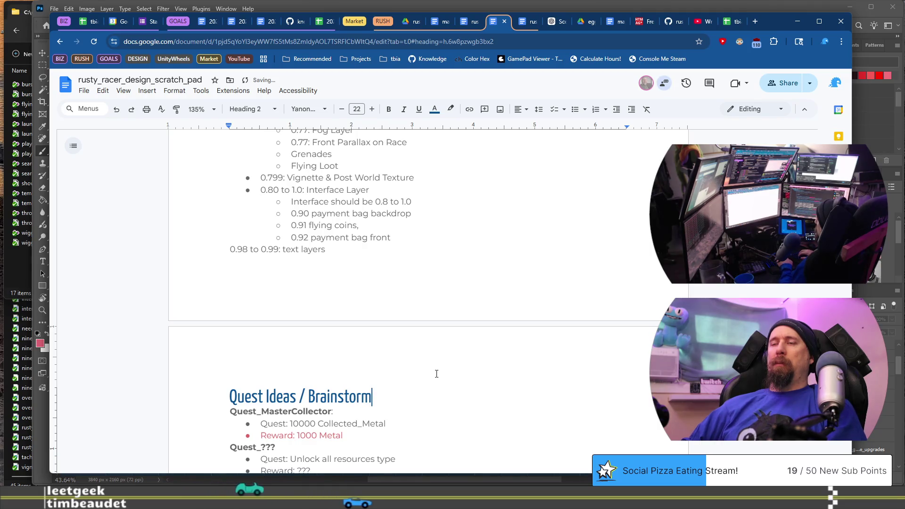
key("ctrl+BackSpace")
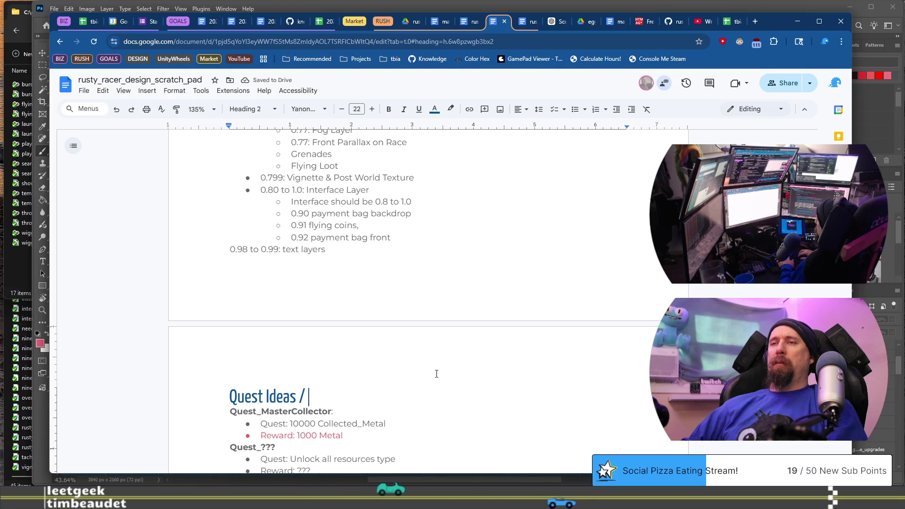
type("Brainstorm ")
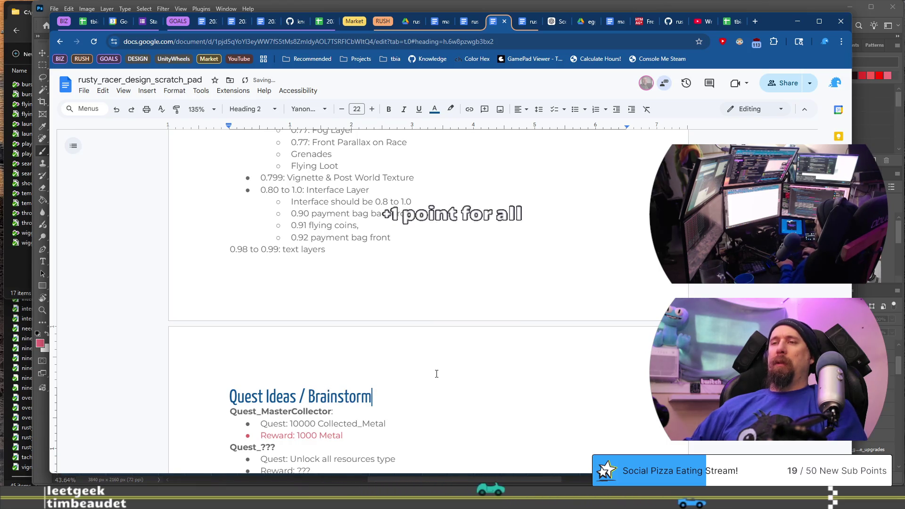
type("Dump")
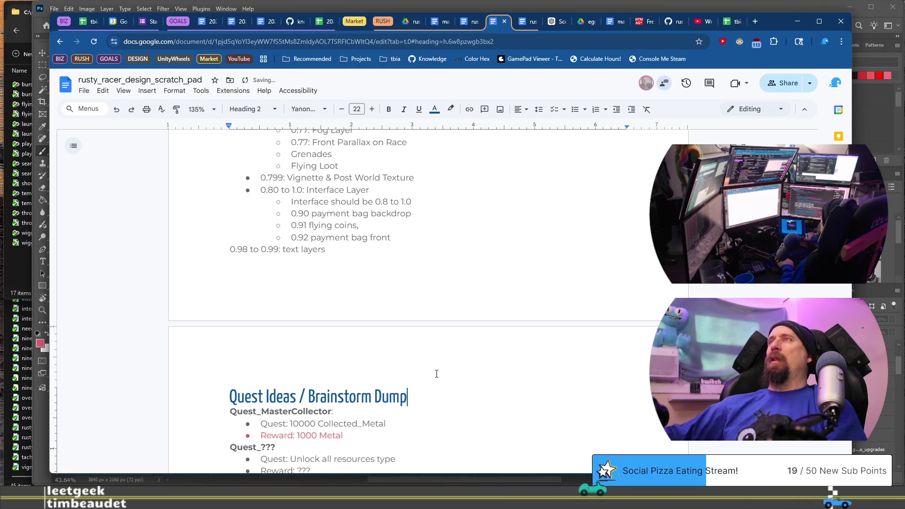
left_click(524, 22)
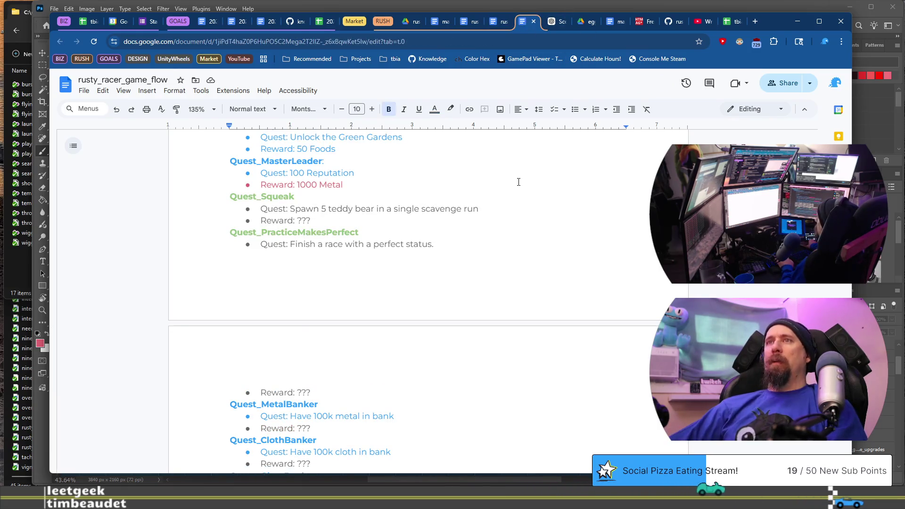
Scroll through the quest list in rusty_racer_game_flow to review it
scroll(519, 182, "up", 7)
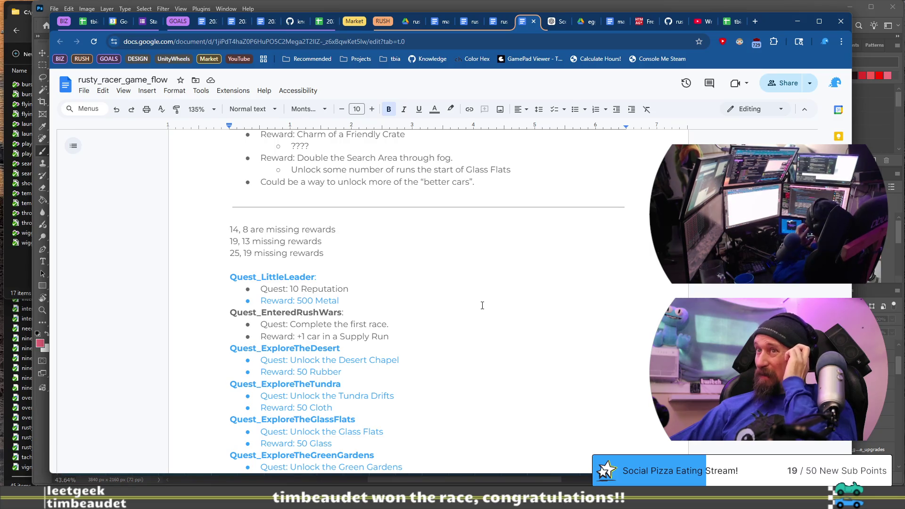
scroll(482, 305, "down", 7)
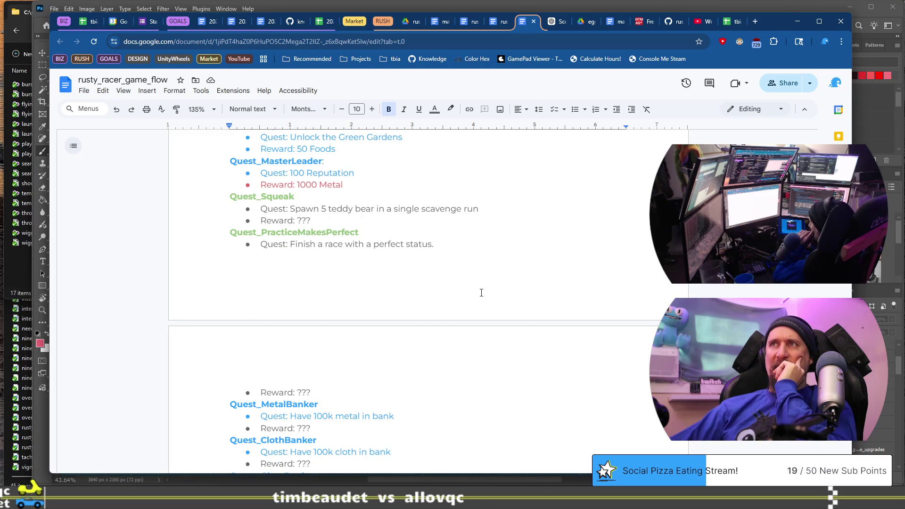
scroll(482, 293, "down", 7)
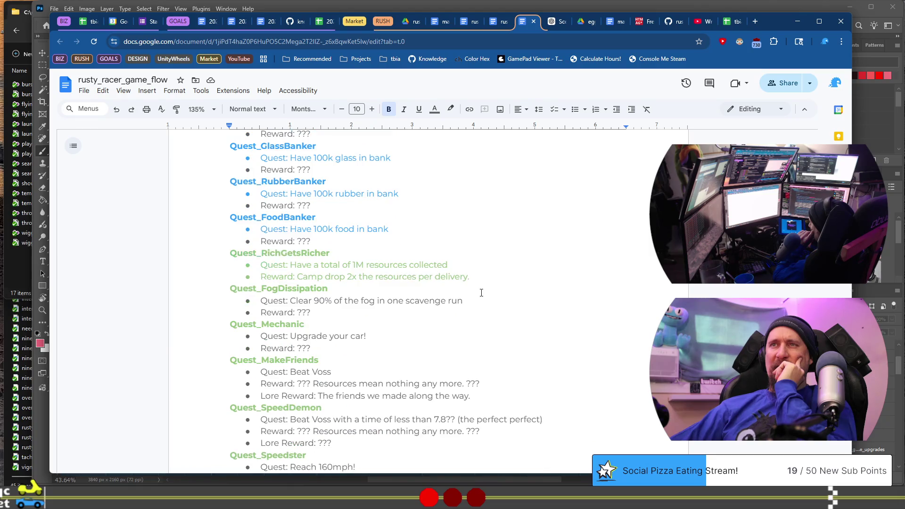
scroll(481, 293, "down", 1)
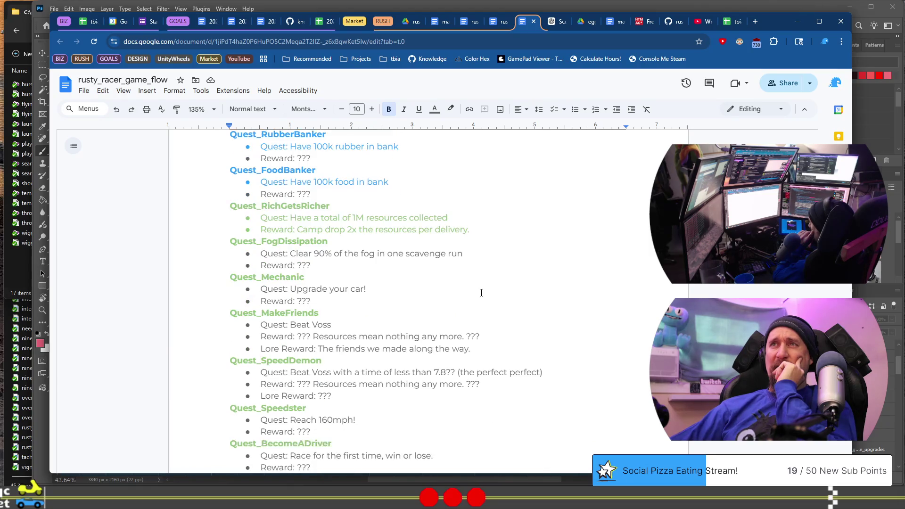
scroll(481, 293, "down", 2)
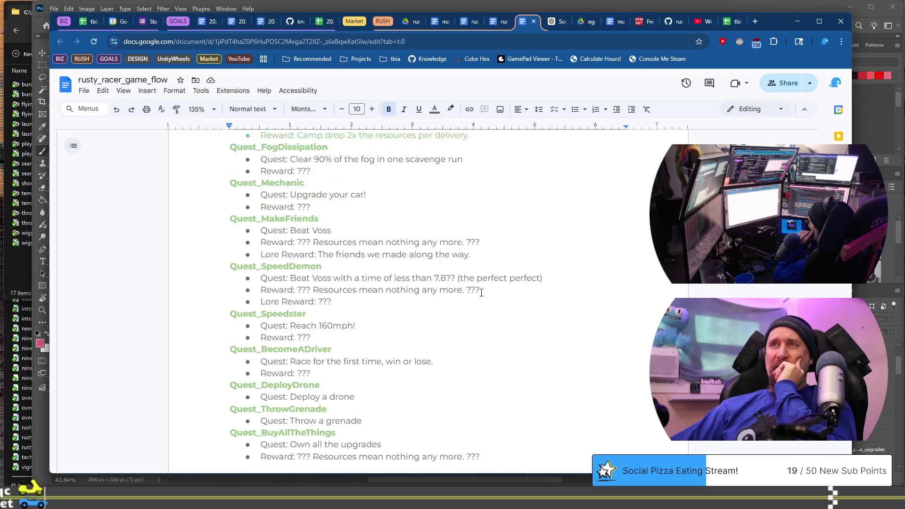
scroll(481, 292, "down", 2)
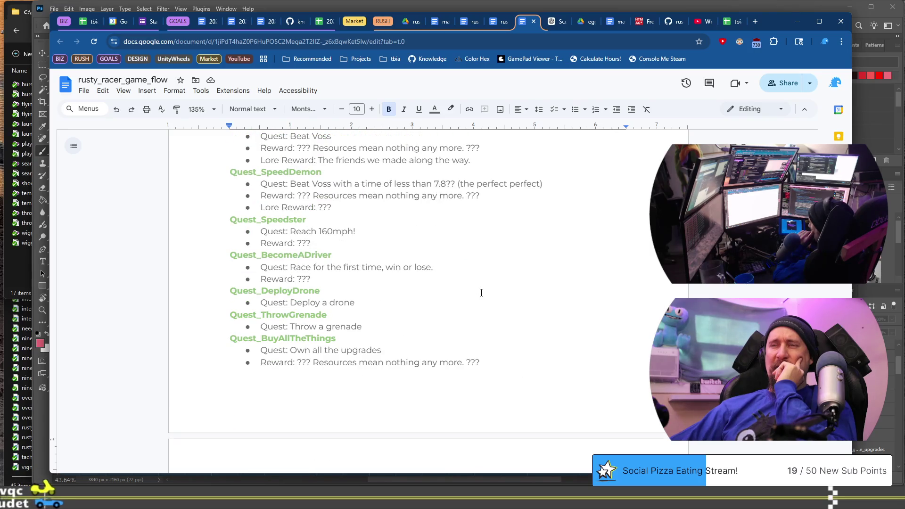
scroll(481, 292, "up", 7)
scroll(481, 293, "up", 12)
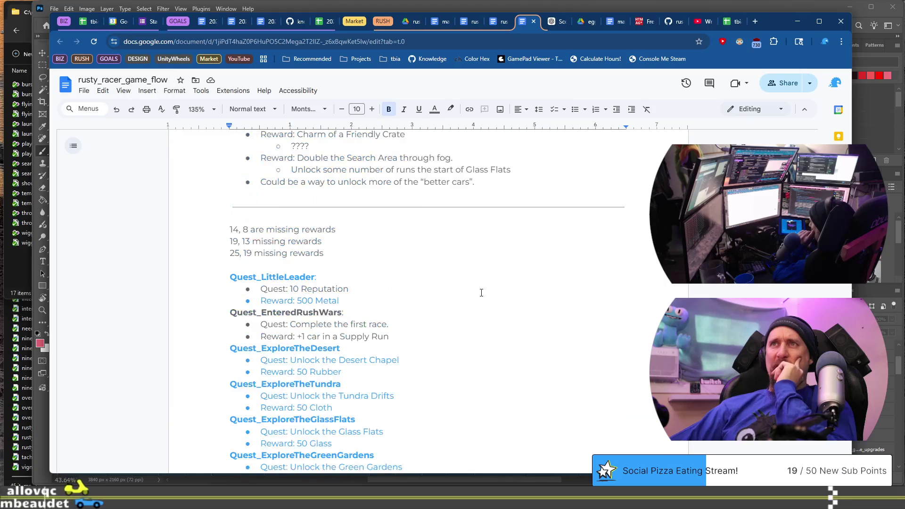
scroll(481, 293, "down", 5)
scroll(481, 293, "down", 3)
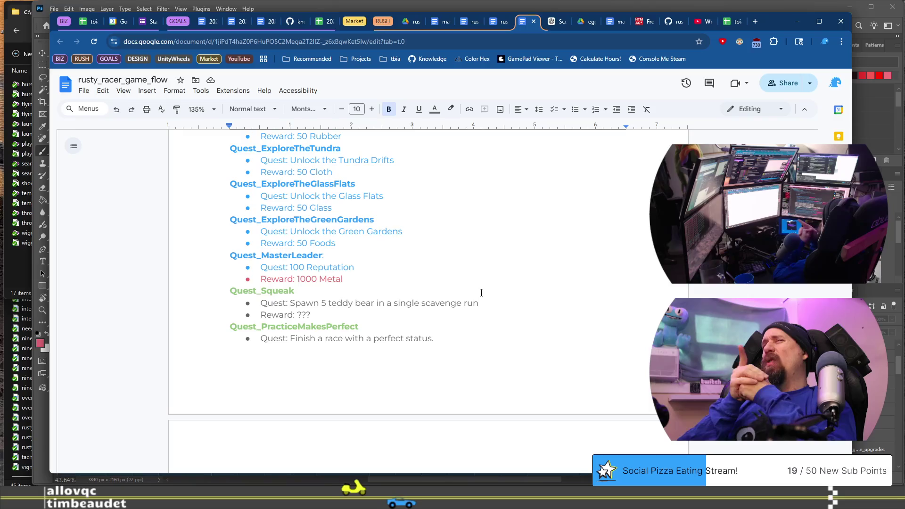
scroll(481, 292, "up", 4)
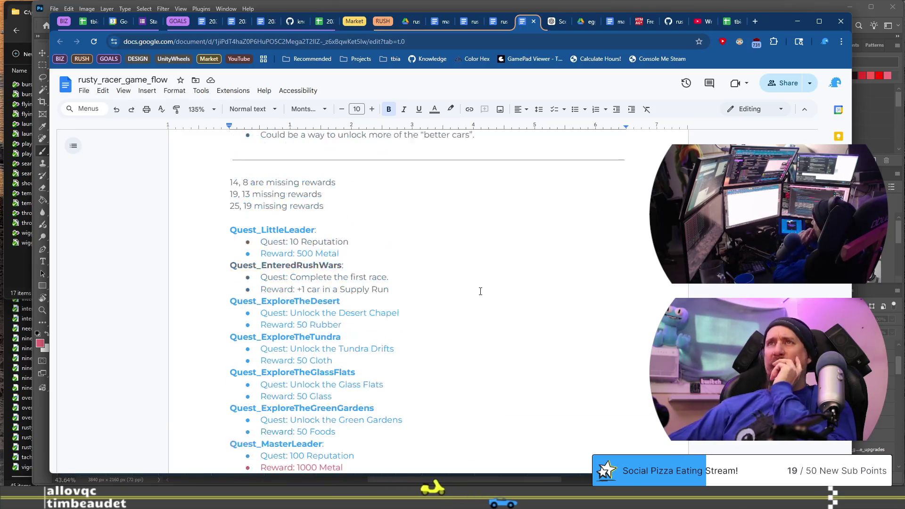
Select the Squeak and PracticeMakesPerfect quest lines, then minimize the browser
mouse_move(228, 286)
left_mouse_down()
mouse_move(299, 325)
mouse_move(333, 361)
left_mouse_up()
scroll(416, 315, "down", 5)
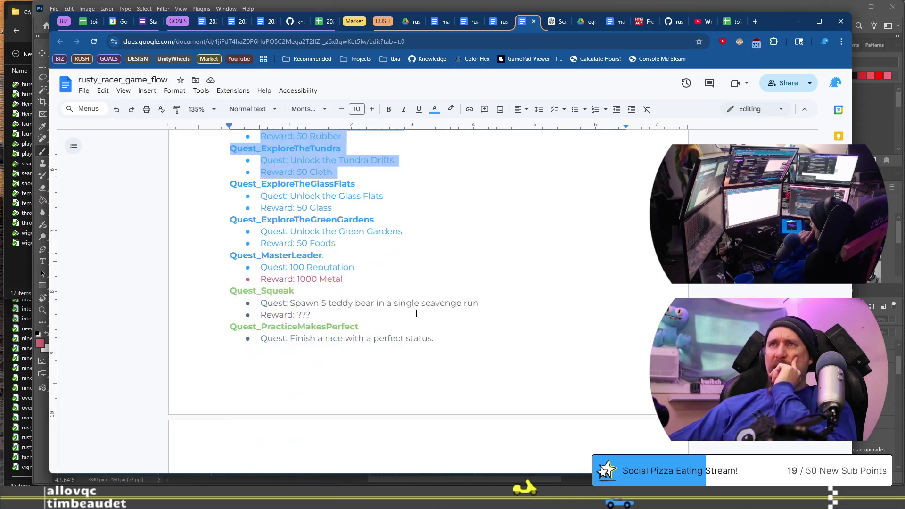
scroll(417, 315, "down", 1)
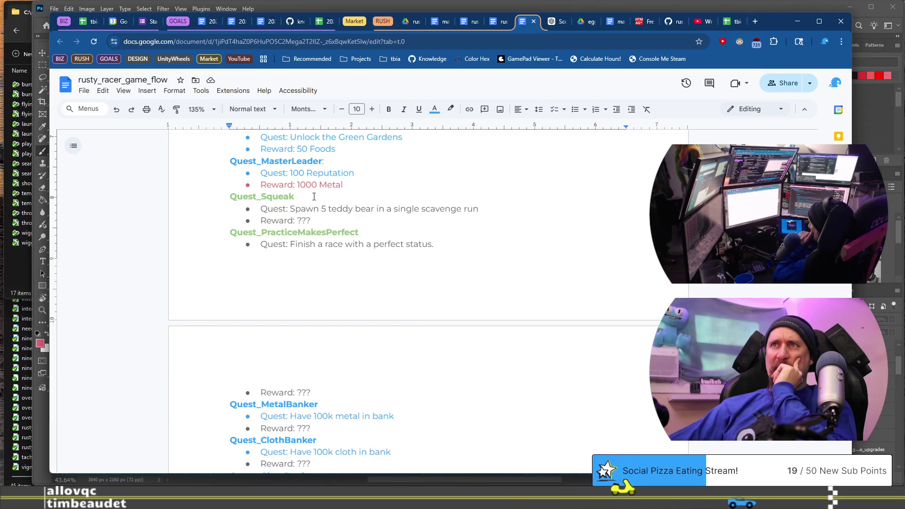
left_click_drag(243, 196, 427, 244)
left_click(438, 250)
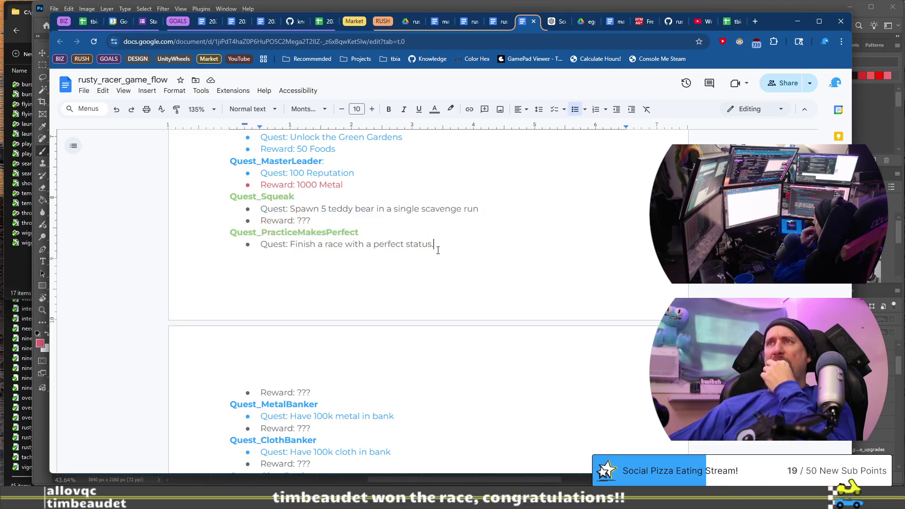
scroll(439, 278, "down", 7)
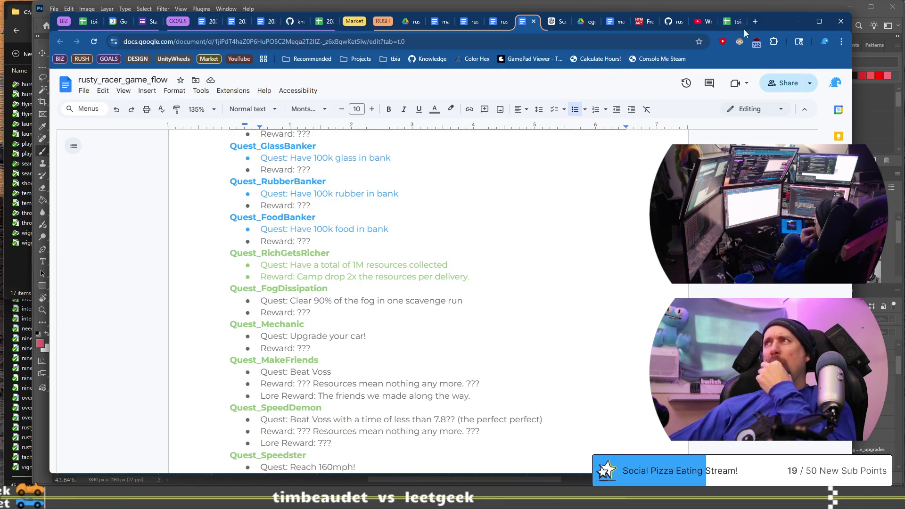
left_click(797, 21)
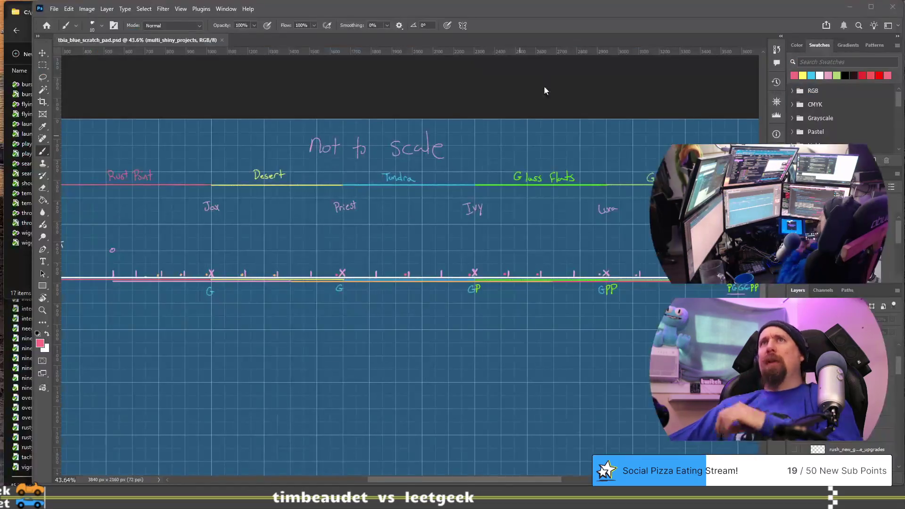
key("alt+Tab")
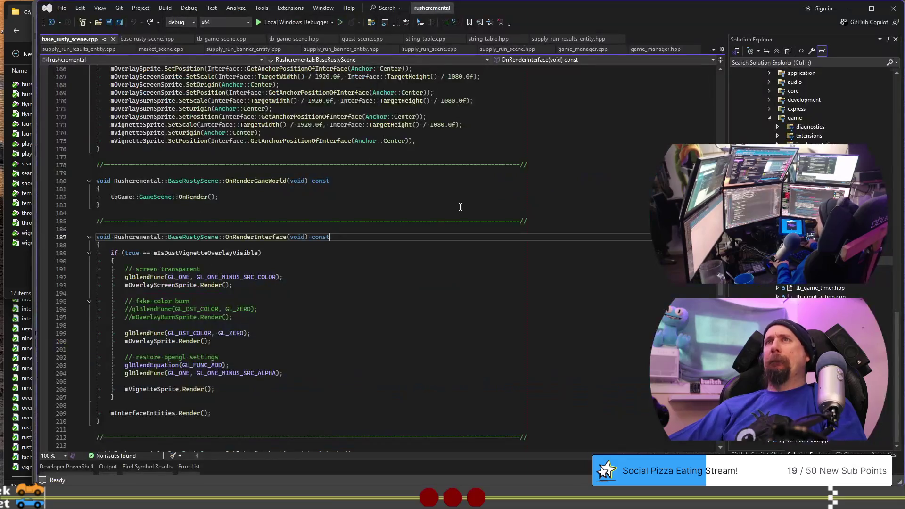
Open quest_scene.cpp and scroll to the MakeUnlockableQuest definitions, including Have 100k in Bank
left_click(460, 206)
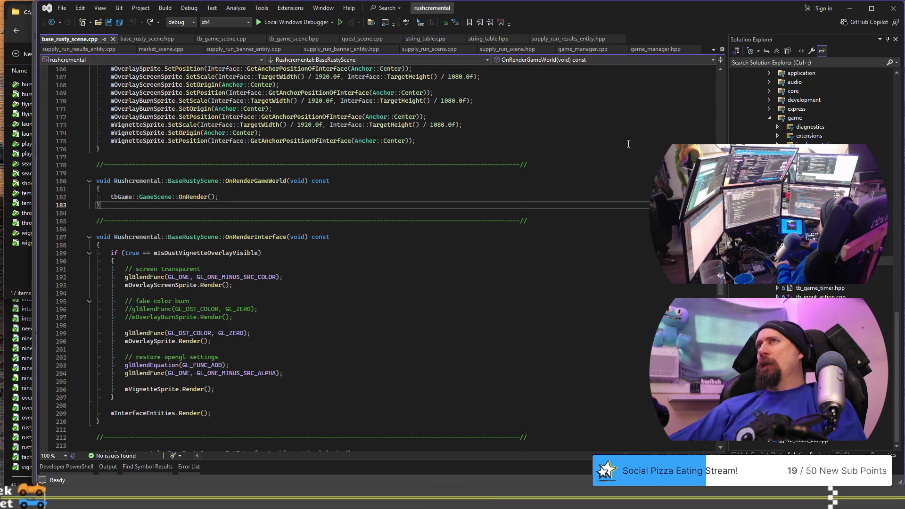
left_click(361, 39)
mouse_move(721, 99)
left_mouse_down()
mouse_move(720, 438)
mouse_move(702, 198)
mouse_move(682, 96)
left_mouse_up()
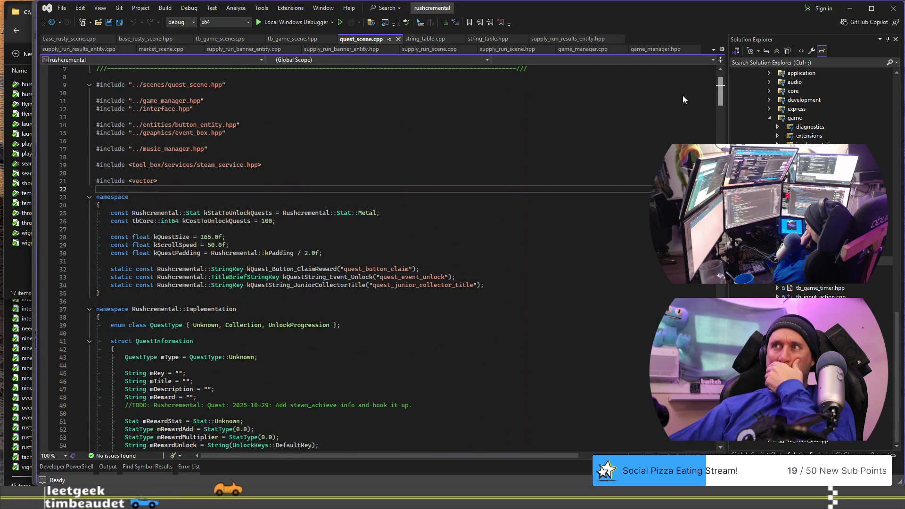
scroll(683, 99, "down", 20)
scroll(330, 254, "down", 20)
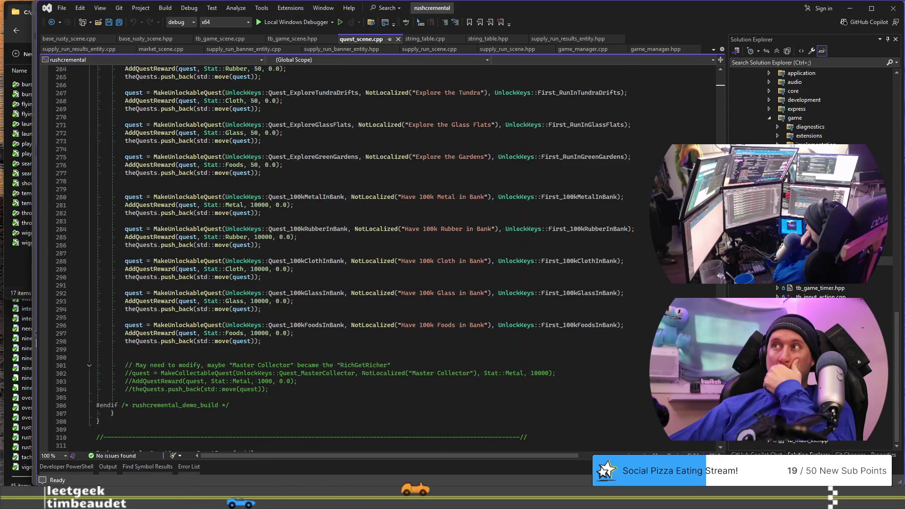
mouse_move(617, 195)
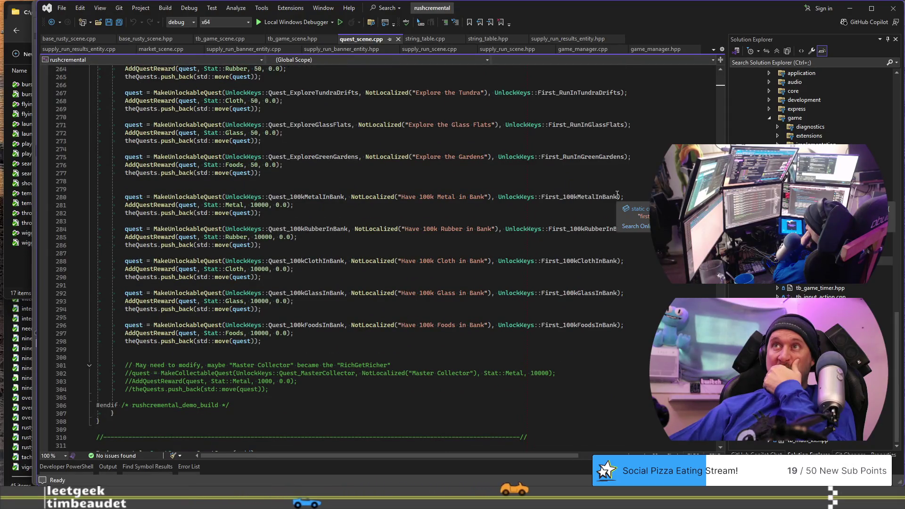
scroll(617, 194, "up", 5)
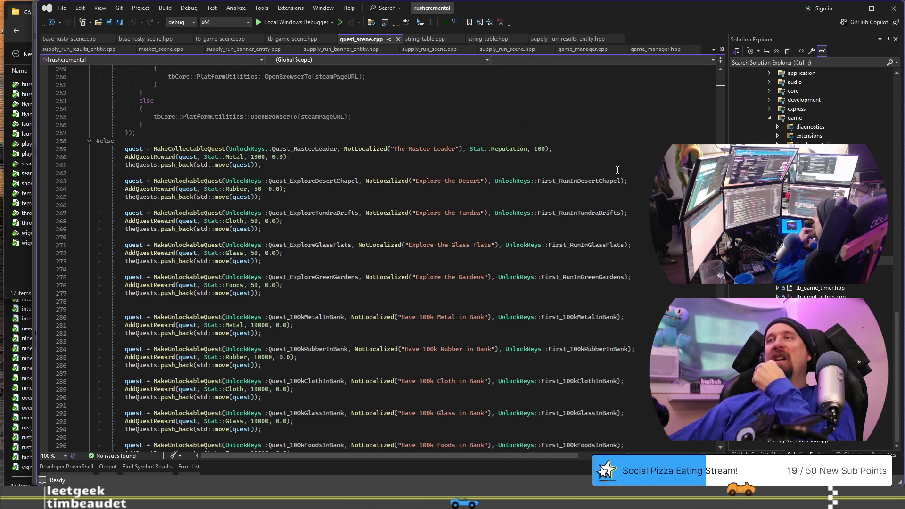
scroll(615, 172, "down", 7)
scroll(617, 176, "down", 6)
scroll(610, 188, "up", 13)
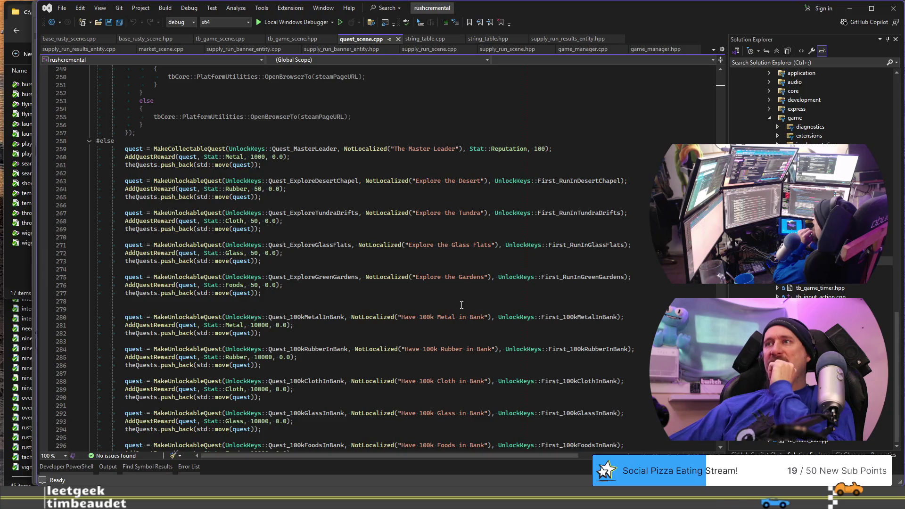
scroll(462, 304, "down", 2)
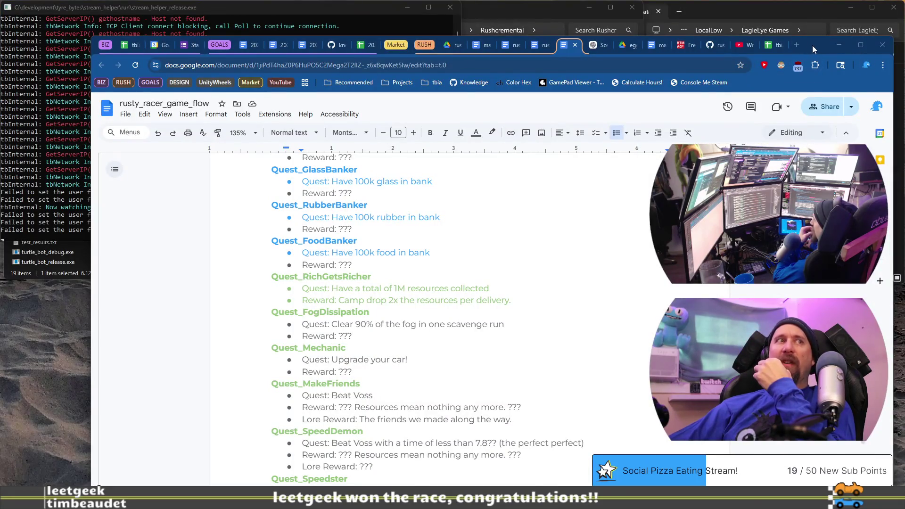
Delete the Banker quests through FoodBanker in the game-flow document, then undo to restore them
mouse_move(813, 45)
left_mouse_down()
mouse_move(457, 43)
mouse_move(770, 28)
left_mouse_up()
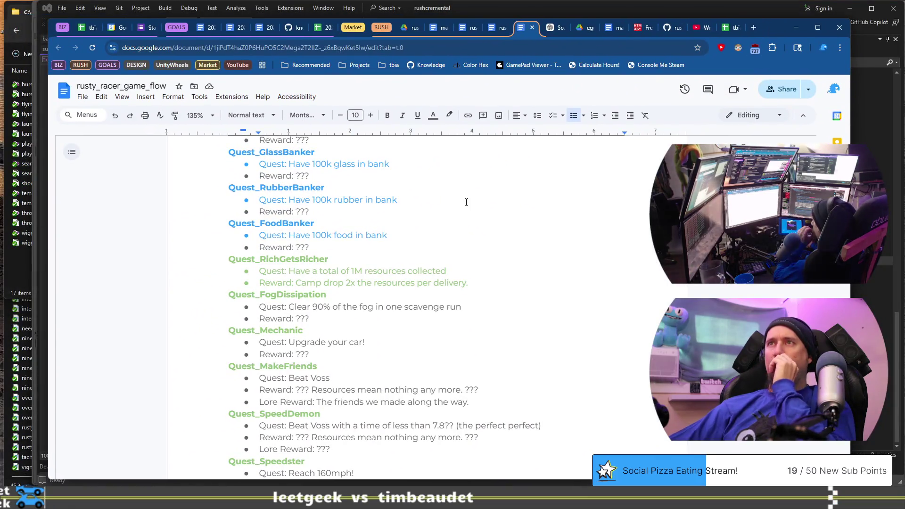
scroll(466, 202, "up", 5)
left_click(448, 428, "shift")
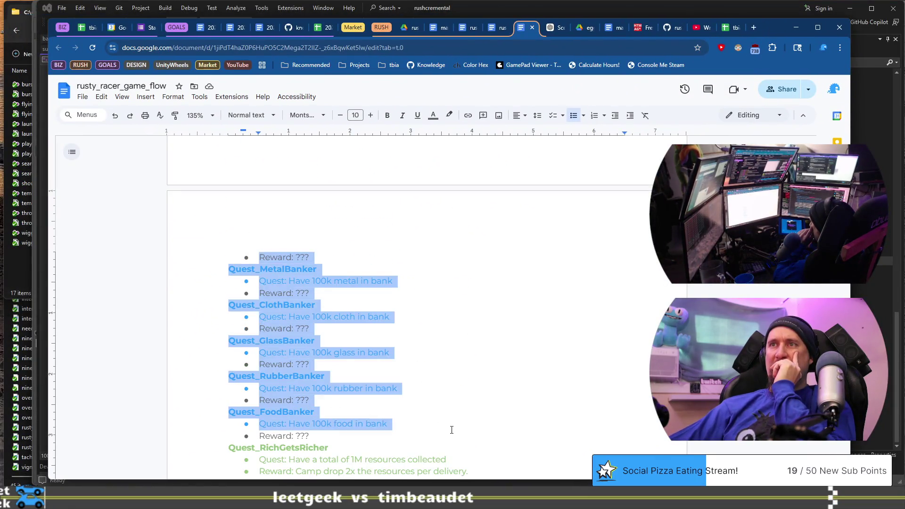
key("Delete")
scroll(404, 306, "down", 1)
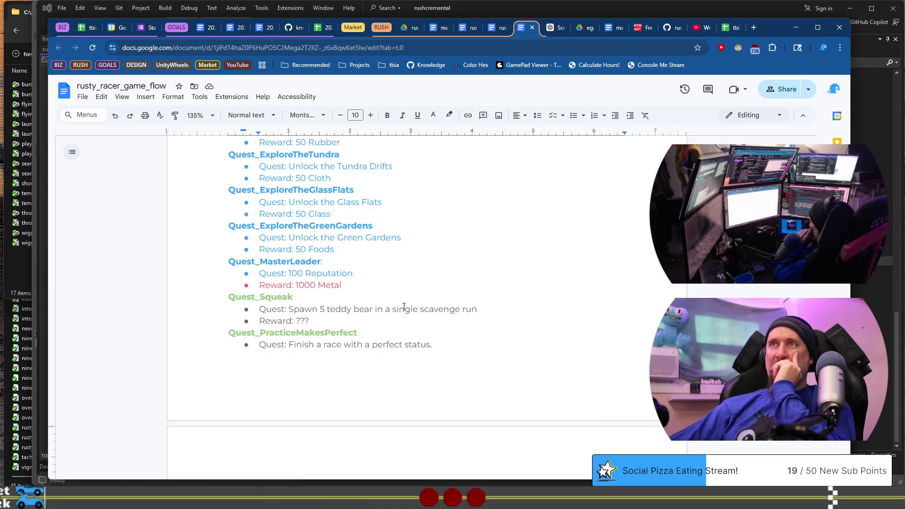
scroll(403, 306, "up", 2)
key("ctrl+z")
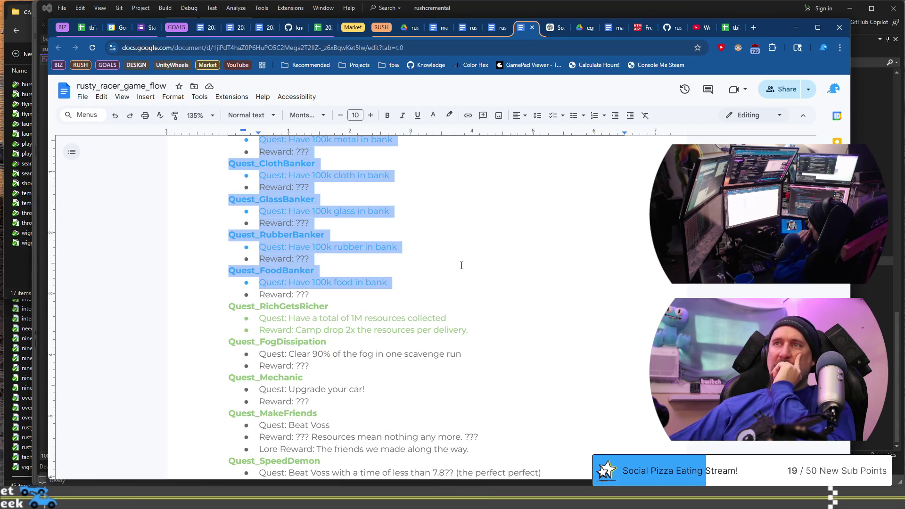
Deselect the restored Banker quests and switch to the rusty_racer_design_scratch_pad document
scroll(462, 265, "down", 3)
scroll(462, 265, "down", 7)
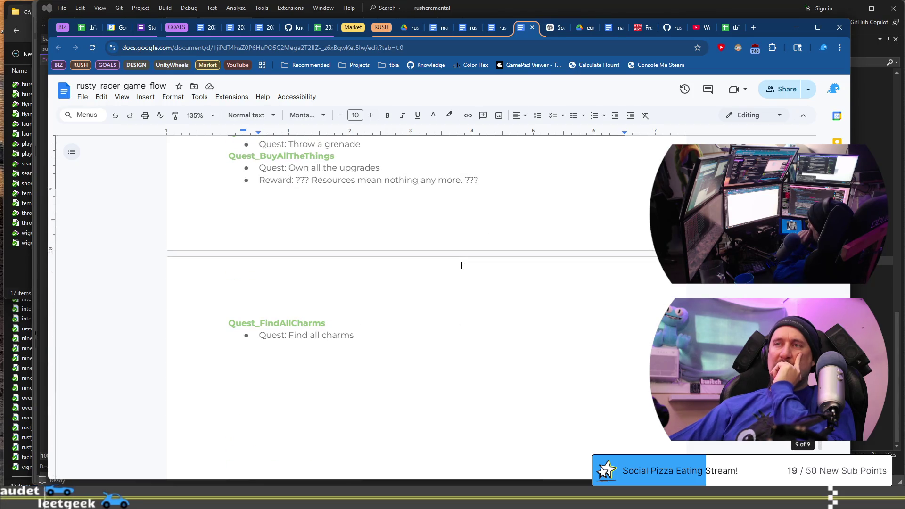
scroll(461, 265, "up", 7)
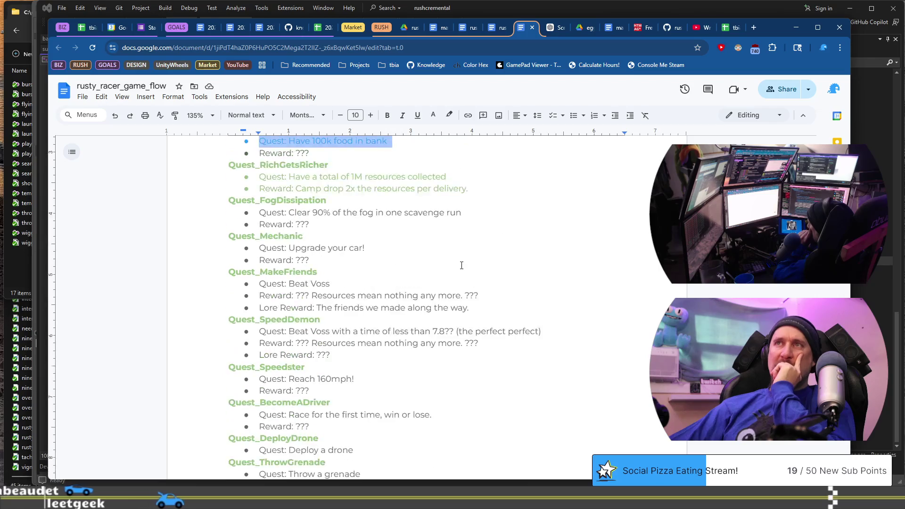
scroll(461, 265, "up", 1)
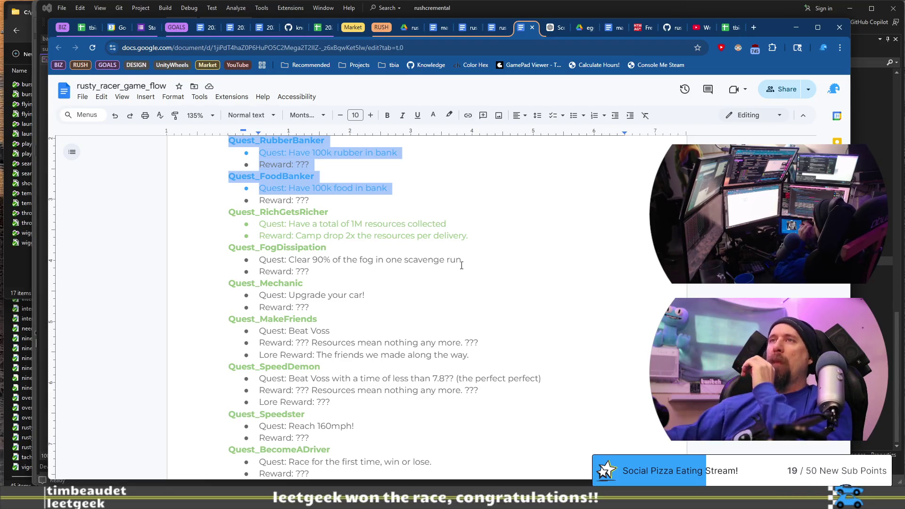
left_click(460, 169)
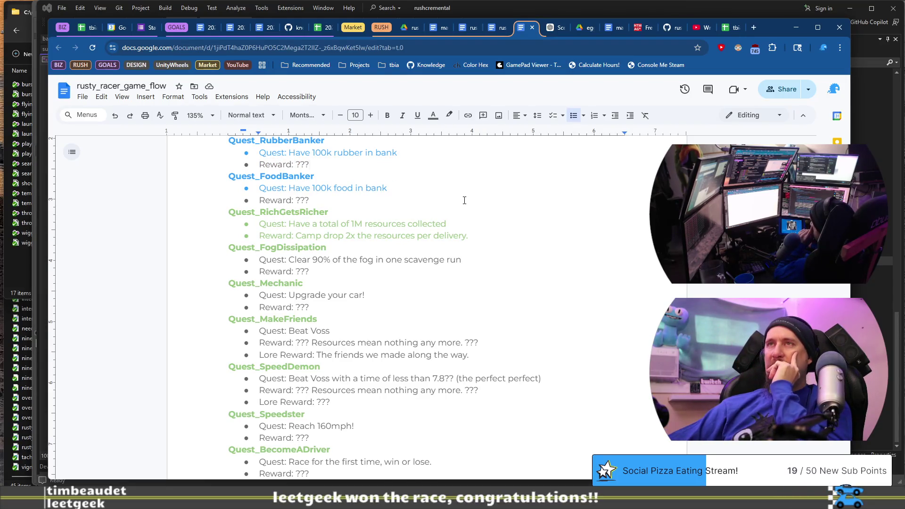
scroll(464, 200, "up", 5)
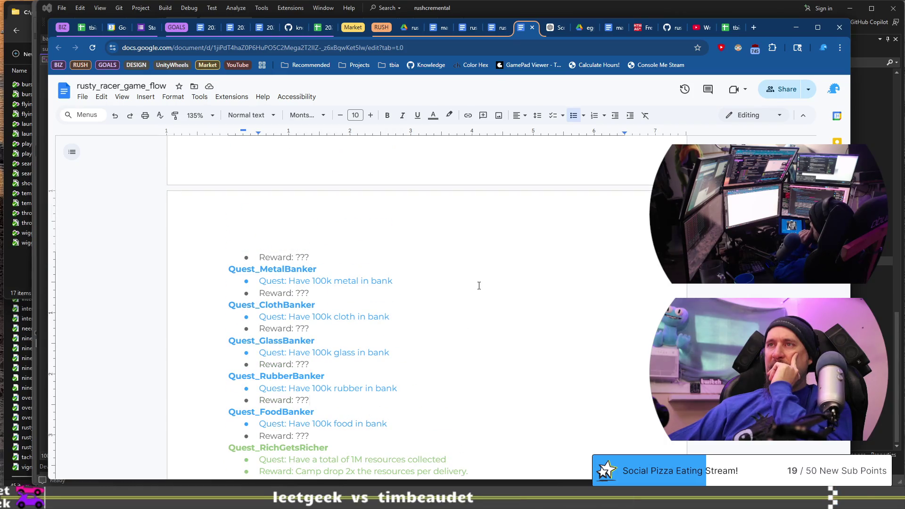
left_click(499, 32)
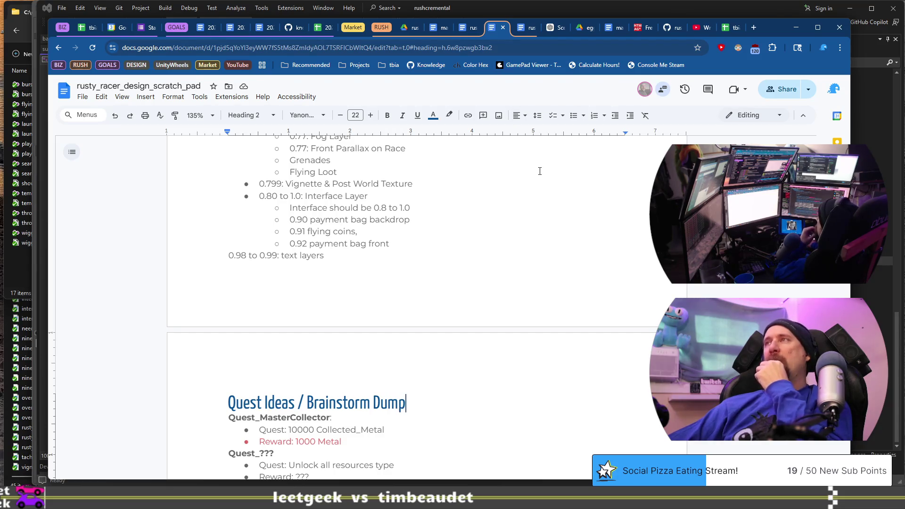
Open the rusty_racer_design_scratch_pad document and scroll down to the Vehicle Upgrades section
left_click(465, 31)
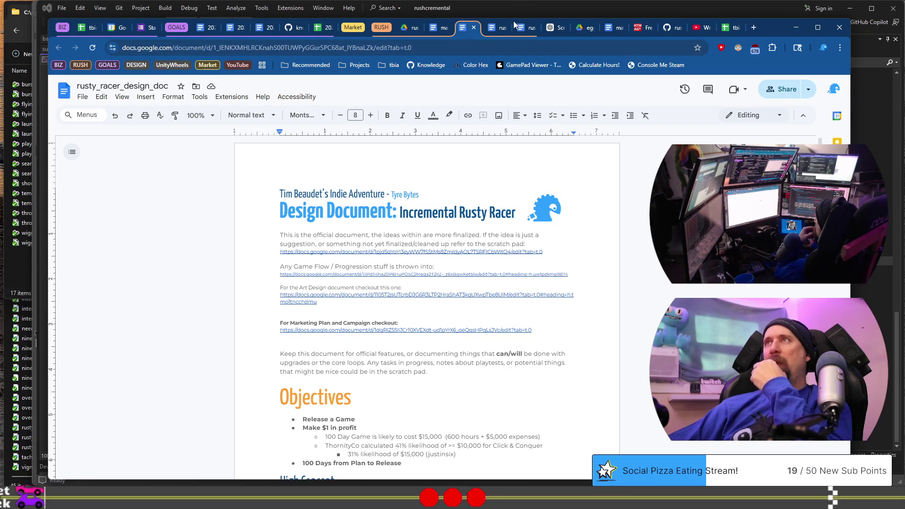
left_click(490, 32)
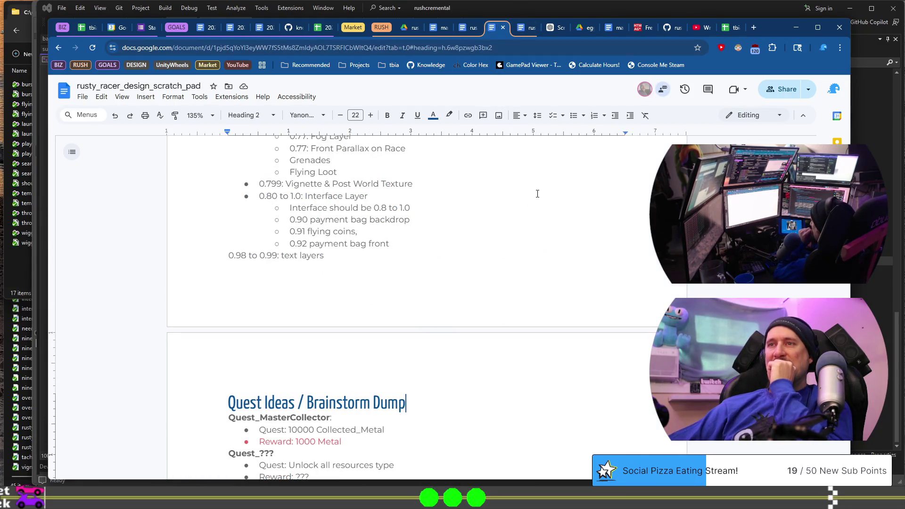
scroll(537, 194, "down", 3)
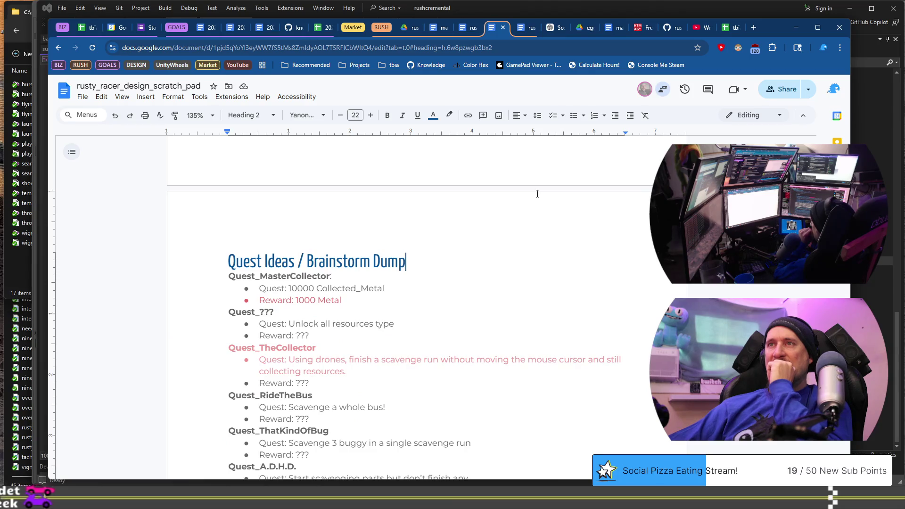
scroll(537, 194, "down", 12)
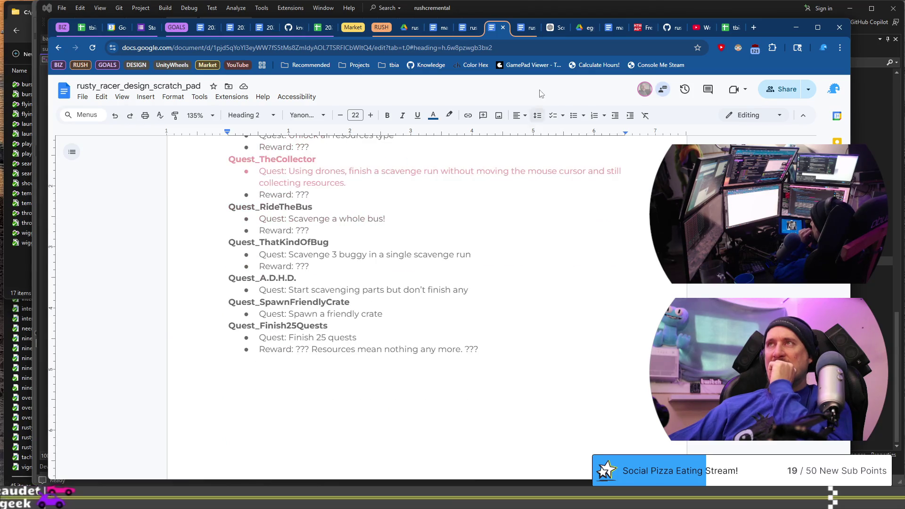
scroll(454, 275, "down", 15)
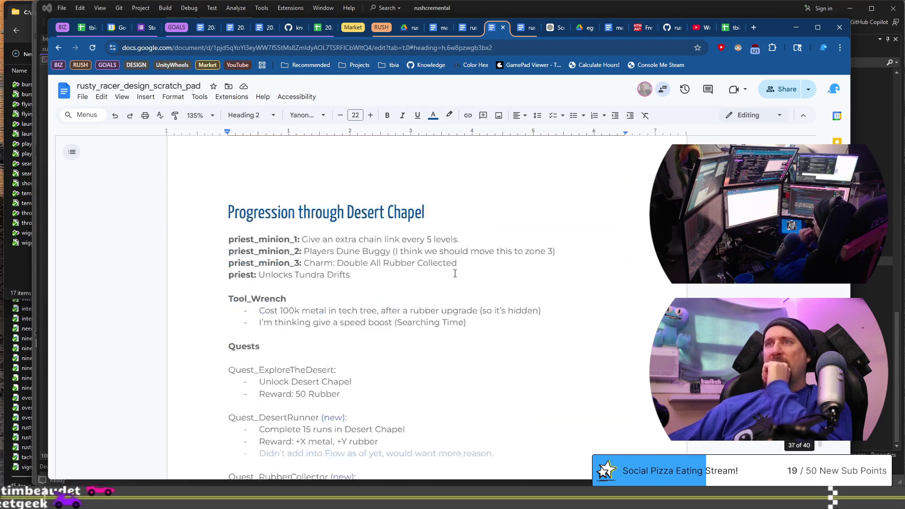
scroll(455, 274, "down", 1)
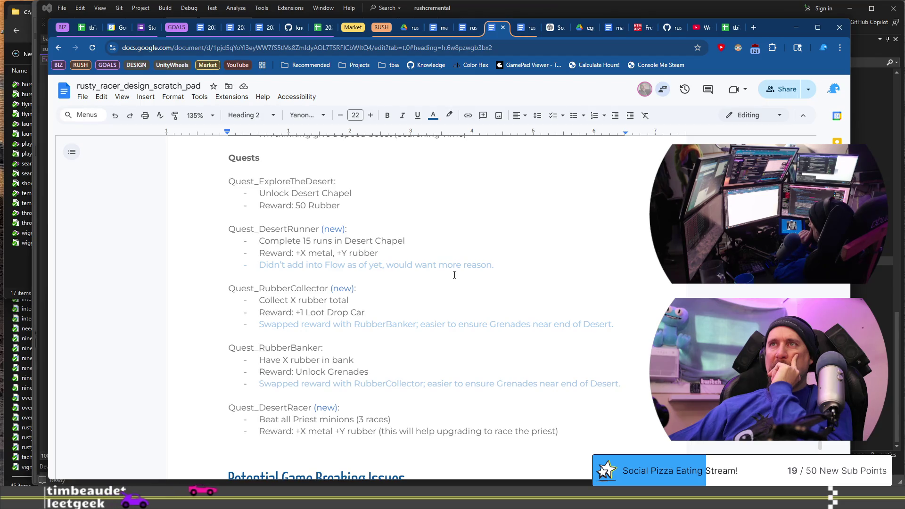
left_click(461, 216)
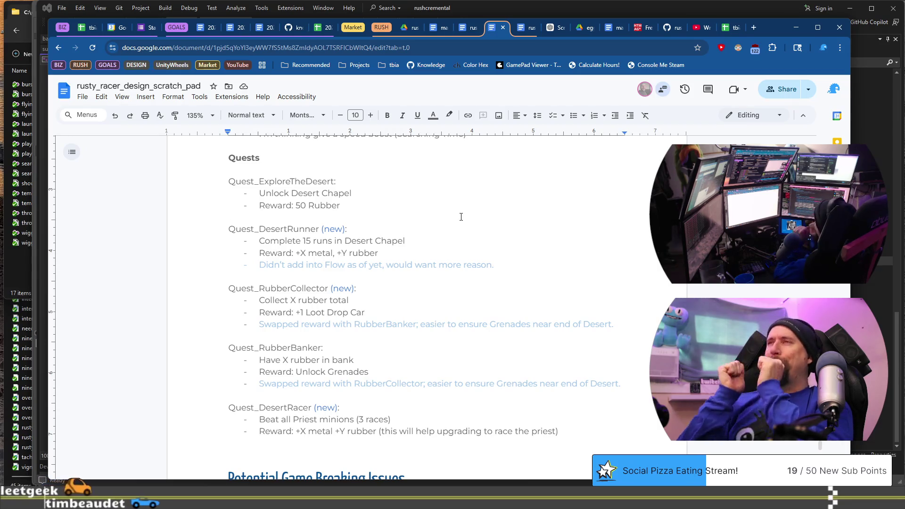
scroll(461, 217, "down", 20)
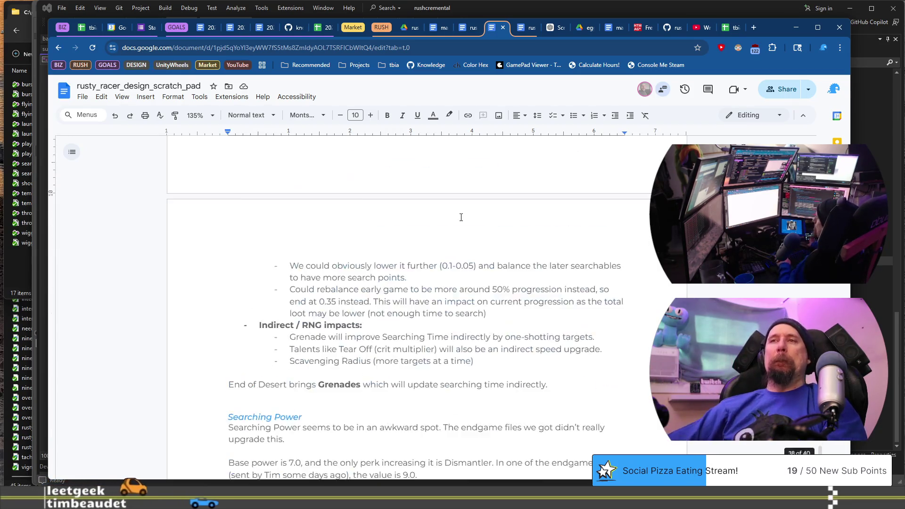
scroll(498, 192, "down", 3)
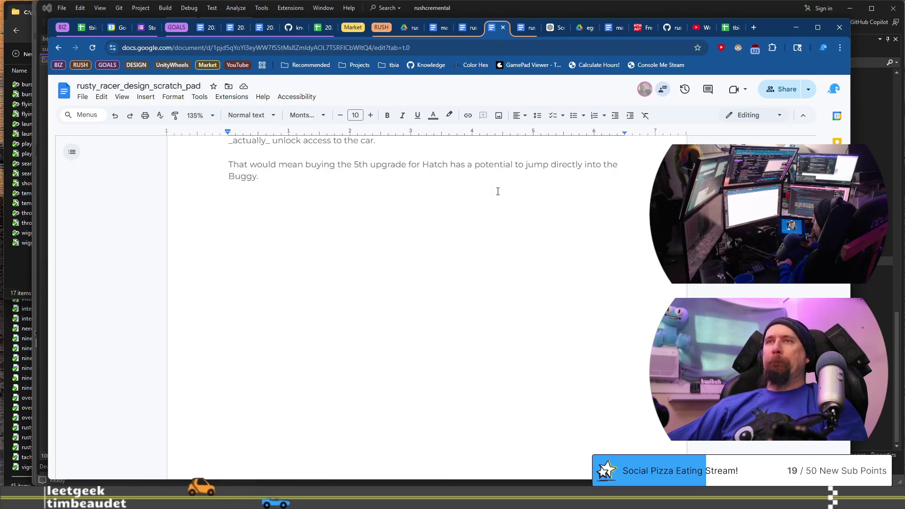
scroll(498, 191, "up", 5)
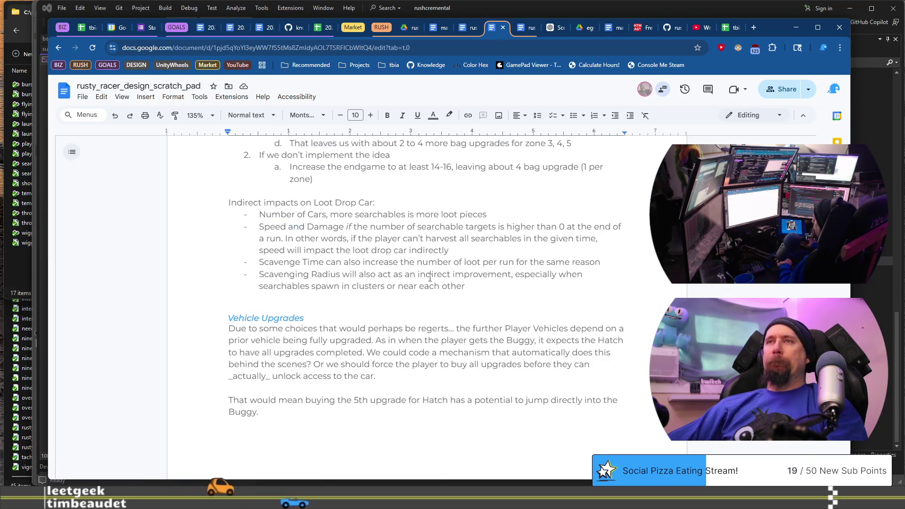
Duplicate the Vehicle Upgrades heading below the Buggy paragraph and rename it 'Demo vs Full Game Save State'
left_click(359, 310)
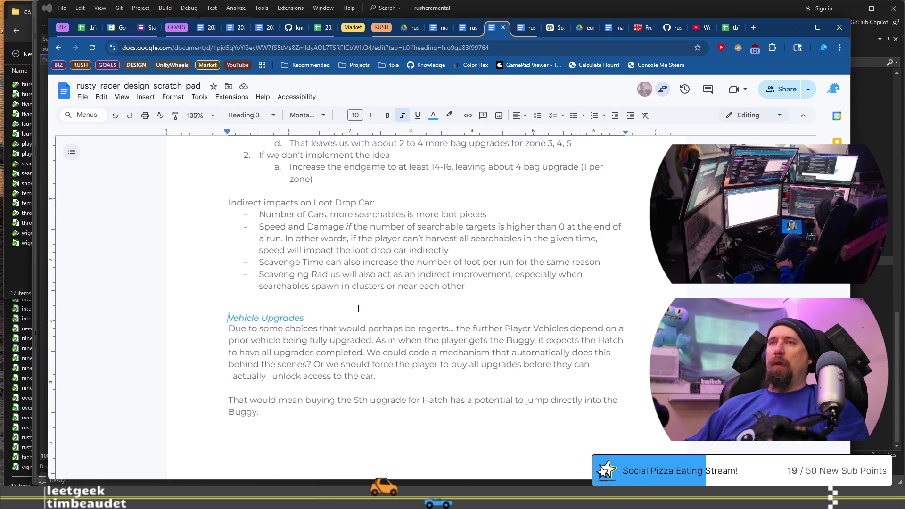
key("ctrl+End")
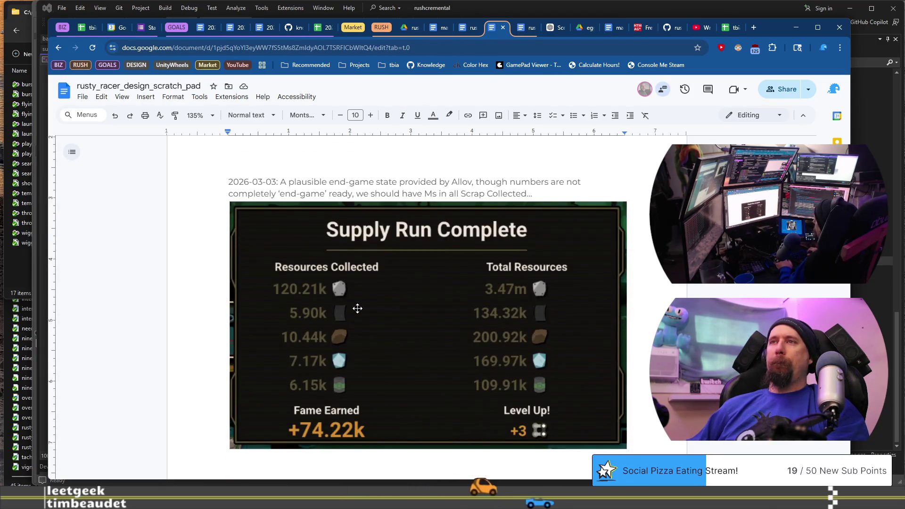
scroll(358, 309, "down", 7)
key("ctrl")
key("ctrl")
scroll(358, 308, "up", 10)
scroll(347, 259, "down", 5)
scroll(346, 265, "up", 3)
left_click(346, 265)
key("Return")
type("Vehicle Upgrades")
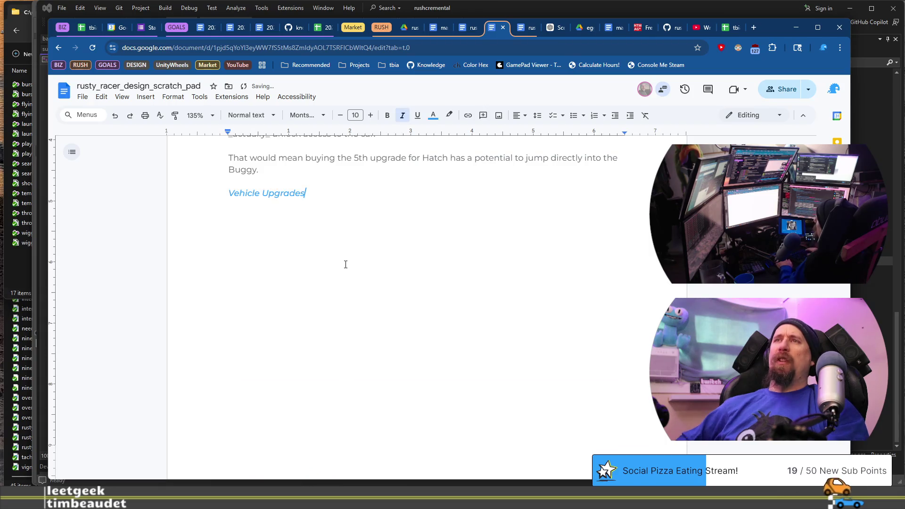
key("shift+Home")
type("D")
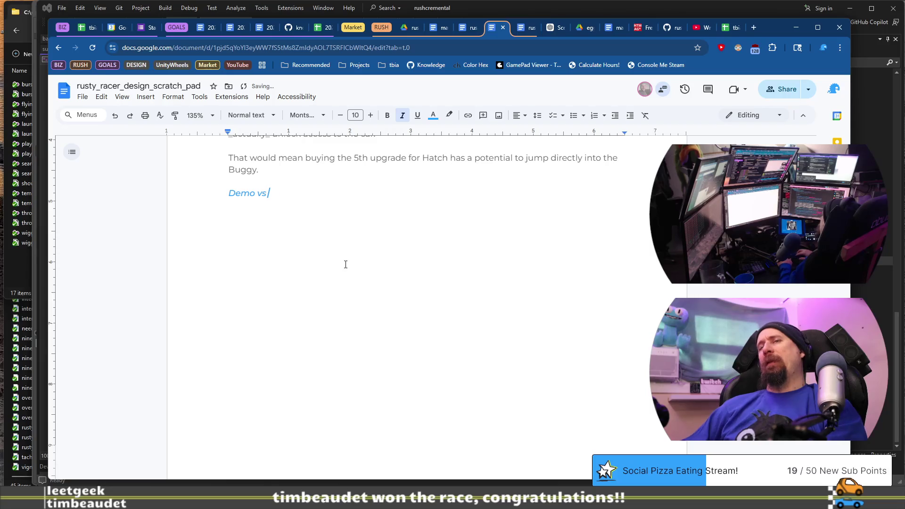
type("ame Save State")
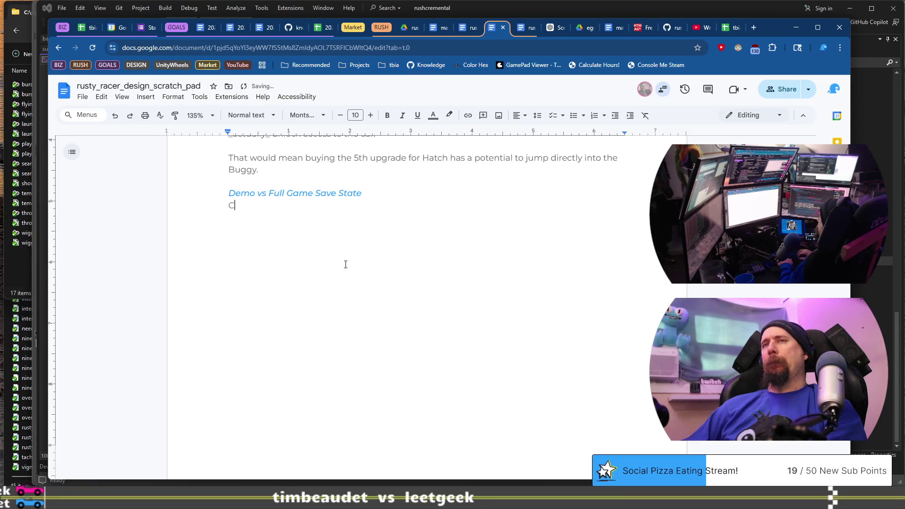
type("n't")
Write the paragraph explaining that adding jax_minion_3 to the full game forces resetting demo progression
key("ctrl+shift+Left")
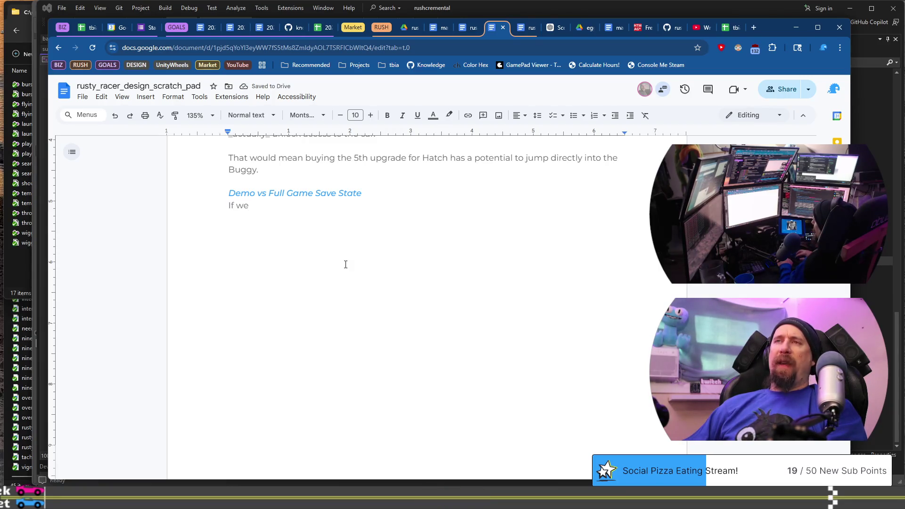
type("add ja")
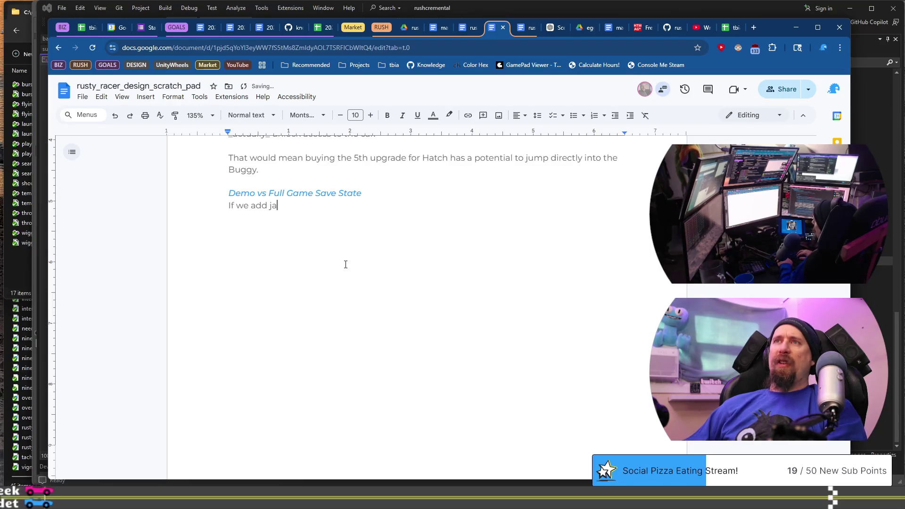
type("x_minion_")
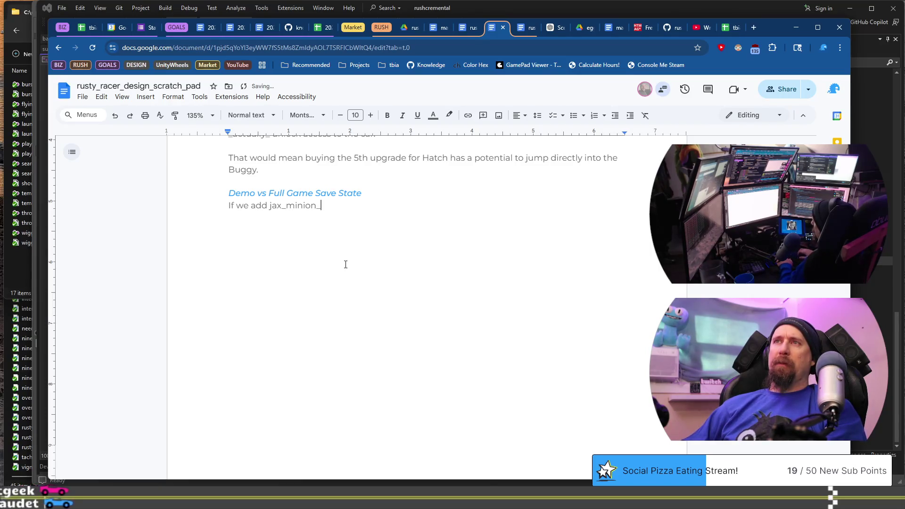
type("3 to the full game,")
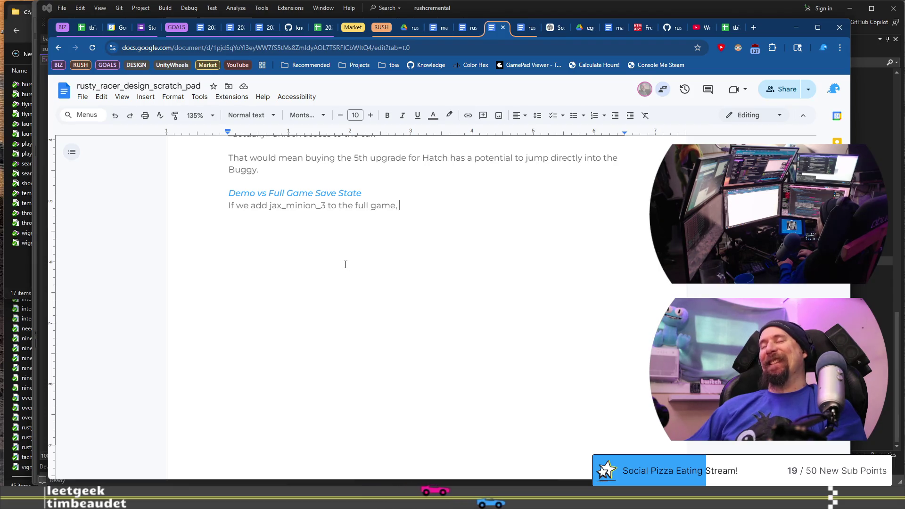
type("it will")
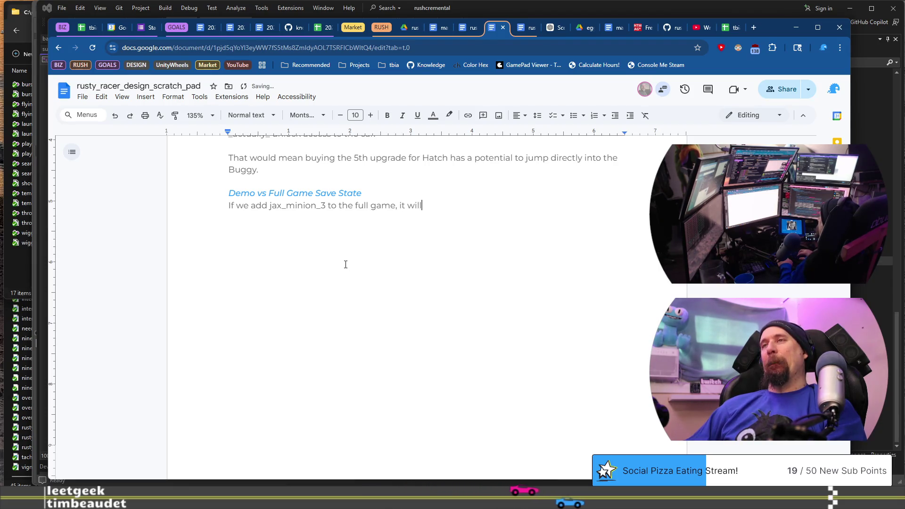
key("BackSpace")
key("BackSpace")
key("BackSpace")
key("BackSpace")
type("basically forces the full")
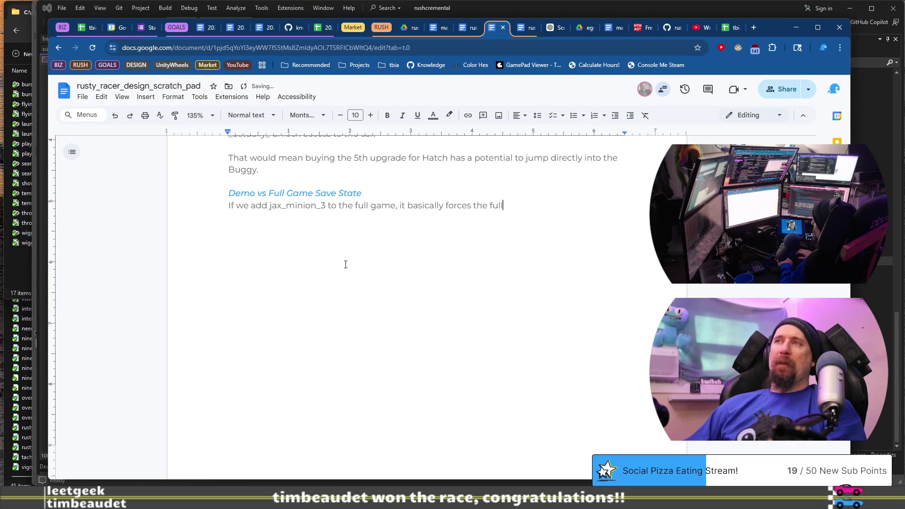
type("et the players")
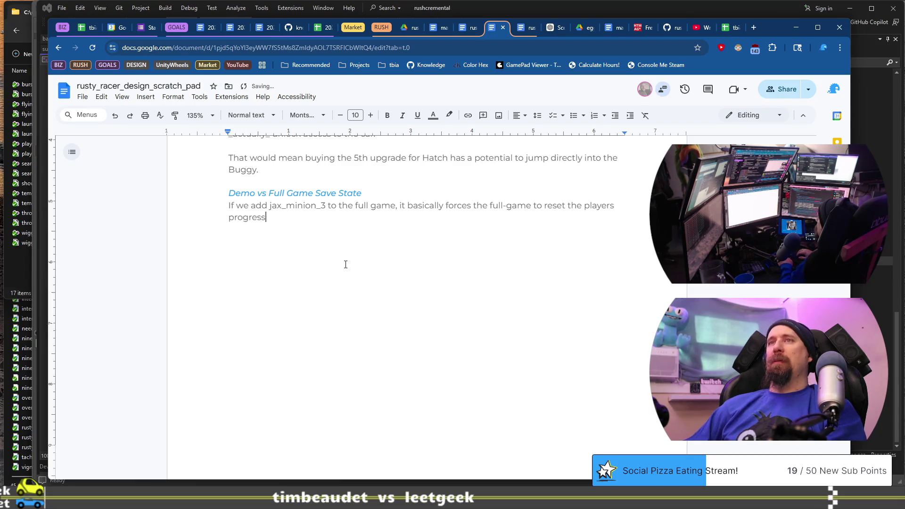
type("rom the demo. This")
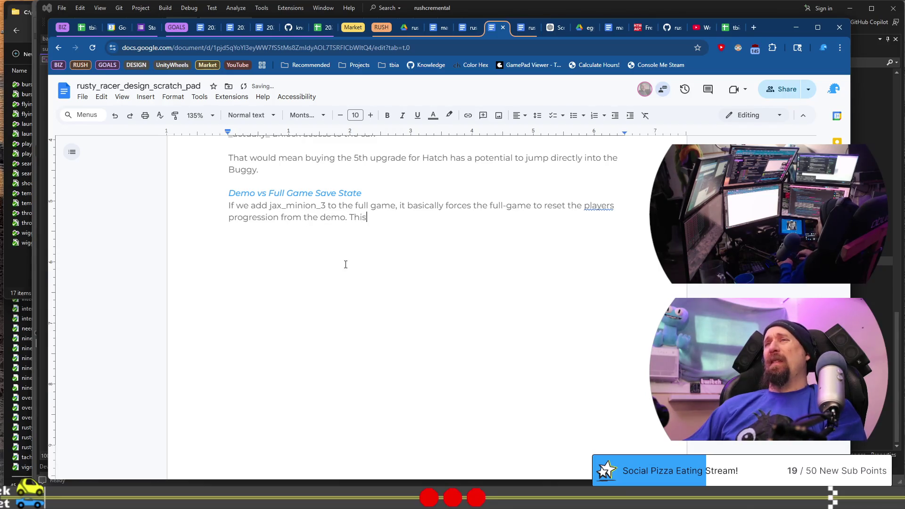
type(" might not be the ")
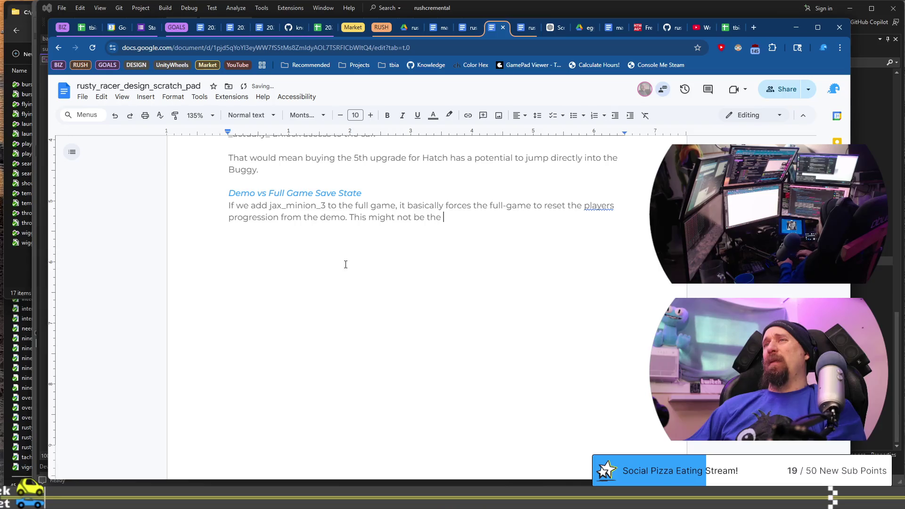
type("e world with a")
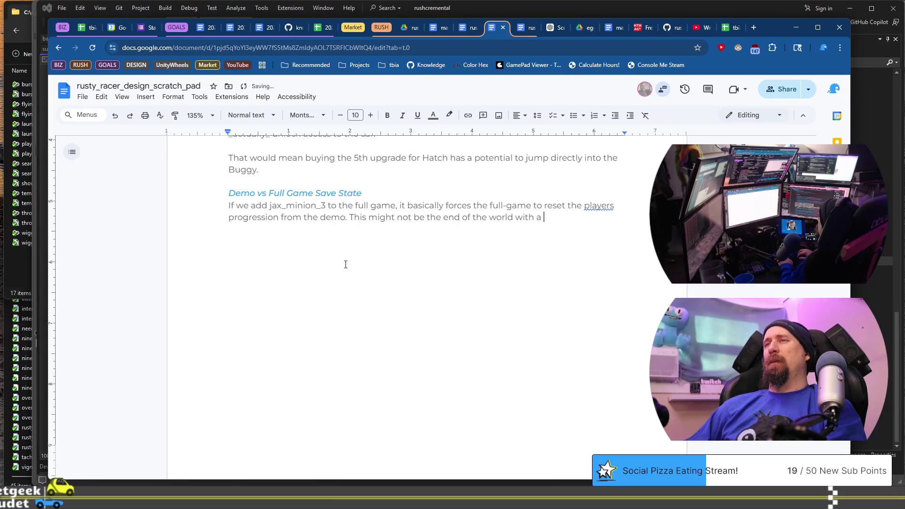
key("BackSpace")
type("n incremental, but")
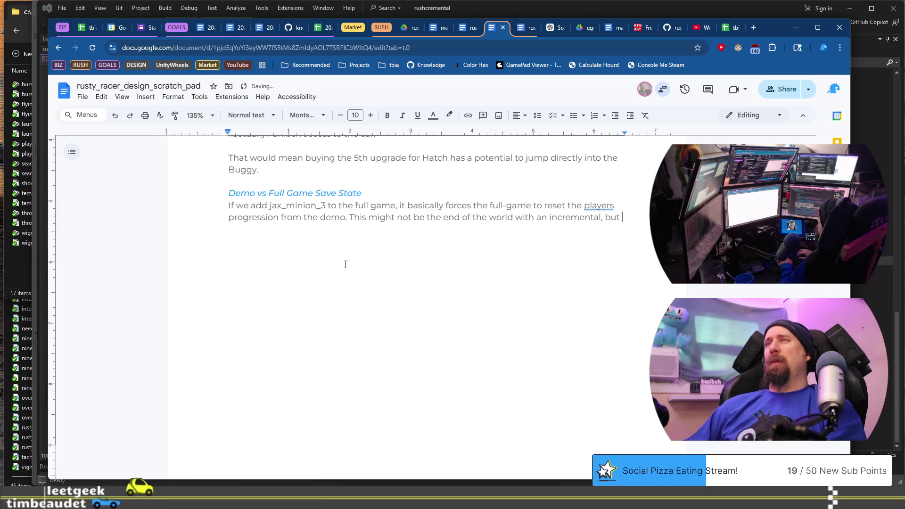
type(" I")
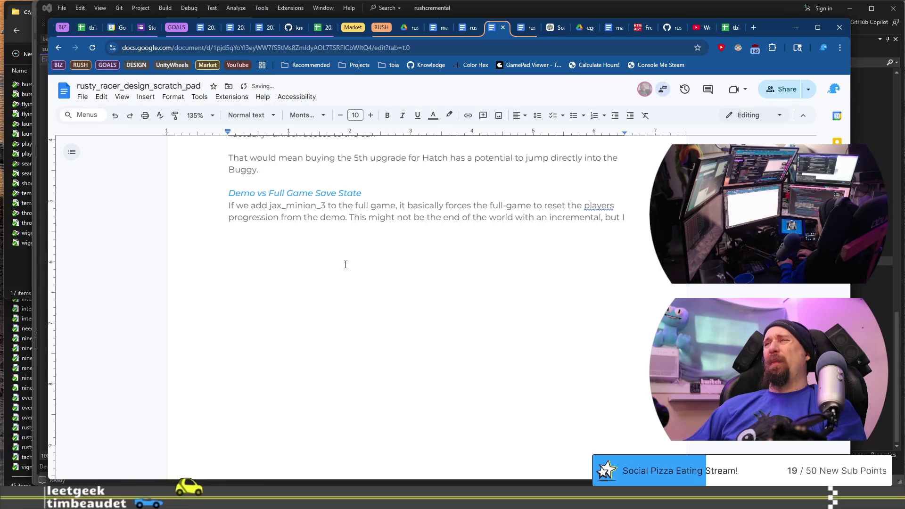
key("BackSpace")
type("it may be idealisti")
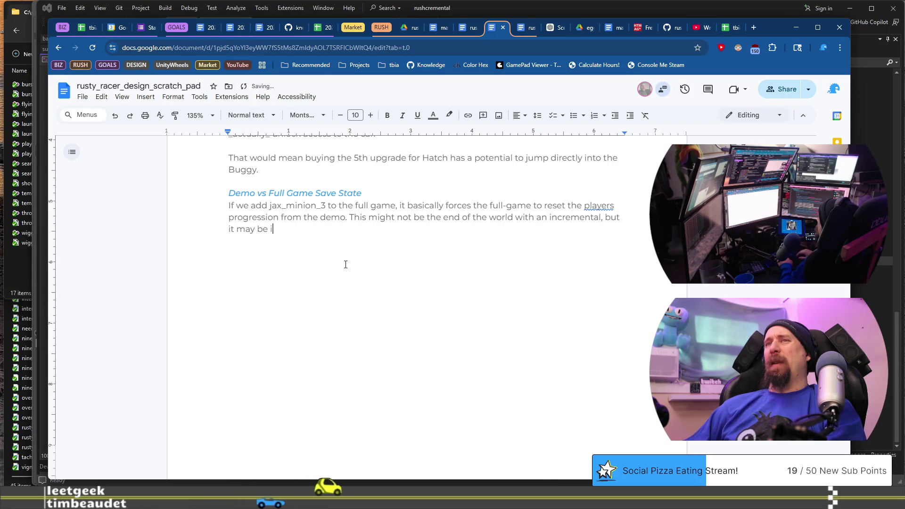
type("c to")
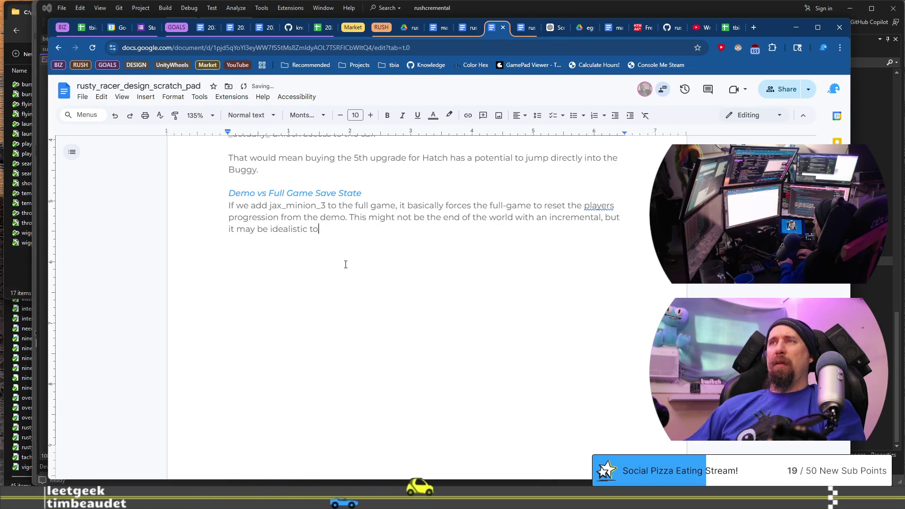
type(" keep the pro")
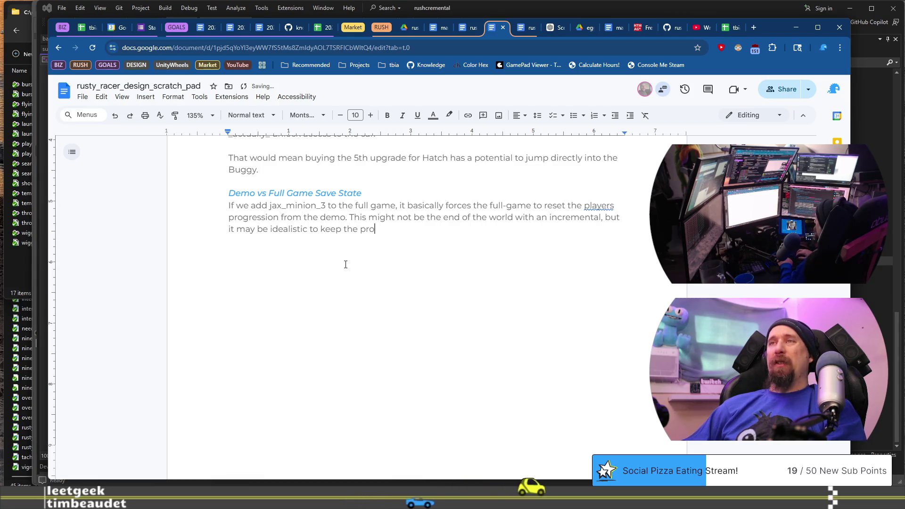
type("gression and l")
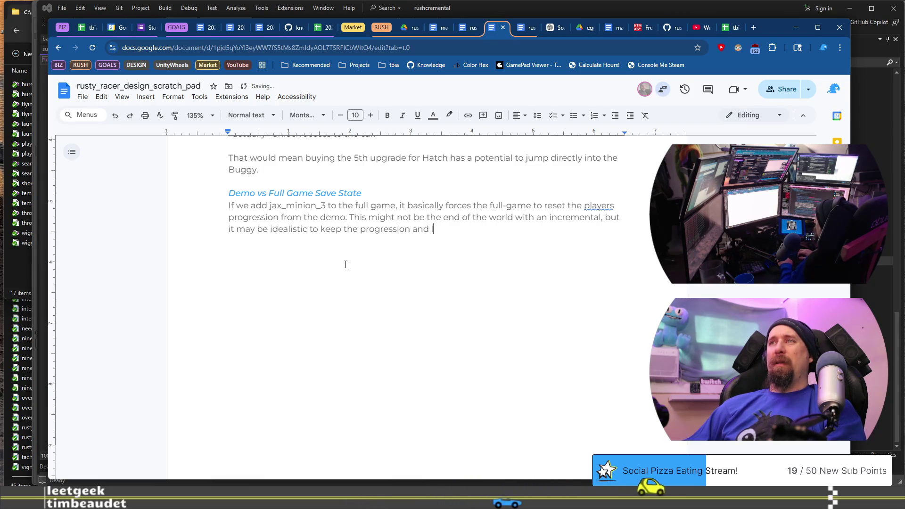
type("et the player continue.")
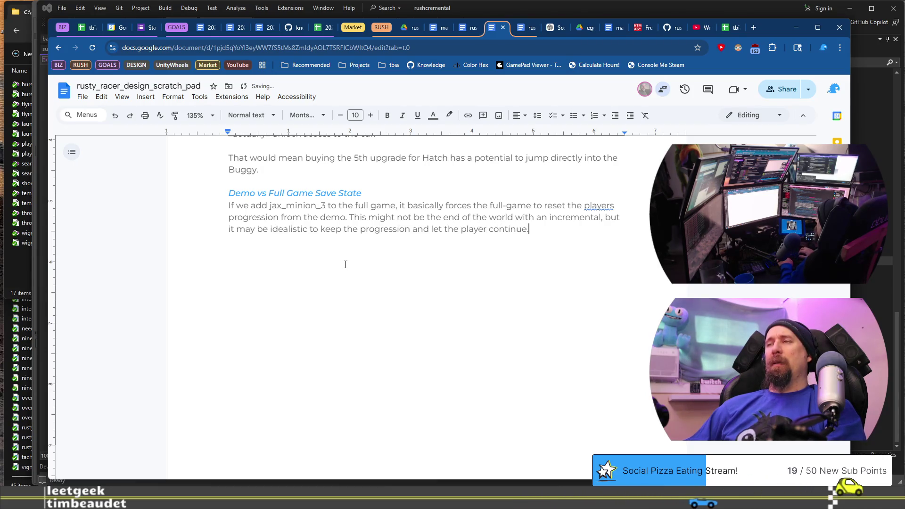
key("Return")
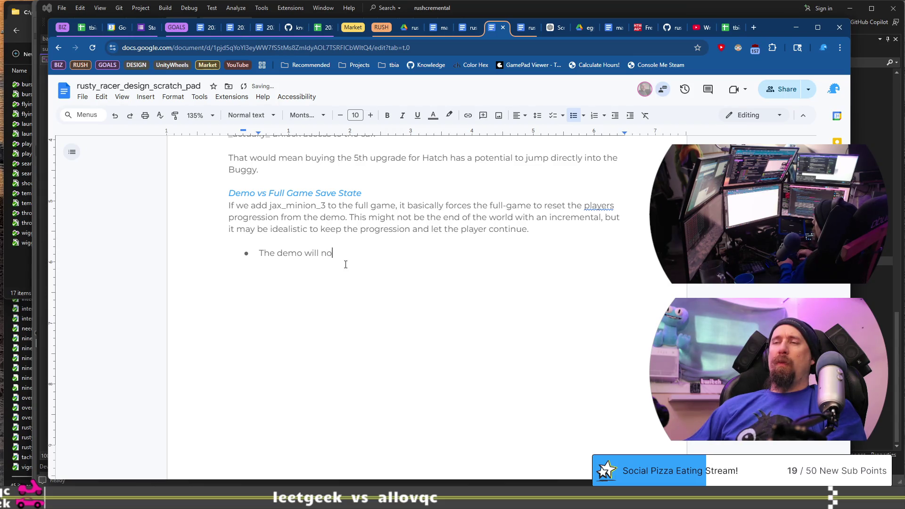
Add the bullet 'the demo will be removed once the full game is available.' and end the list
type("the ")
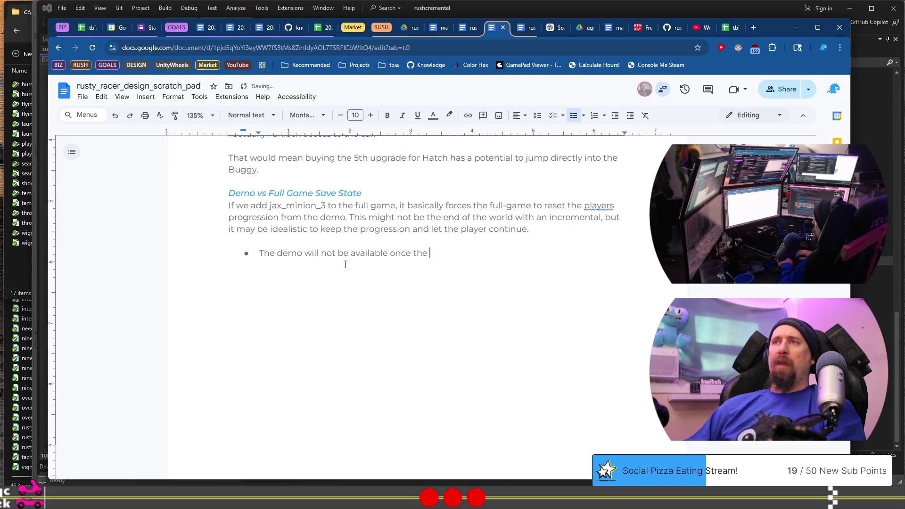
type("full game is ")
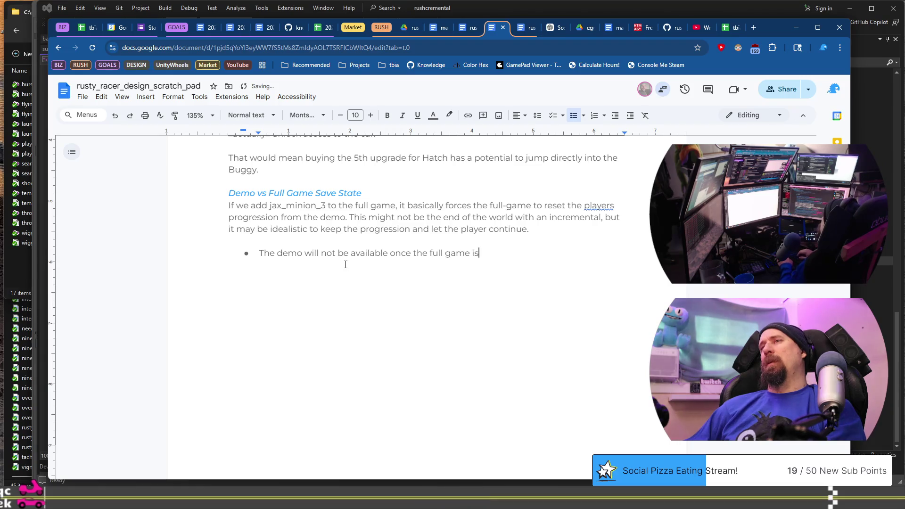
type("available.")
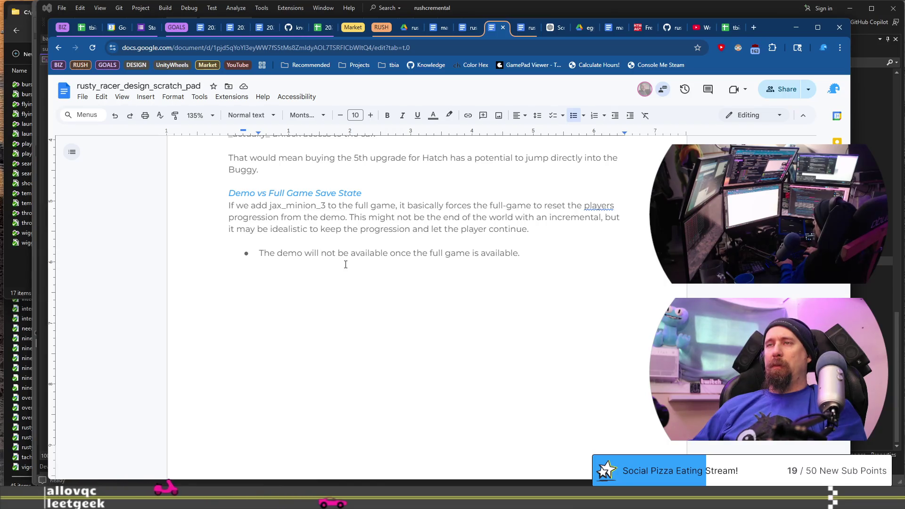
type("be removed")
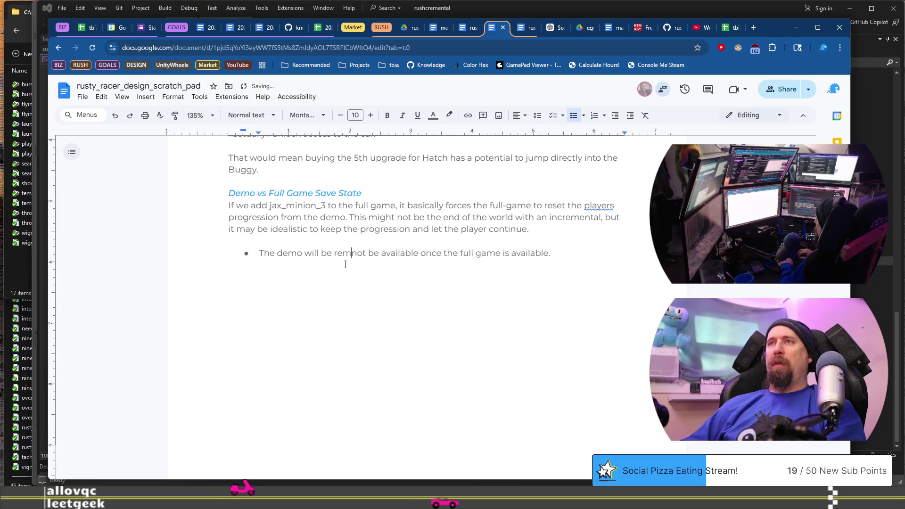
key("ctrl+shift+Right")
key("ctrl+shift+Right")
key("ctrl+shift+Right")
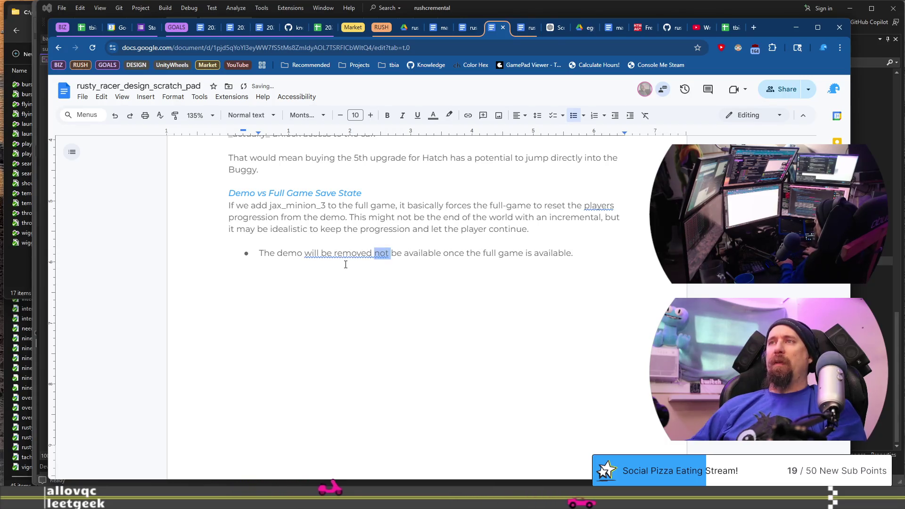
key("BackSpace")
key("End")
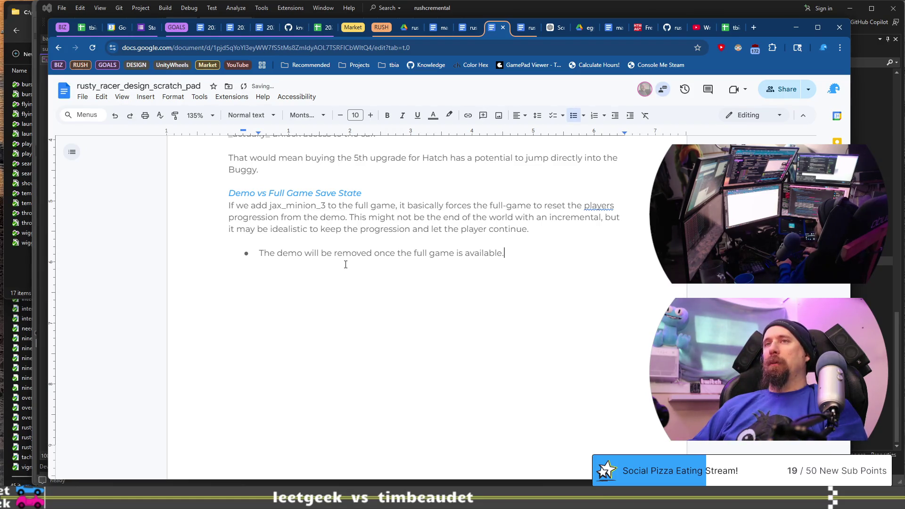
key("BackSpace")
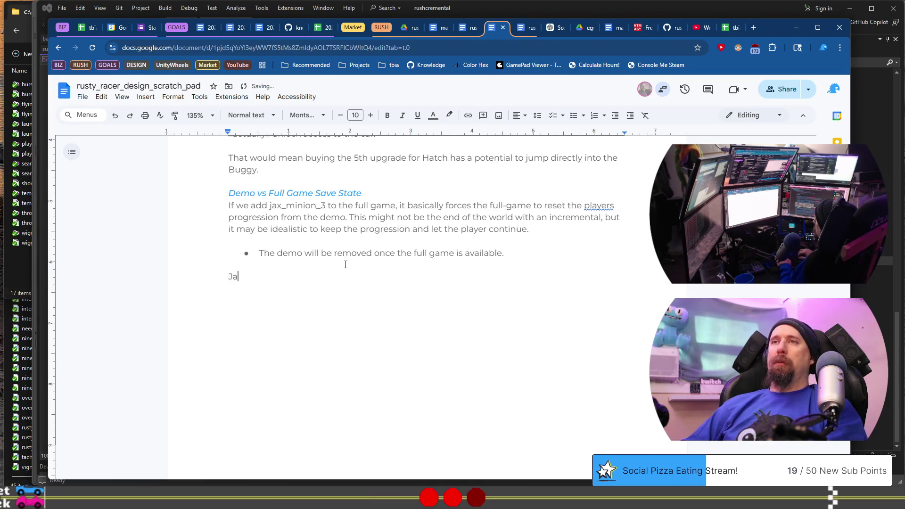
Start a plain paragraph below the bullet reading 'jax_minion_3 is unlocking' with a lowercase j
type("jax_")
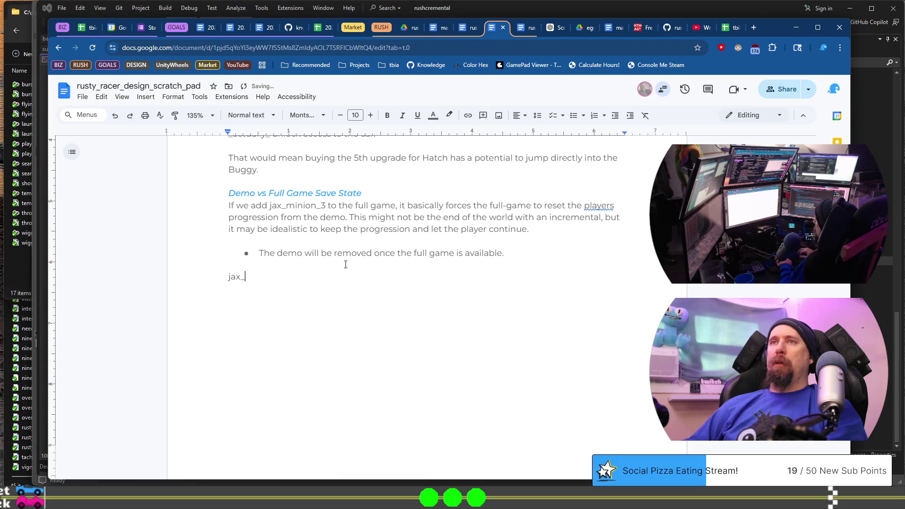
type("mino_3")
key("BackSpace")
key("BackSpace")
key("BackSpace")
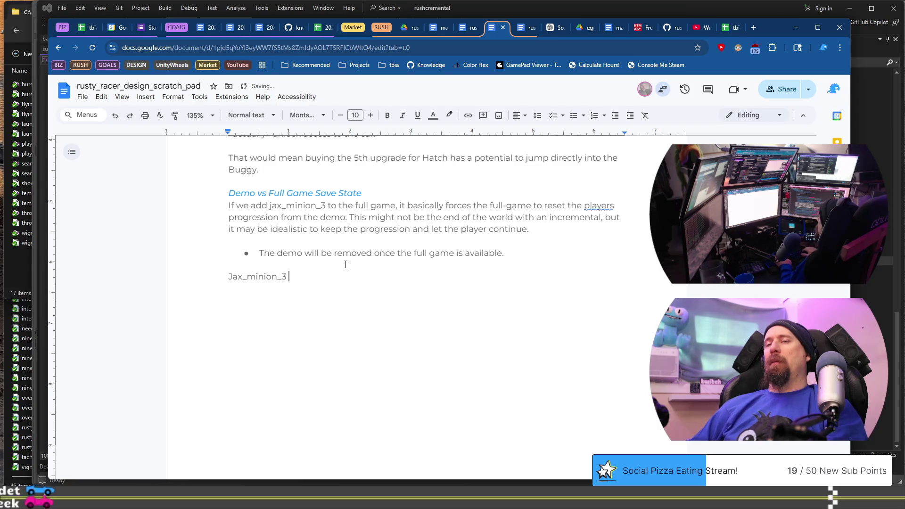
key("ctrl+z")
type("is unlocking")
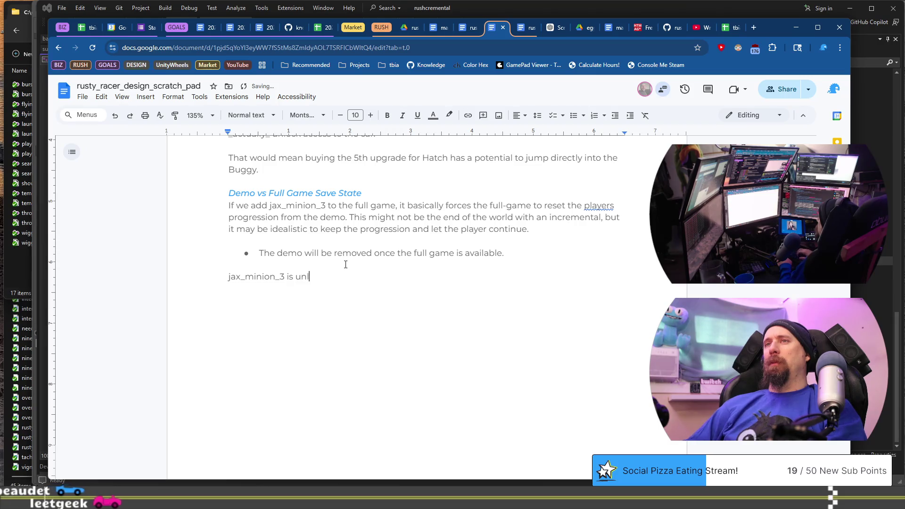
scroll(346, 264, "up", 15)
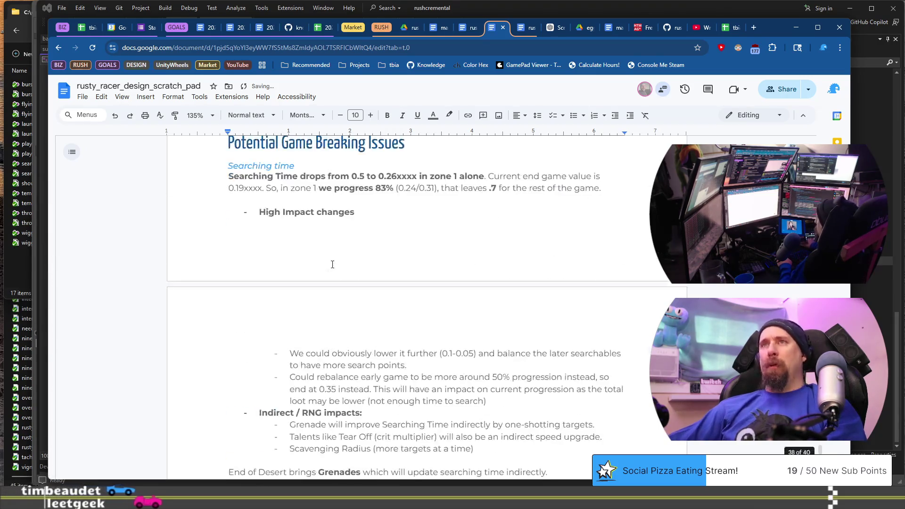
scroll(478, 202, "down", 15)
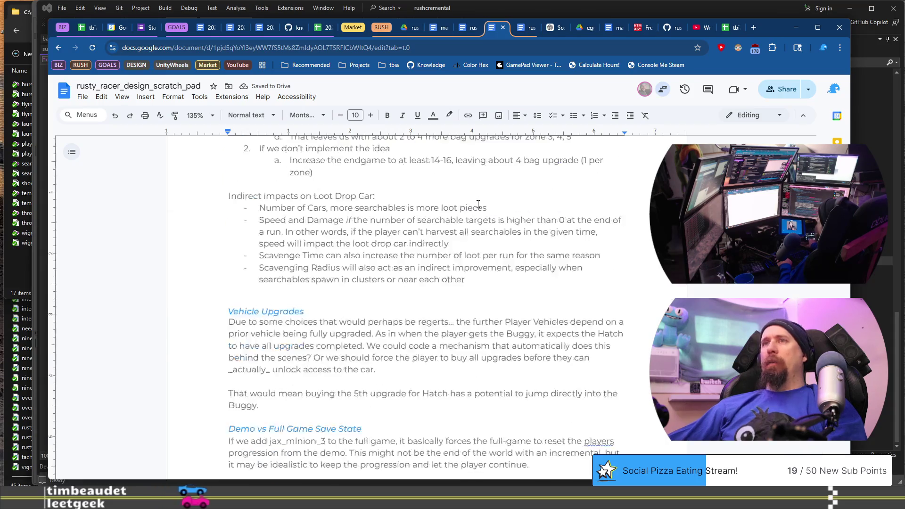
Check the Rewards From Racing list in rusty_racer_game_flow, then return to the scratch pad
left_click(523, 27)
scroll(497, 272, "down", 20)
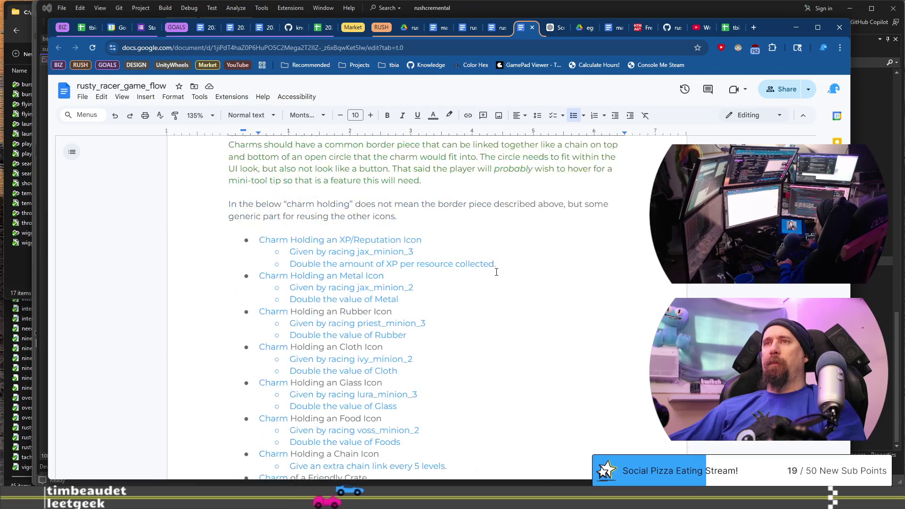
scroll(496, 272, "up", 4)
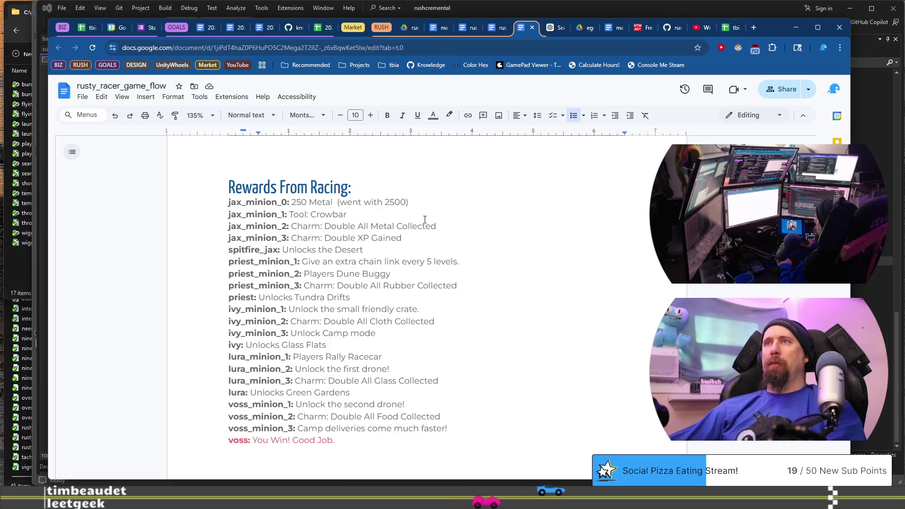
left_click(503, 30)
Continue the sentence with 'stuff in the full game, and also is necessary'
type("stuff in the full game,")
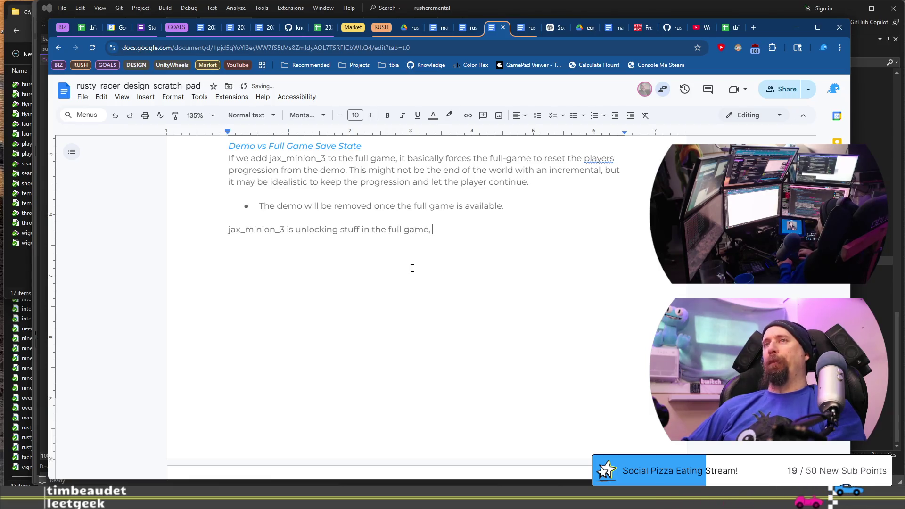
type(" and s")
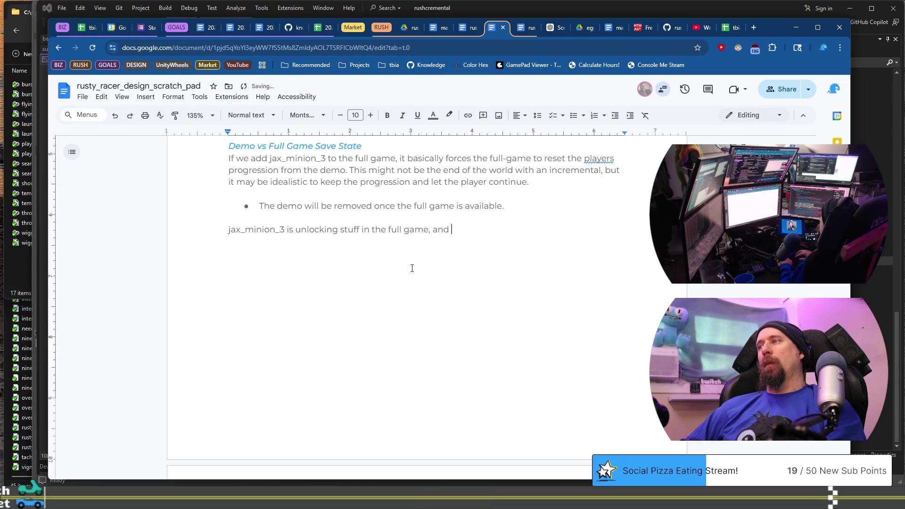
type("assum")
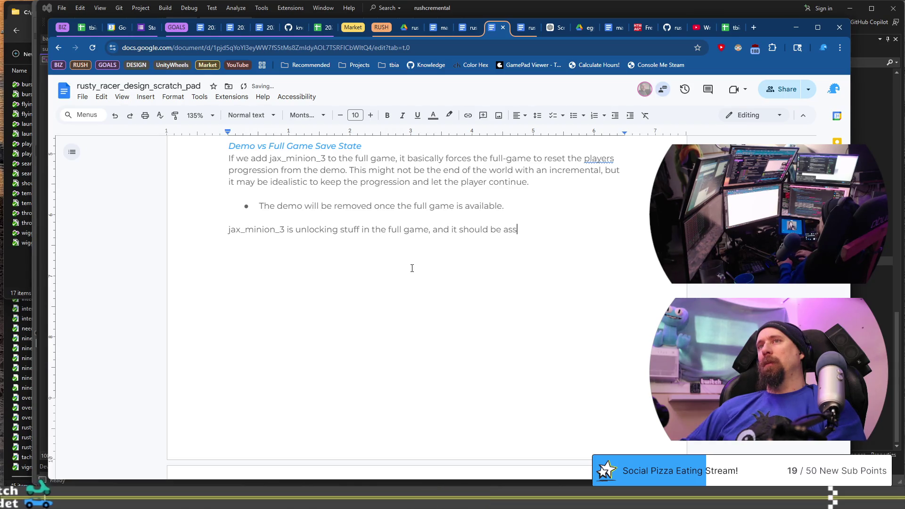
key("BackSpace")
key("BackSpace")
key("BackSpace")
type("is a good")
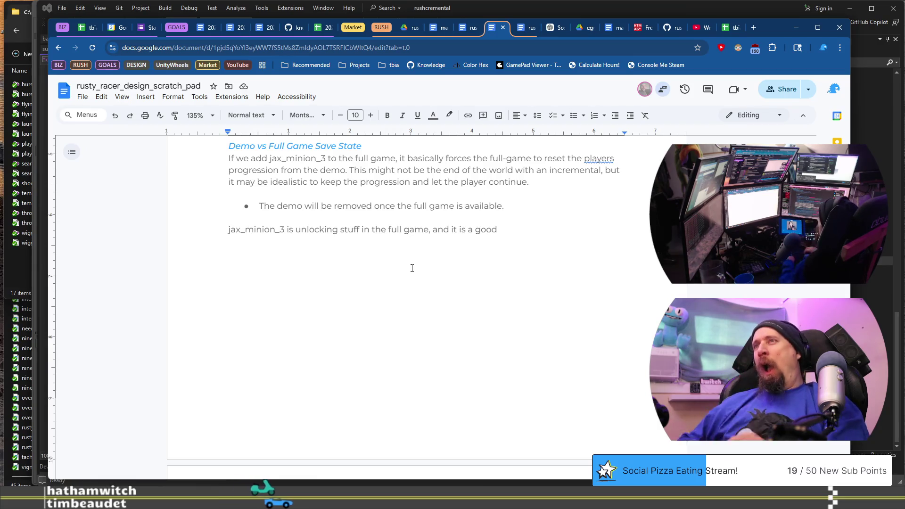
key("ctrl+Left")
key("ctrl+Left")
key("Left")
key("Left")
key("BackSpace")
key("BackSpace")
key("BackSpace")
type("would be ")
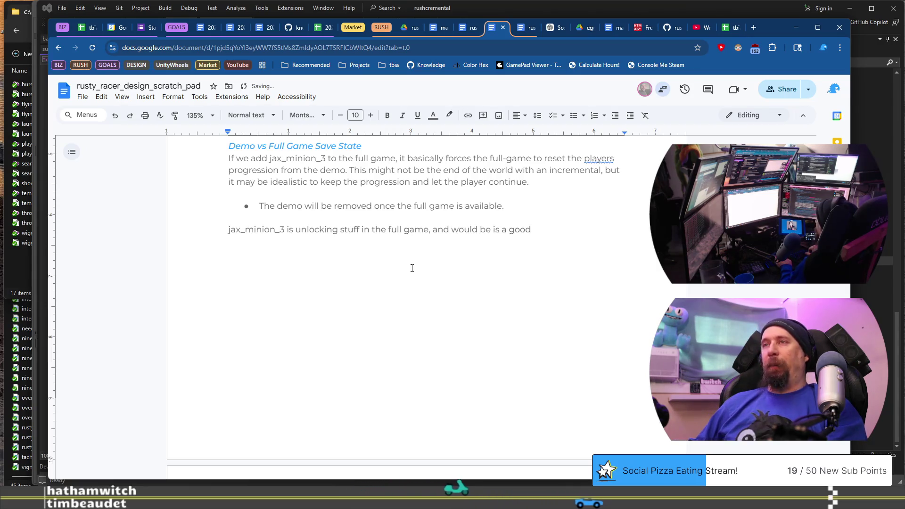
type("i")
key("ctrl+Left")
key("ctrl+Left")
key("ctrl+shift+Left")
type("also is necess")
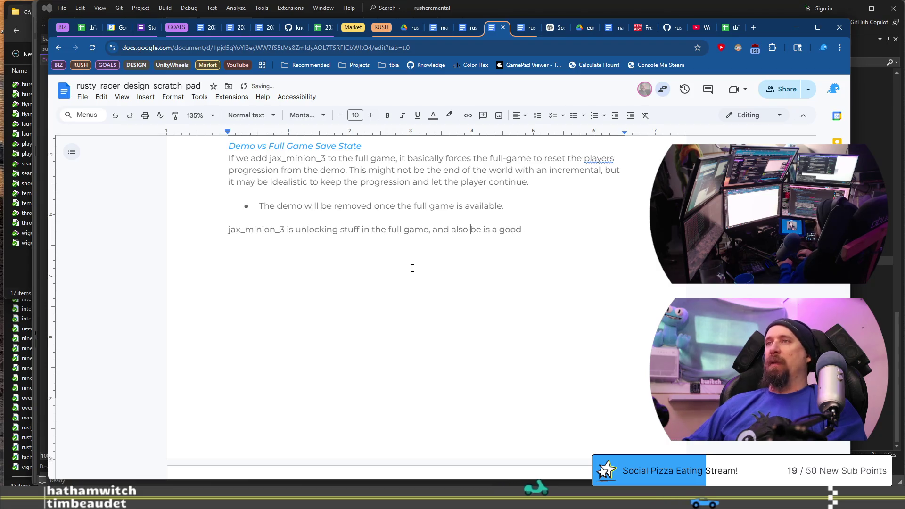
type("ary")
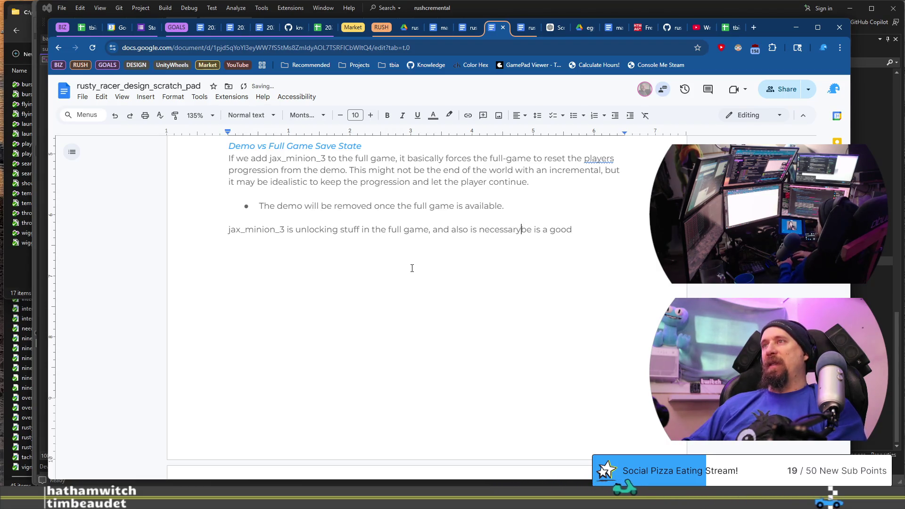
Finish the sentence with 'for the progression of vehicle upgrades as of the present plans...'
key("shift+End")
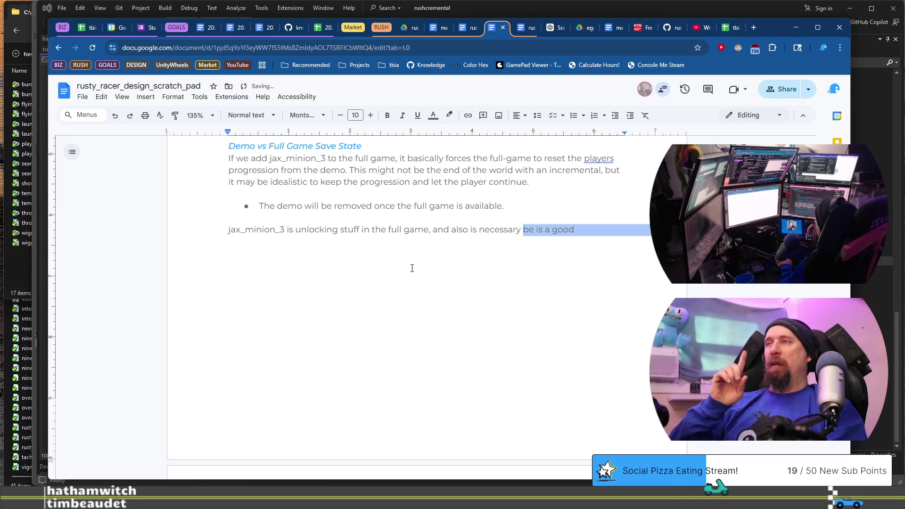
key("ctrl+shift+Left")
key("shift+End")
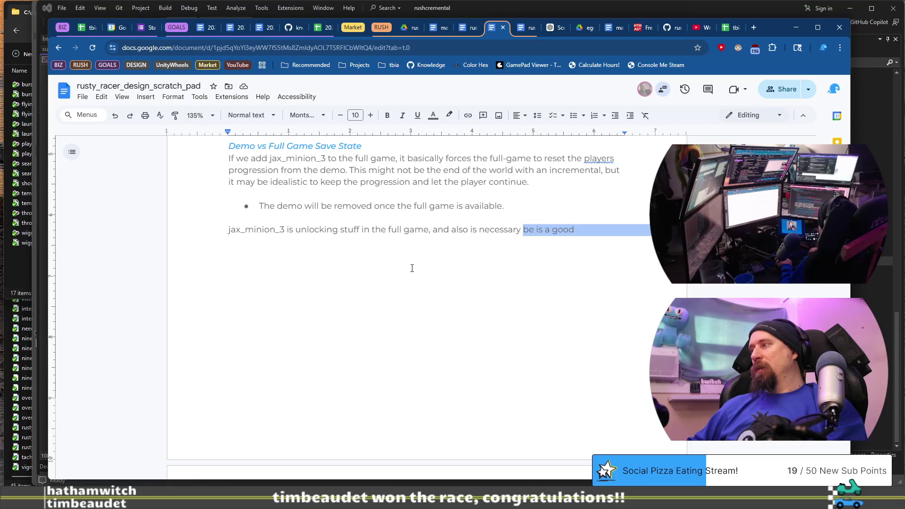
key("ctrl+shift+Left")
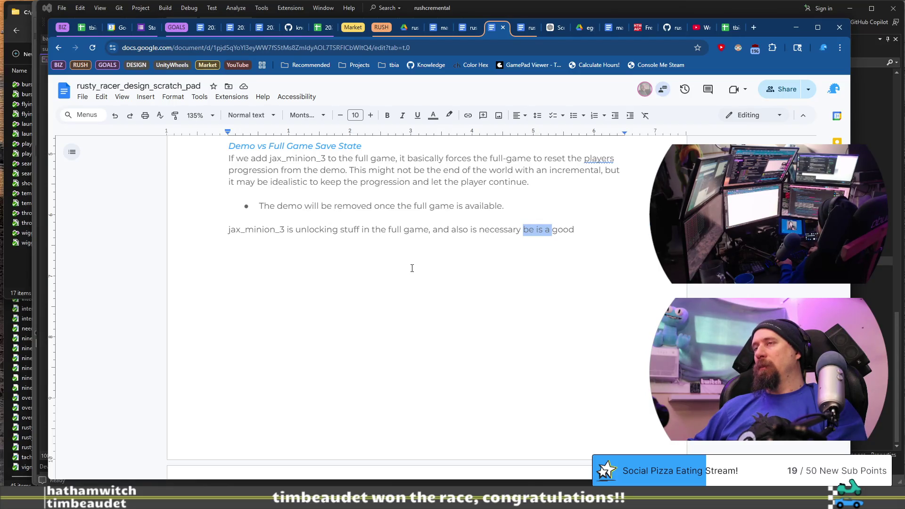
key("BackSpace")
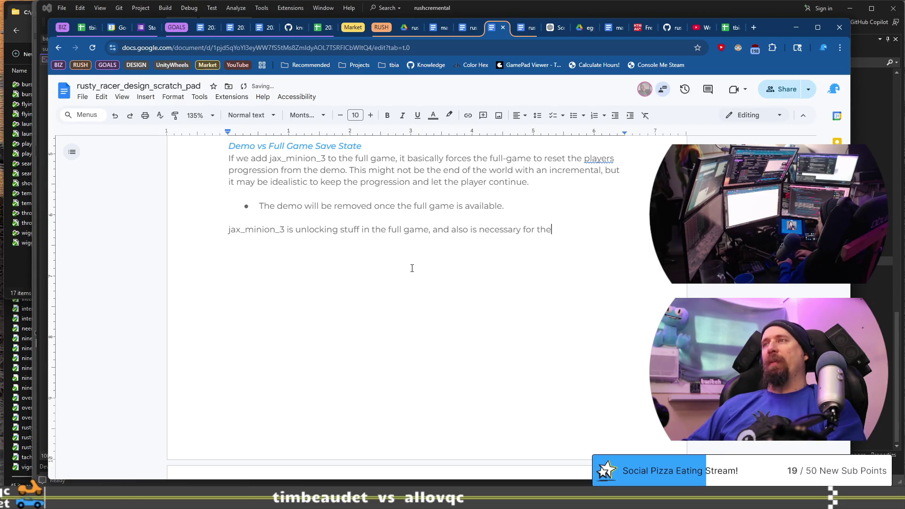
type(" progression for th")
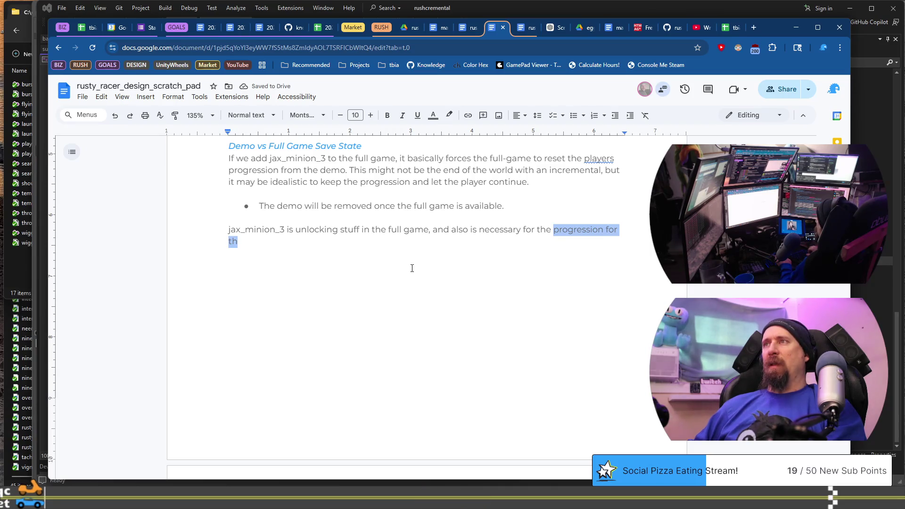
key("ctrl+shift+Right")
type("of vehicle upgrades as")
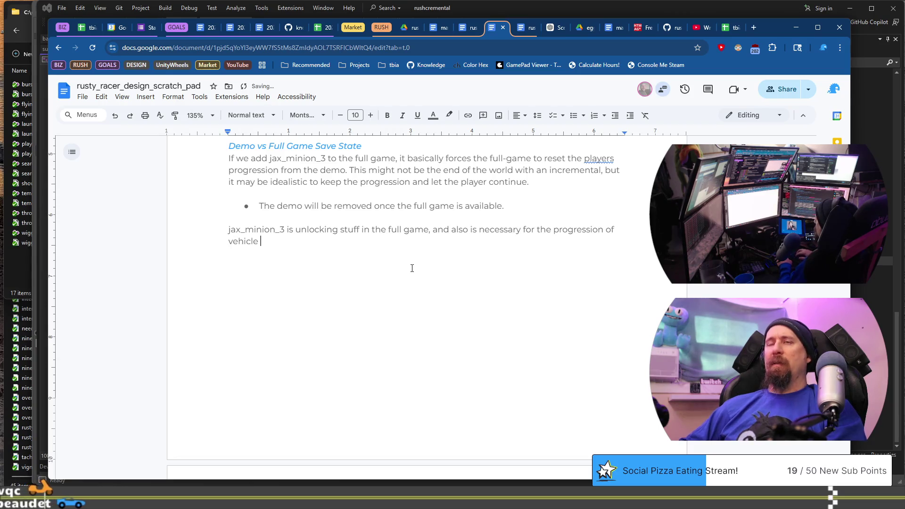
type(" of the preset")
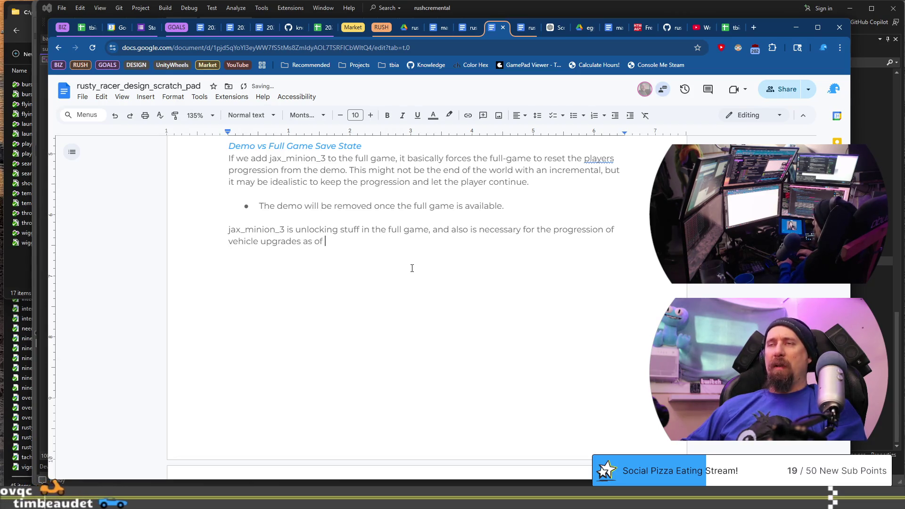
key("BackSpace")
key("BackSpace")
type("nt plans.")
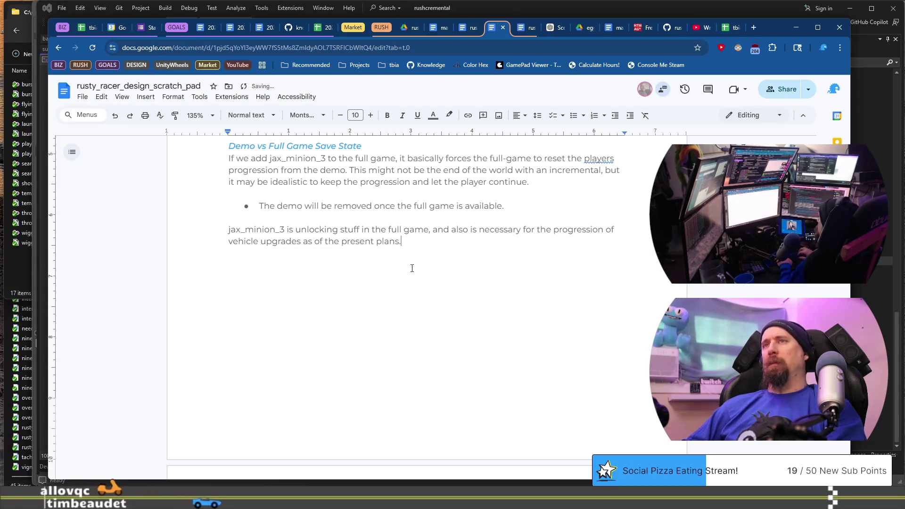
type("..")
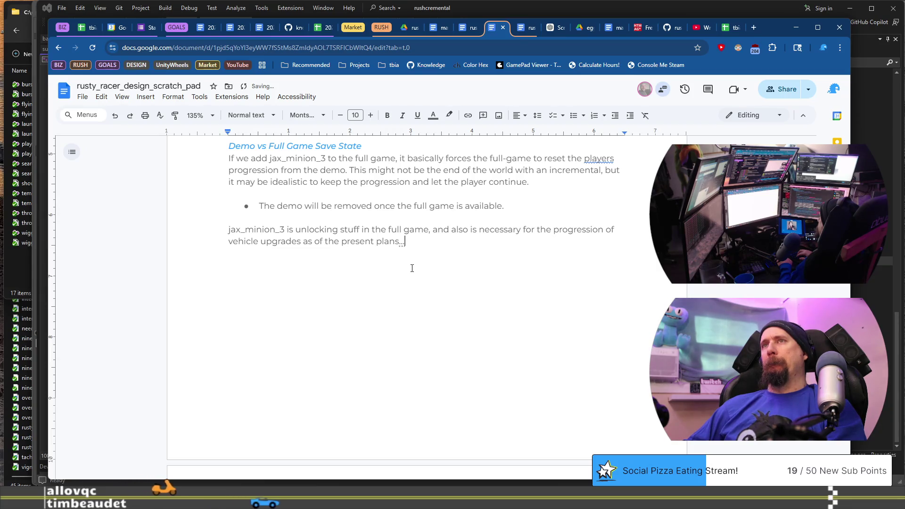
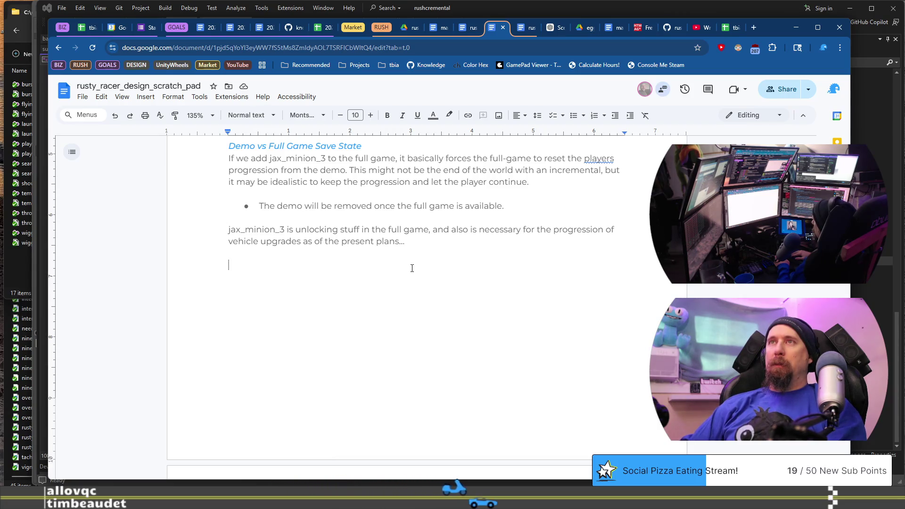
Write the bold lead-in 'Forcing players to restart' and start its text about playing the demo first
key("ctrl+b")
type("The")
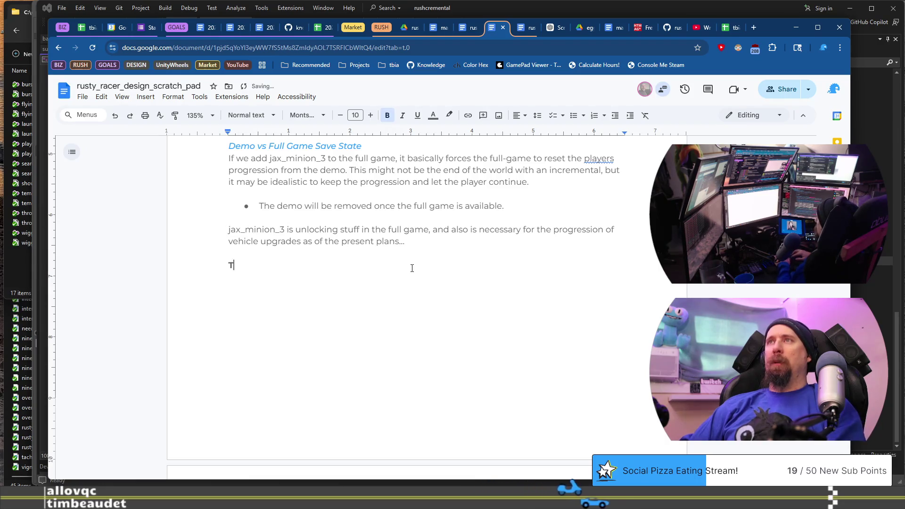
key("shift+Home")
type("Forcing players to restart")
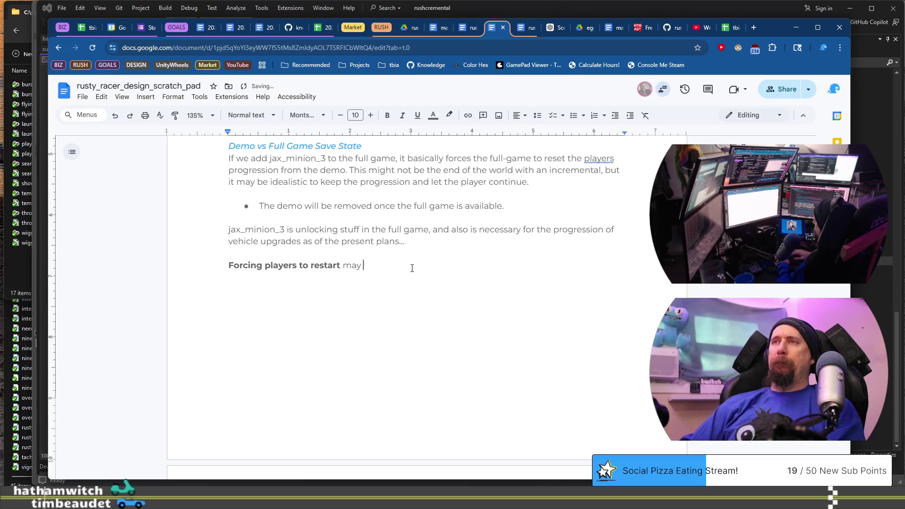
key("ctrl+b")
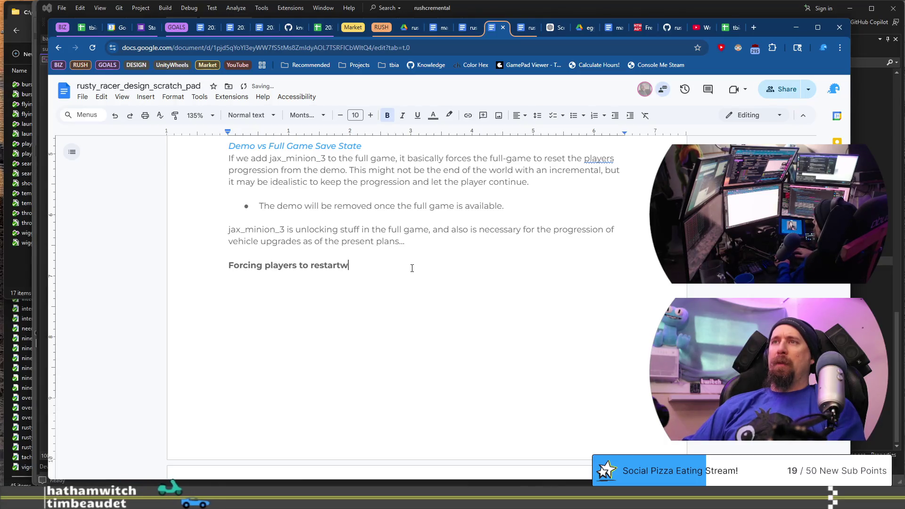
type("w")
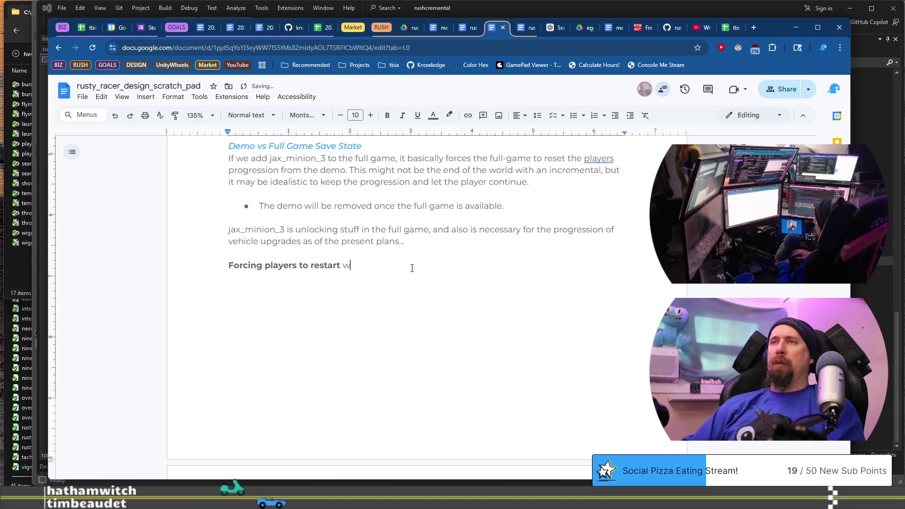
type("hen they begi")
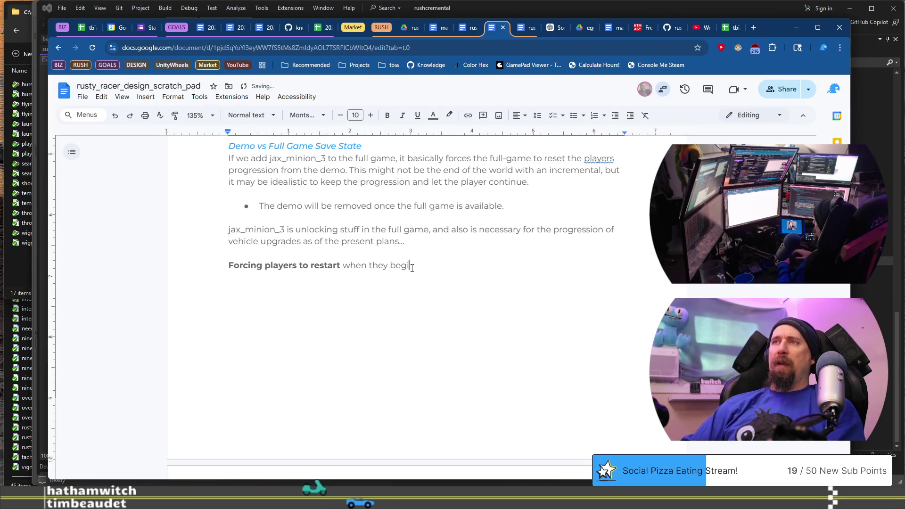
type("n the Full")
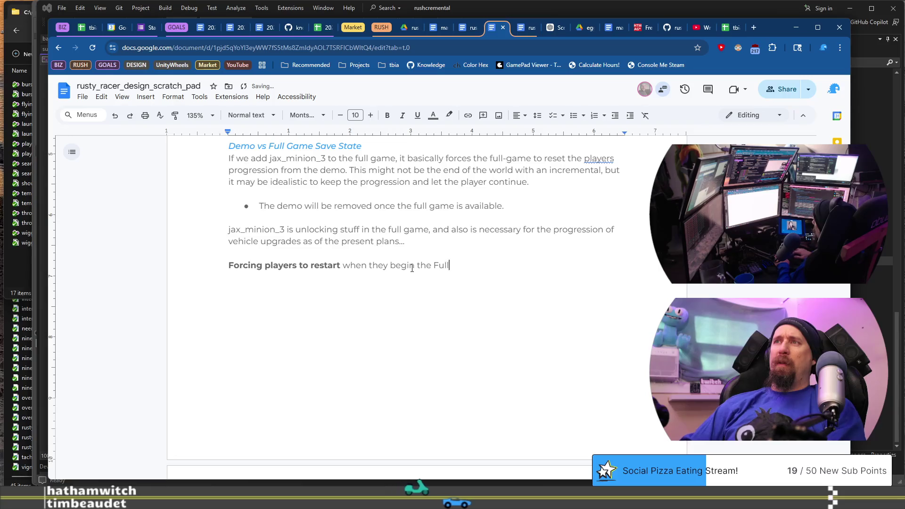
type(" Game after ")
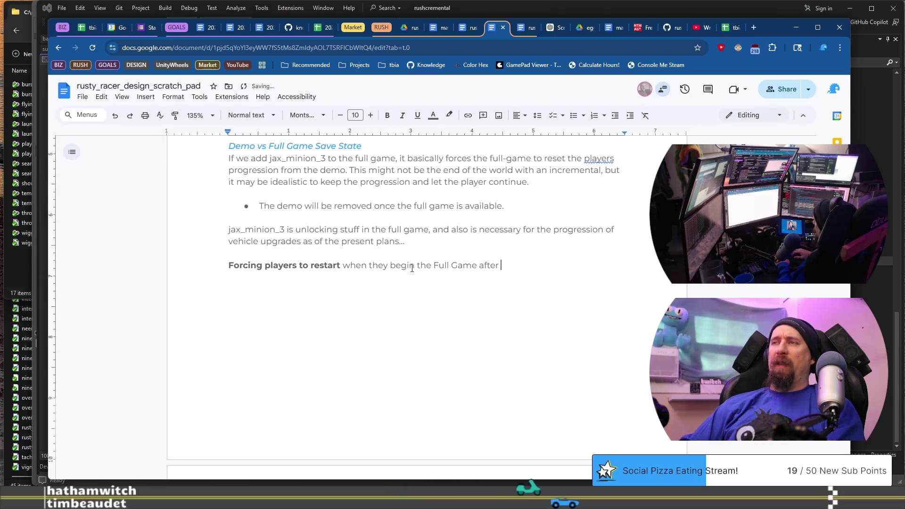
type("having the")
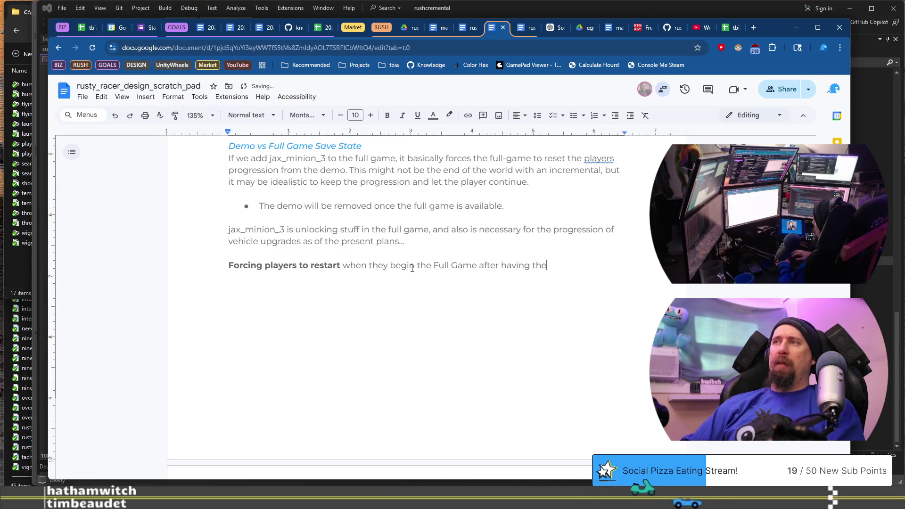
type(" played the dem")
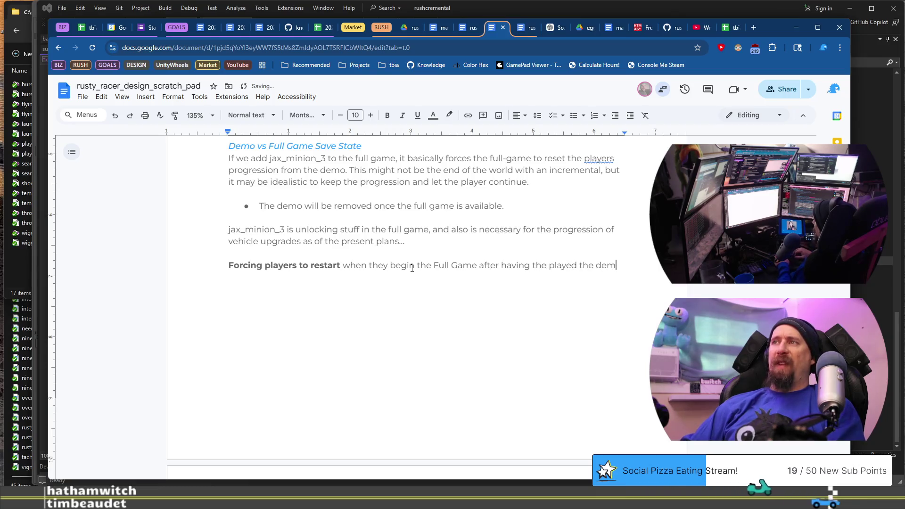
type("o y be the only realistic s")
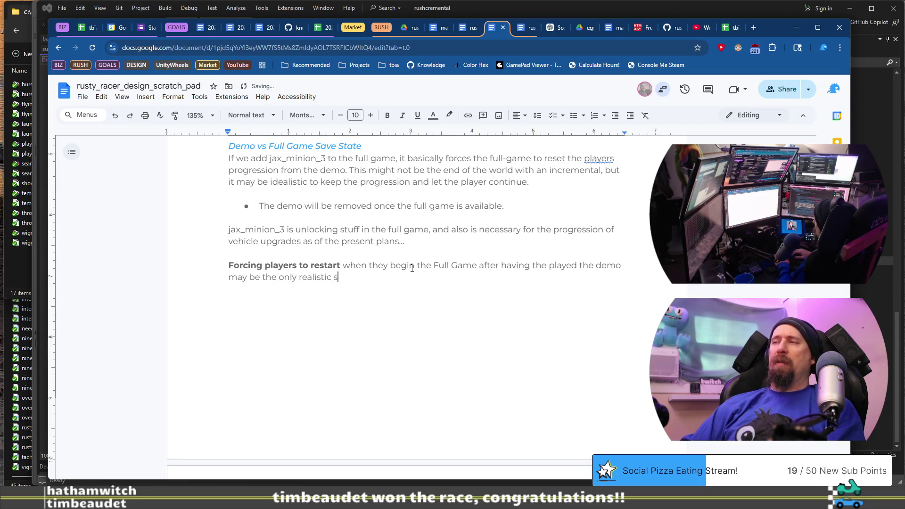
type("olution to this problem. ")
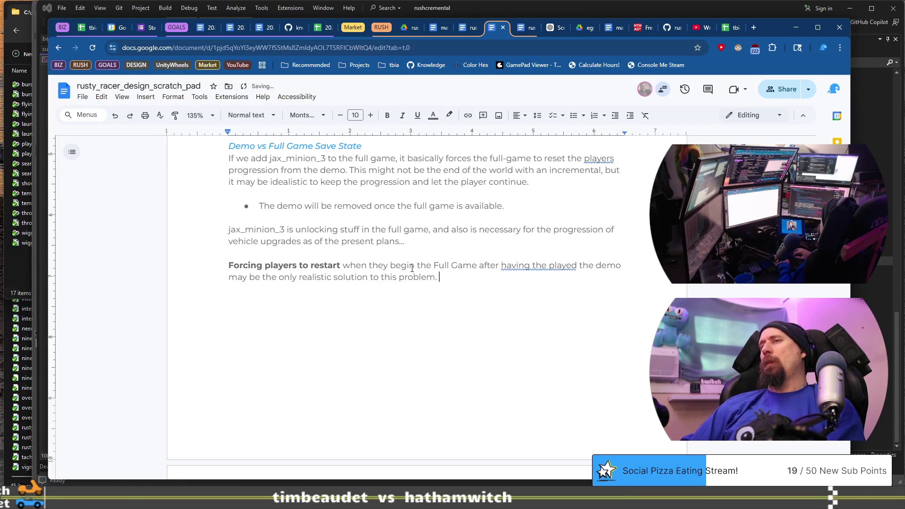
key("BackSpace")
key("BackSpace")
type(", especially giv")
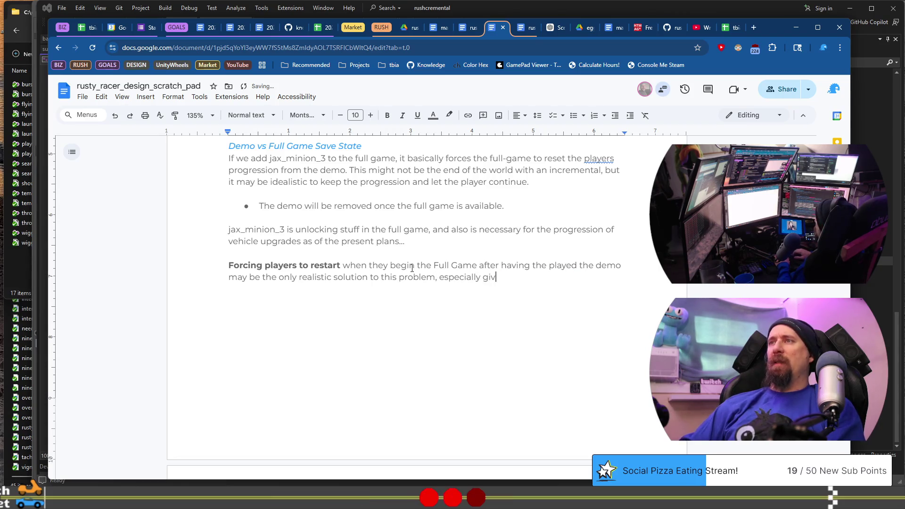
type("t of")
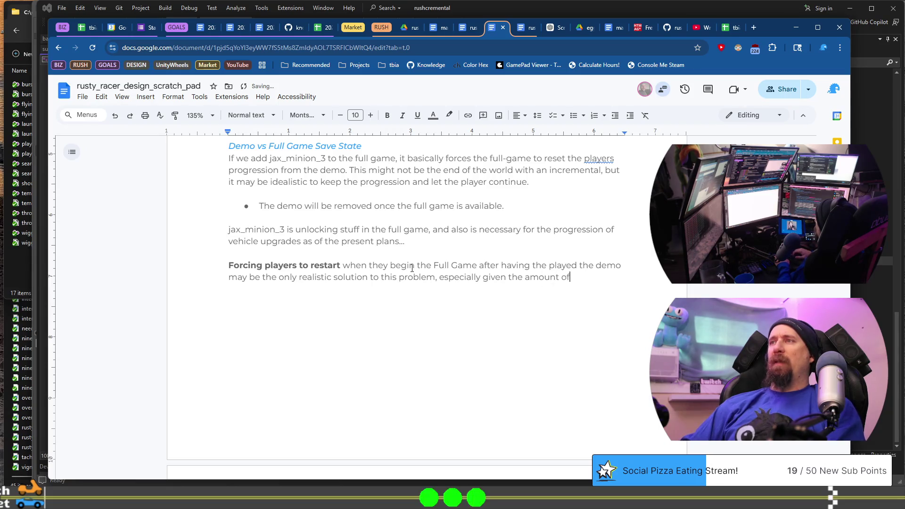
type(" time remaining ")
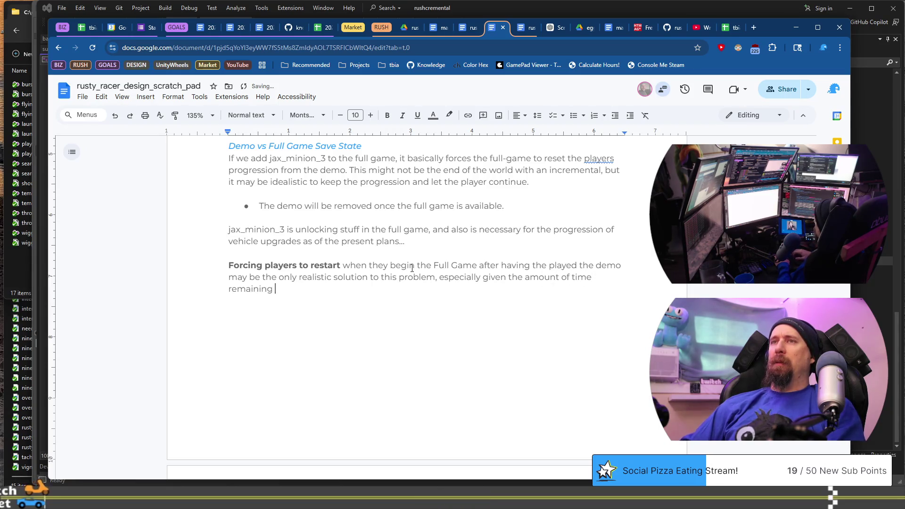
type("on it. ")
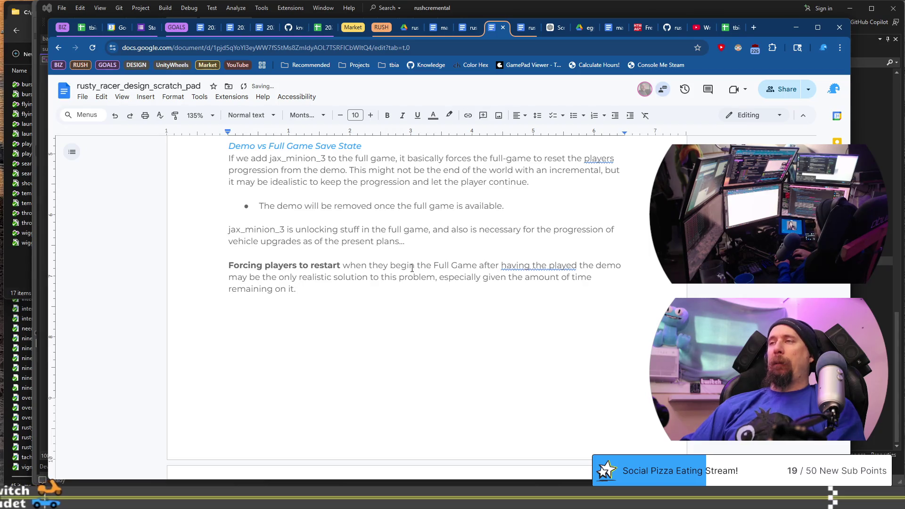
type("I")
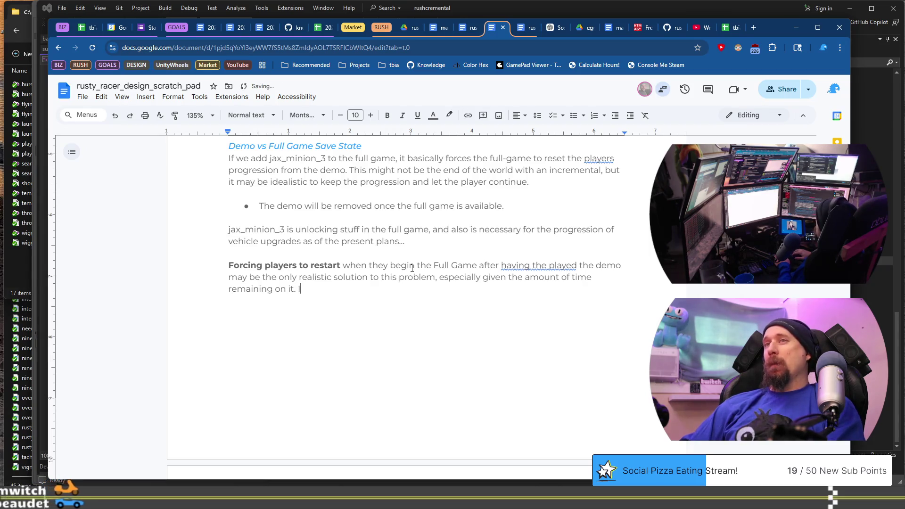
type("t probably isn't the")
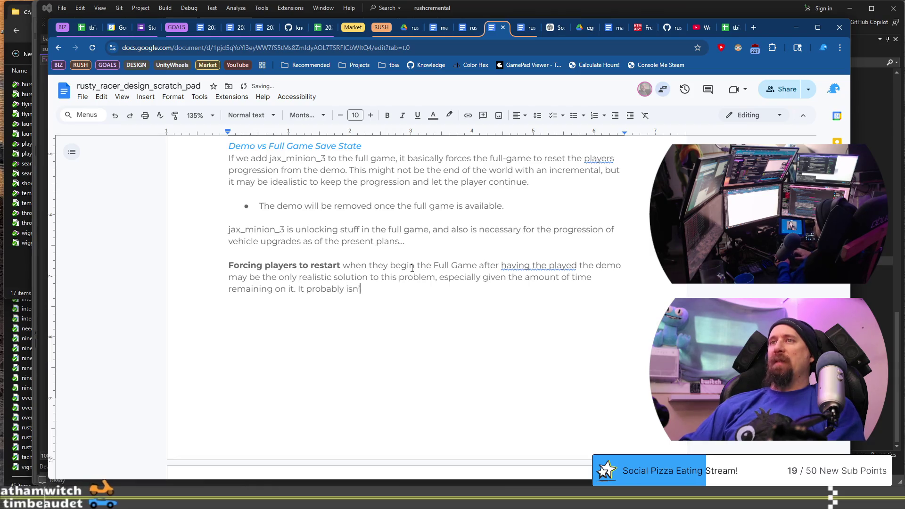
type(" worst")
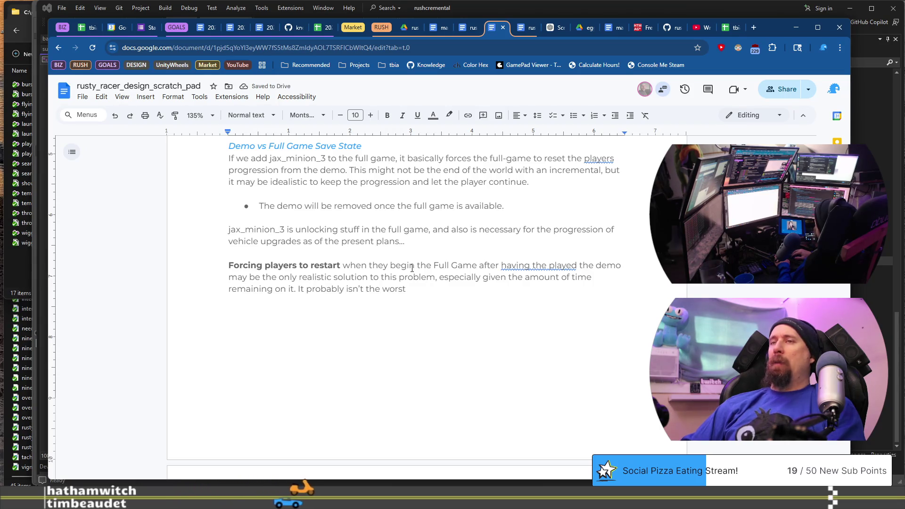
Finish the restart paragraph: the demo will be removed once the full game is available
type(" choic")
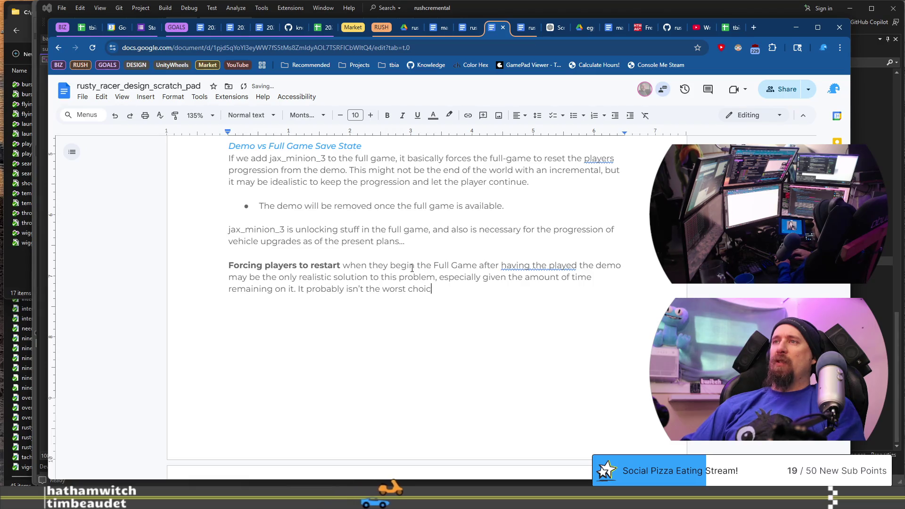
type("e given")
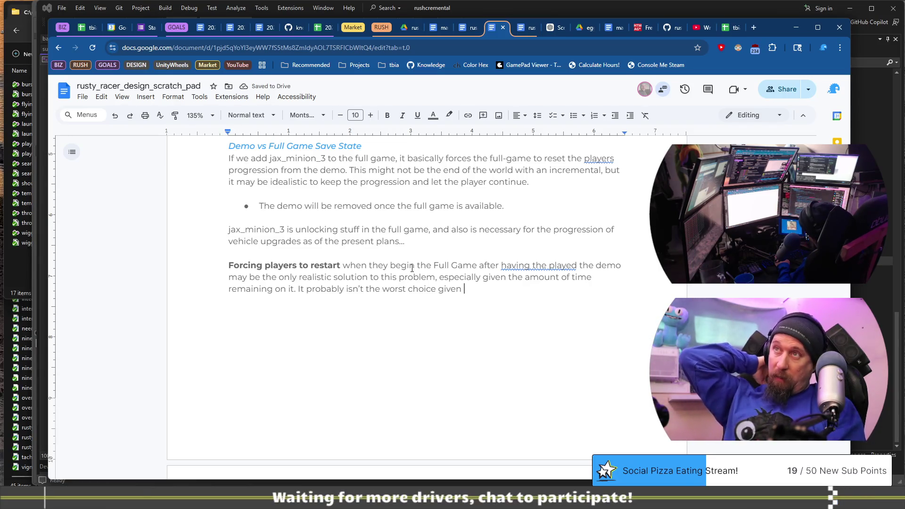
type("t")
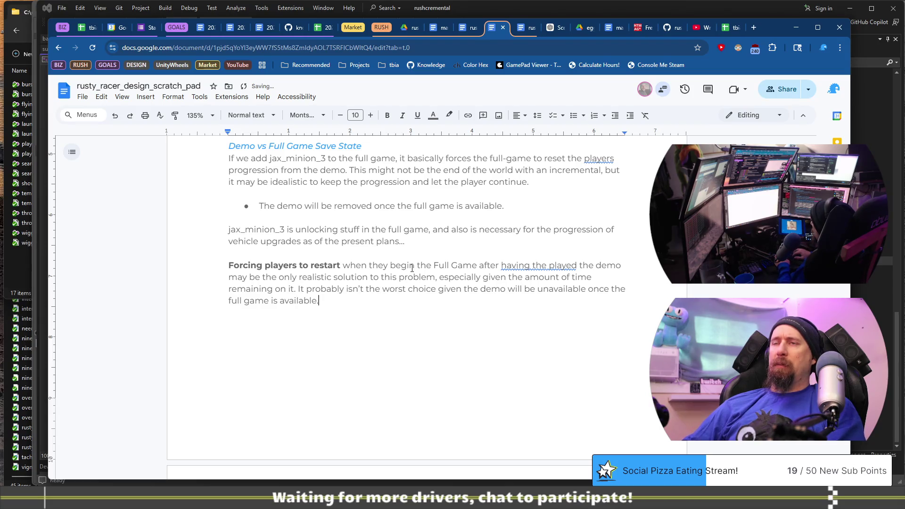
key("ctrl+BackSpace")
type("removed")
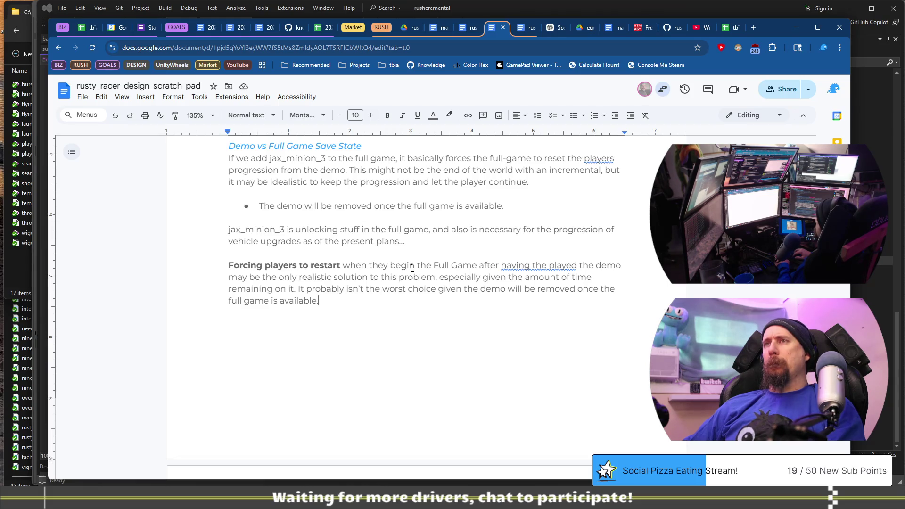
Add 'We could make an announcement' as its own line
type("We could make an")
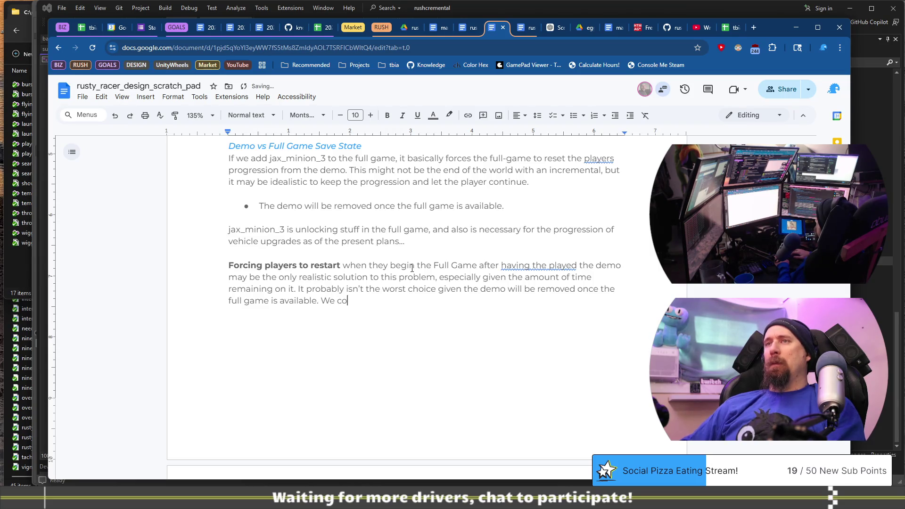
type(" ann")
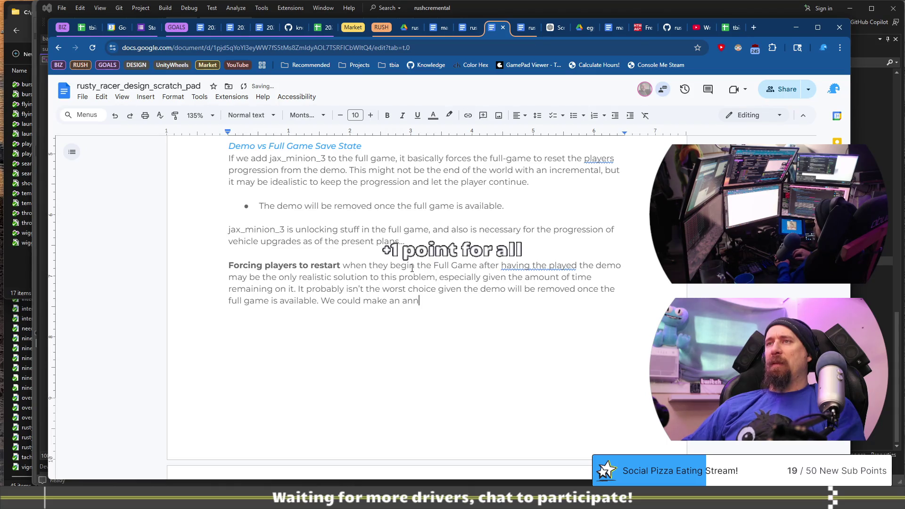
type("ouncement")
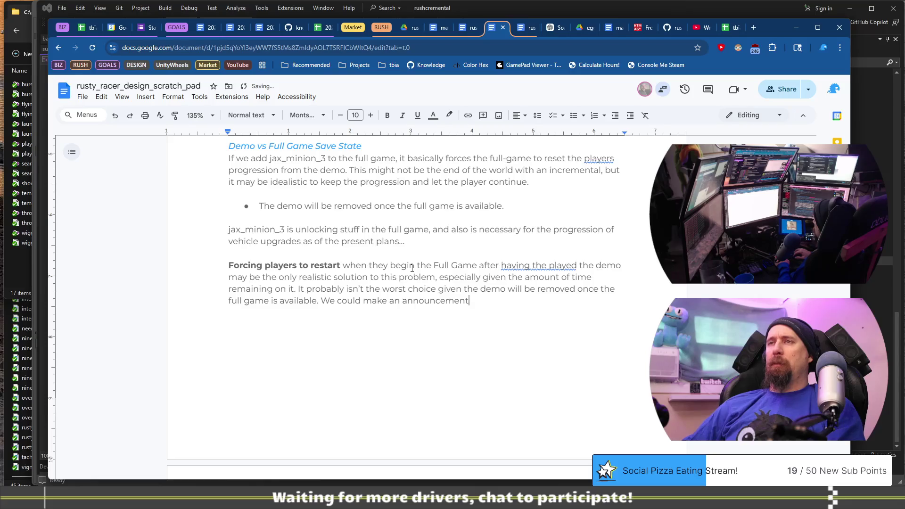
key("ctrl+Left")
key("ctrl+Left")
key("ctrl+Left")
key("Return")
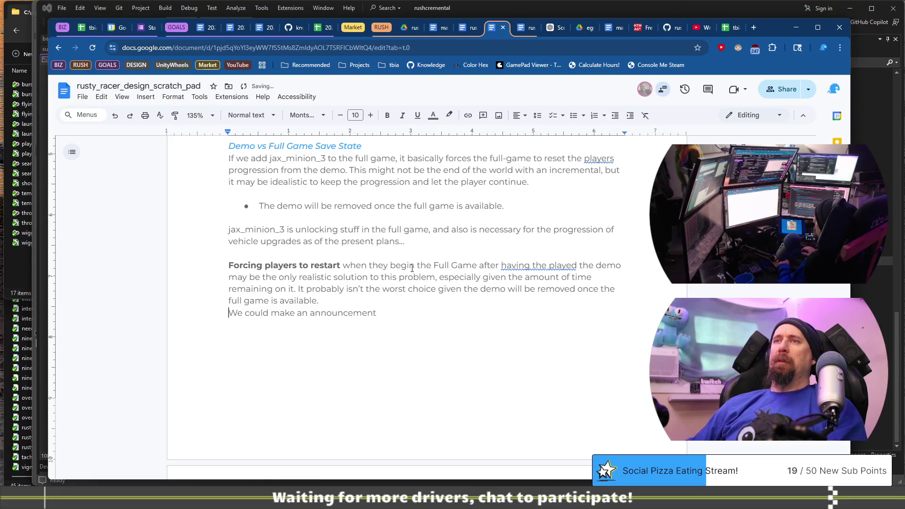
Remove the 'We could make an announcement' line
key("Return")
key("End")
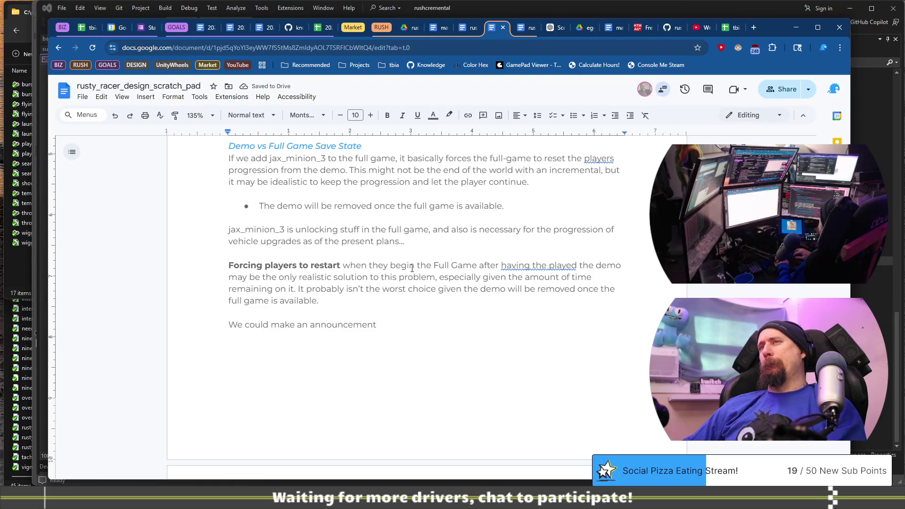
key("shift+Home")
key("BackSpace")
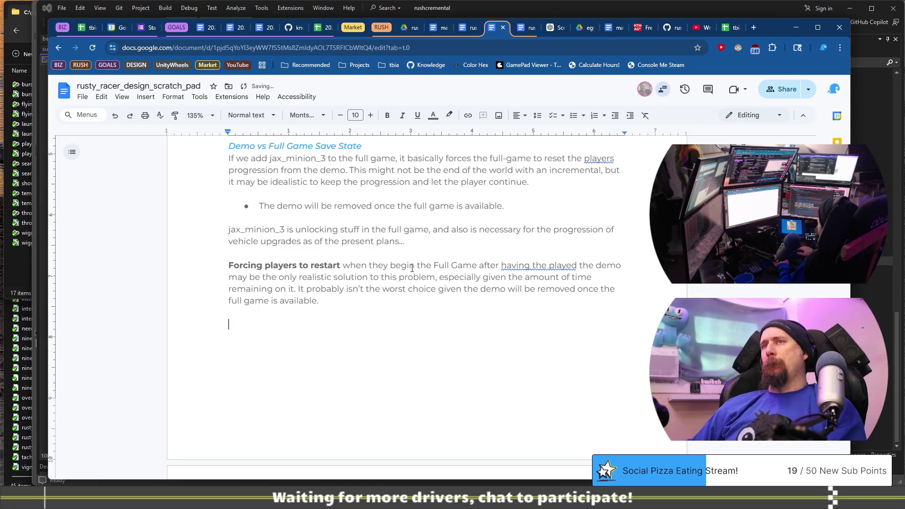
Write 'And for the players that played the demo…' offering additional content or an early-game change
type("And foplayers")
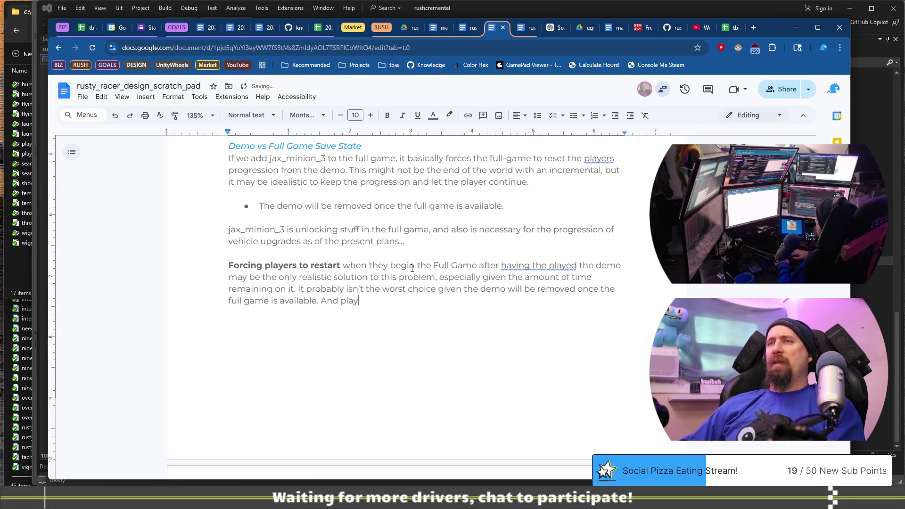
key("ctrl+Left")
type("for the")
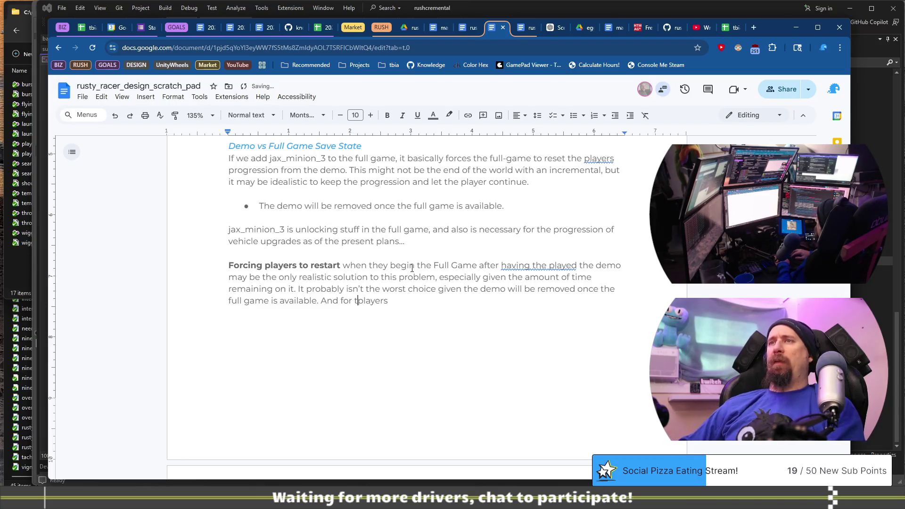
key("End")
type("at pl")
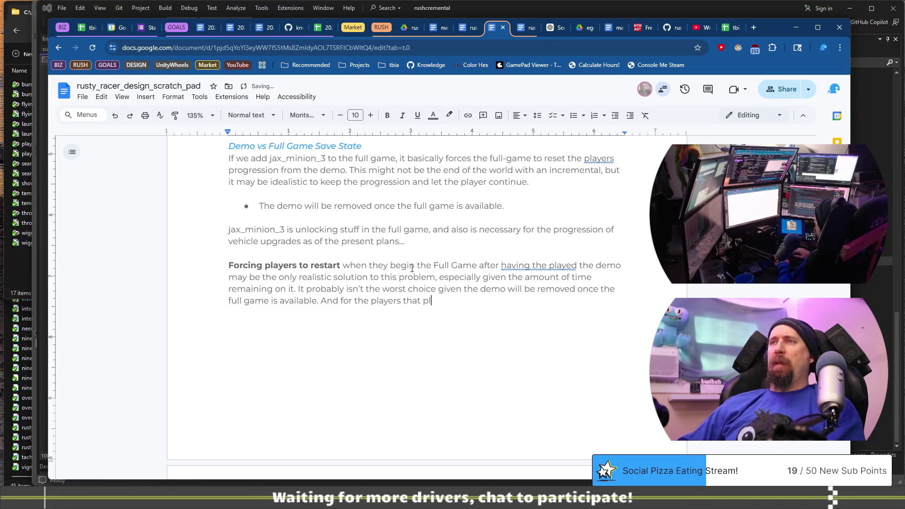
type("ayed the demohere is additional content")
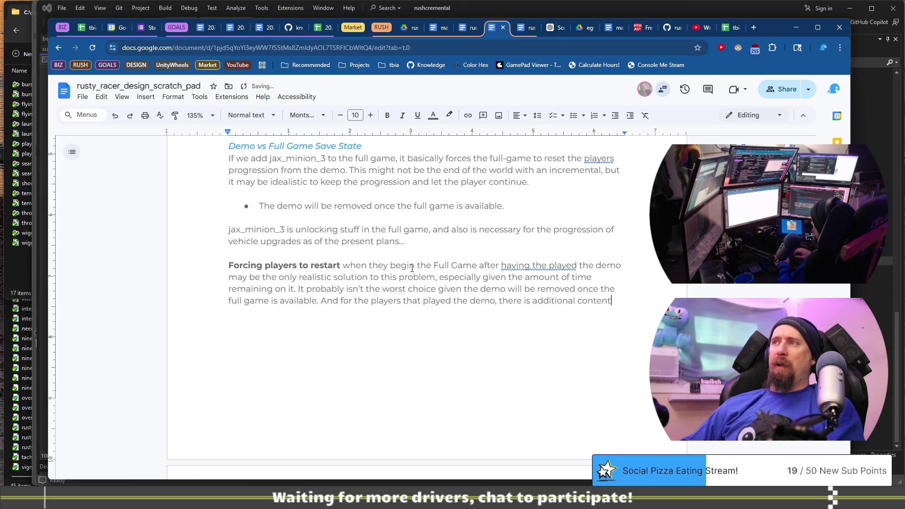
type(" / a change ")
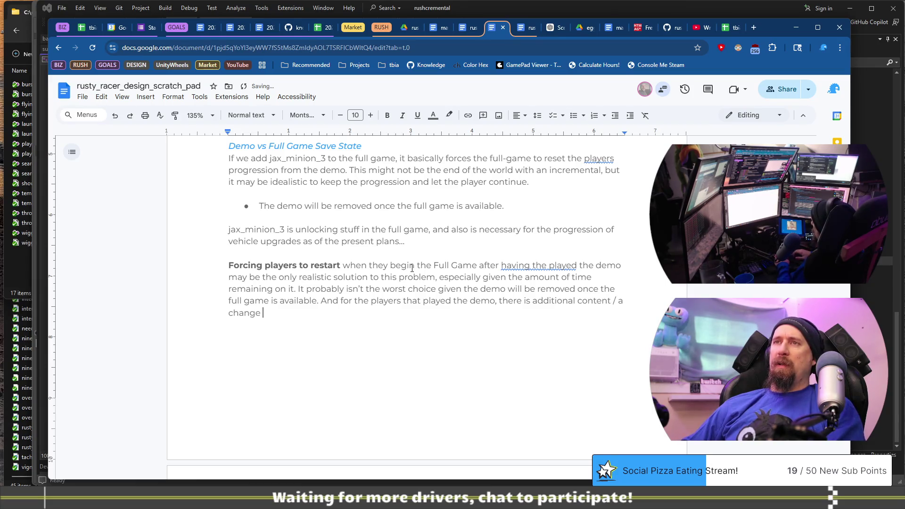
type("in the early game.")
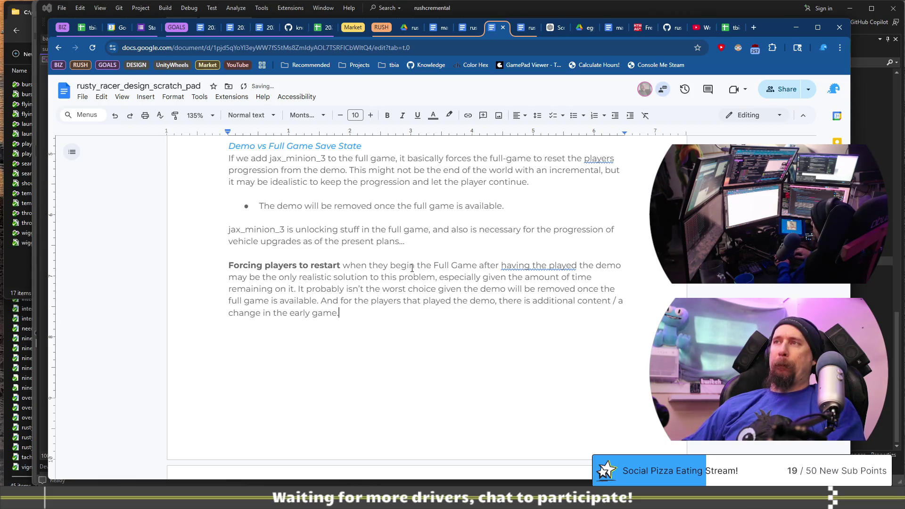
type("Alternatively the only")
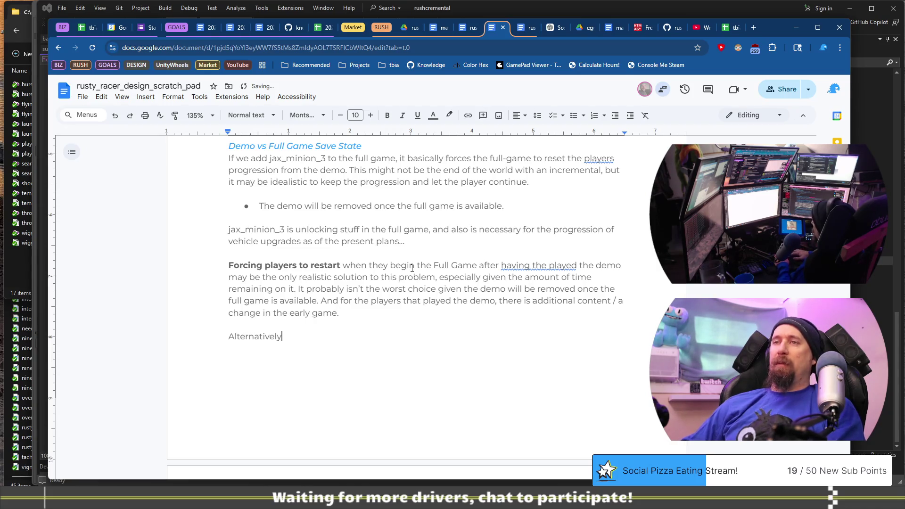
type(" other choice ")
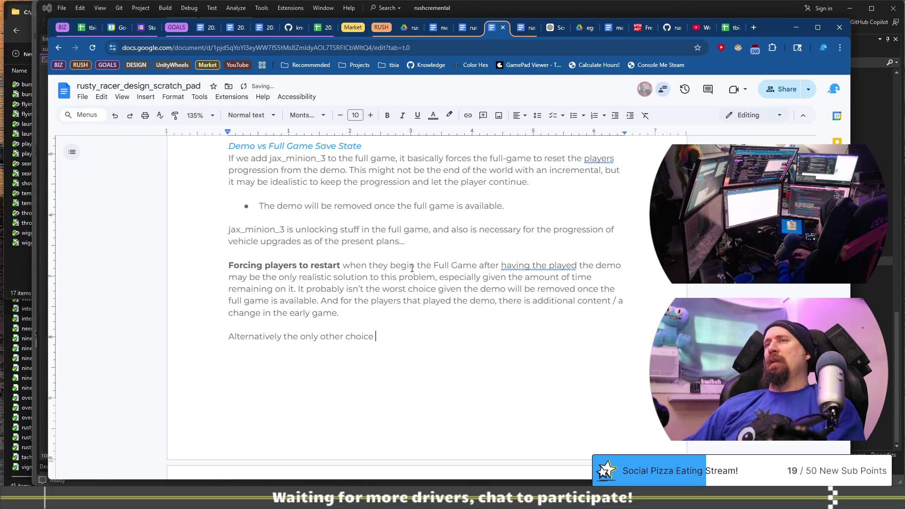
type("I see, is ")
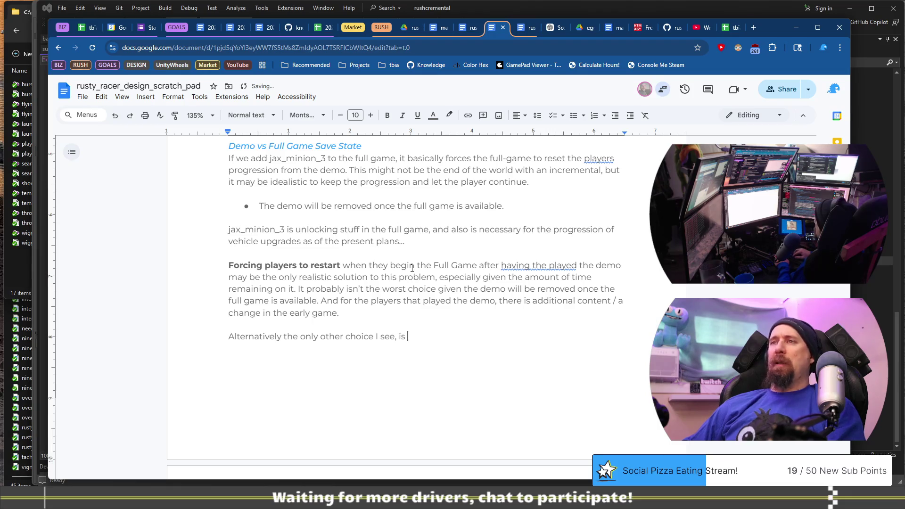
type("changing the racin")
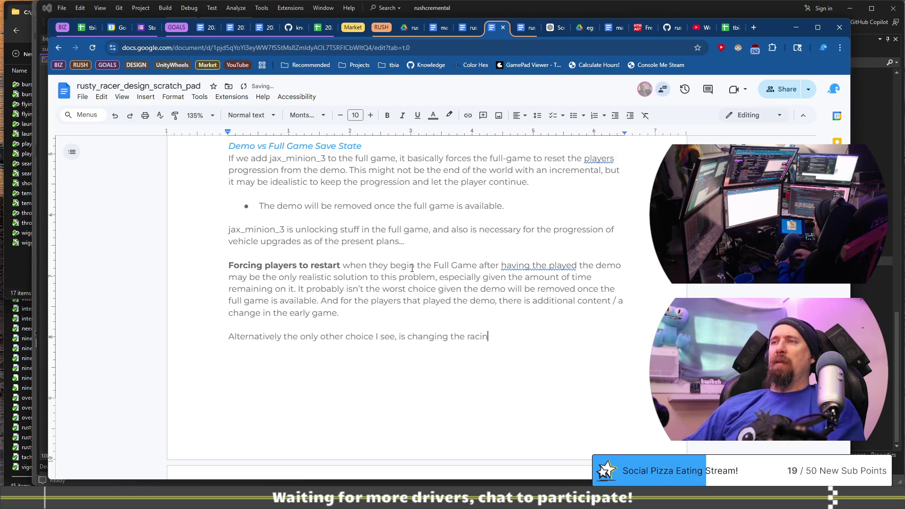
key("BackSpace")
key("BackSpace")
type("e dialo")
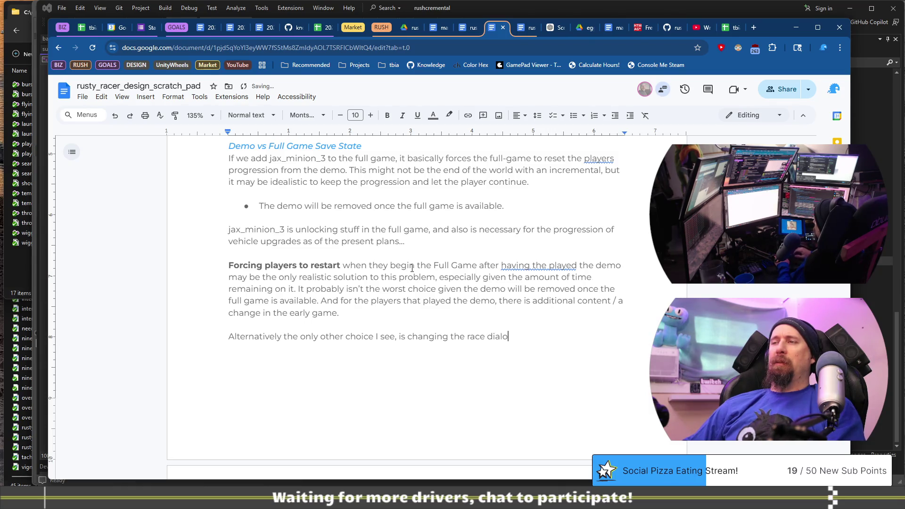
type("g,  and ")
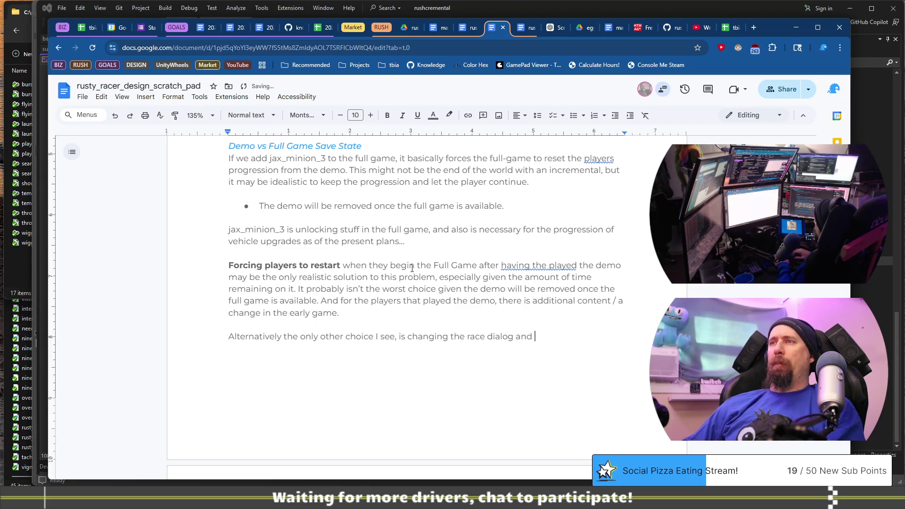
type("progression so that the player ")
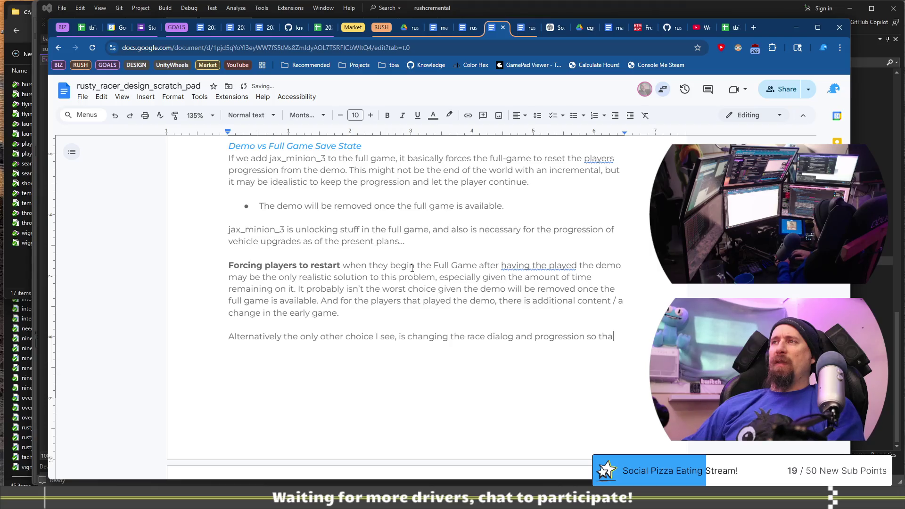
type("beats")
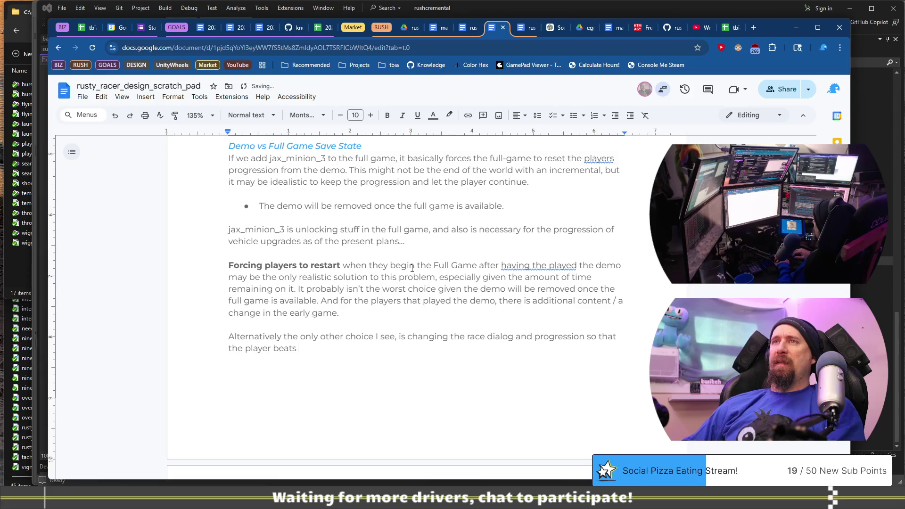
type("jax_mi")
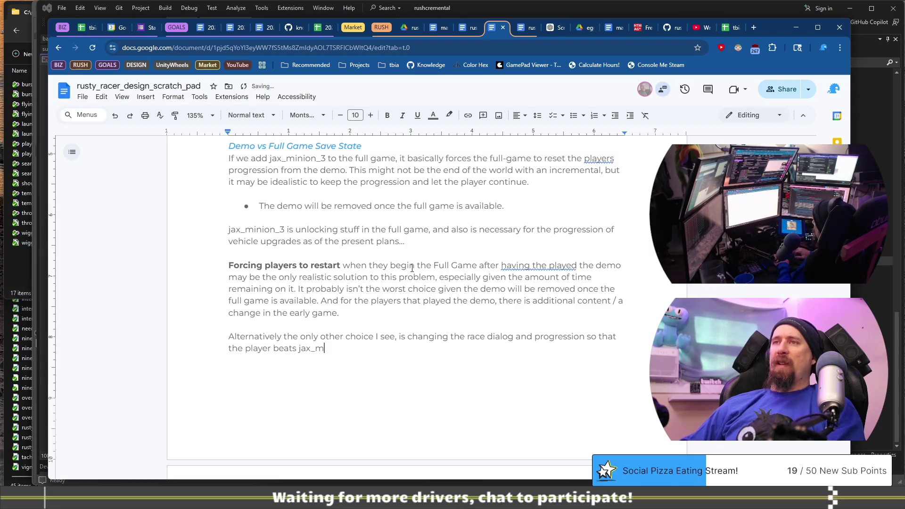
Write that players instead race a bold jax_minion_3 in the demo
key("ctrl+shift+Left")
type("races")
key("End")
type("n")
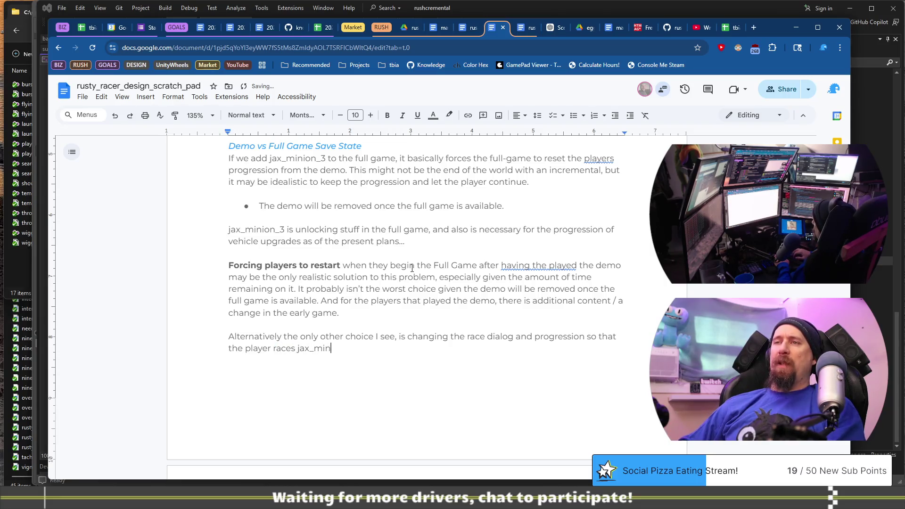
type("ion_3 in the demo")
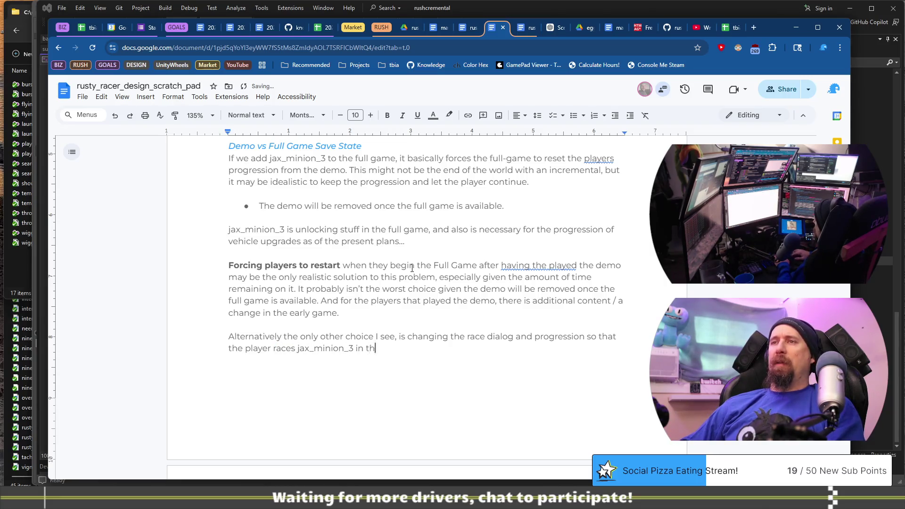
key("ctrl+Left")
key("ctrl+Left")
key("ctrl+shift+Left")
key("ctrl+b")
key("Right")
key("End")
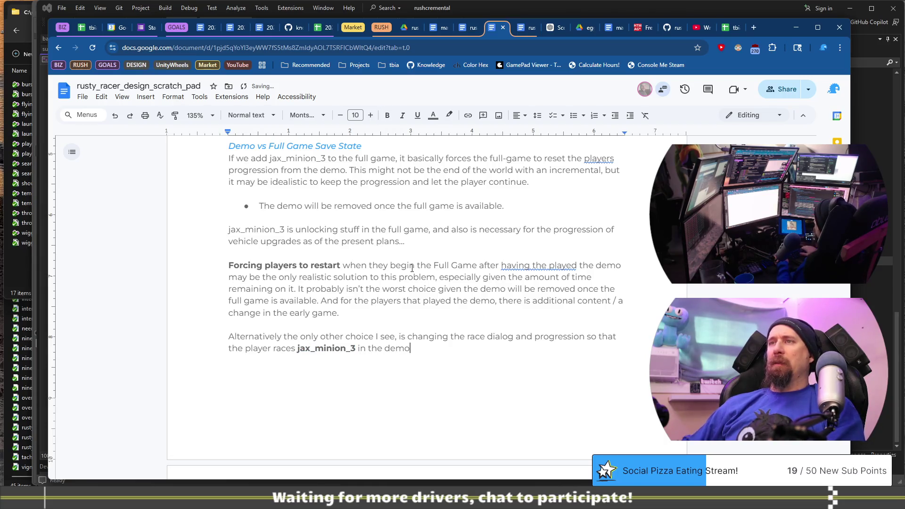
type(" and then")
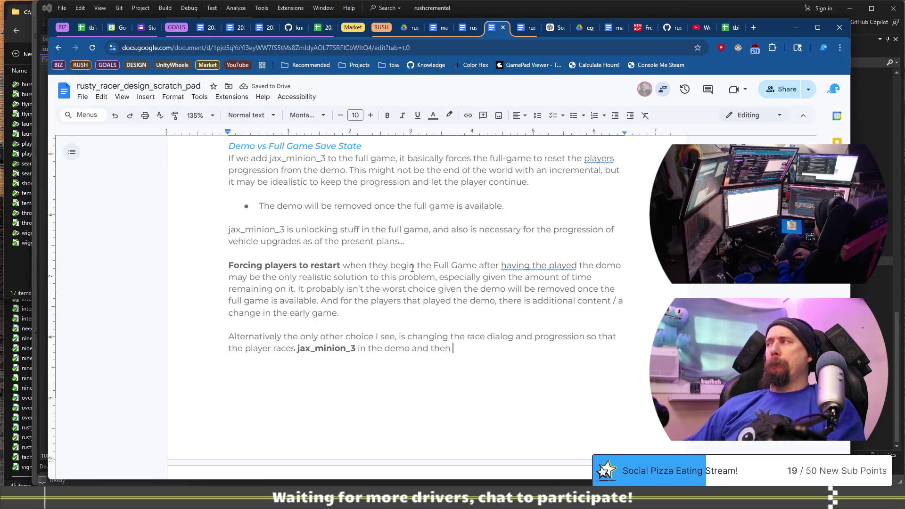
Add that this ends the racing rather than spitfire_jax, but it's already a bit too late..
key("ctrl+shift+Left")
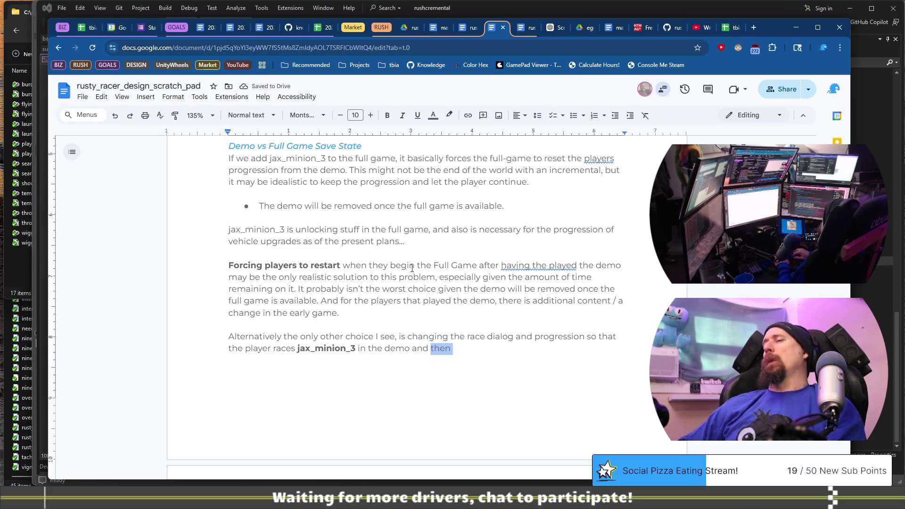
type("that ")
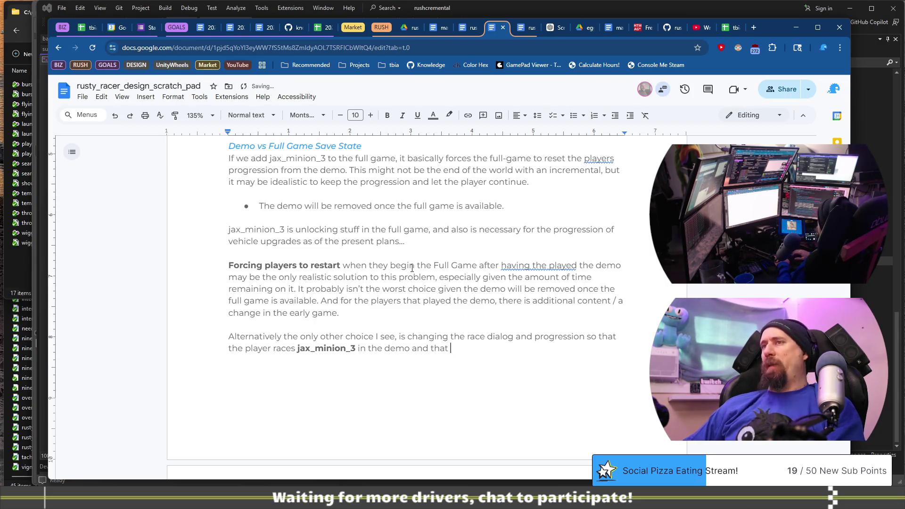
type("is the en")
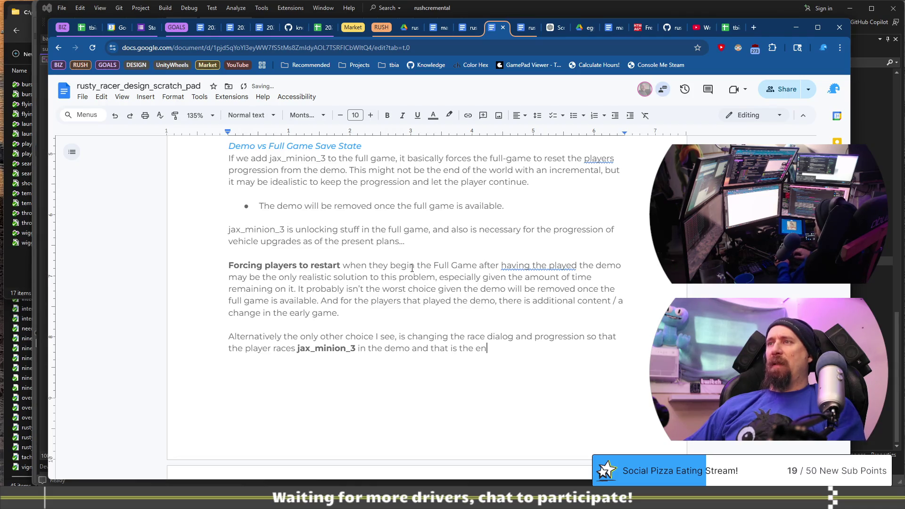
type("d of the raci")
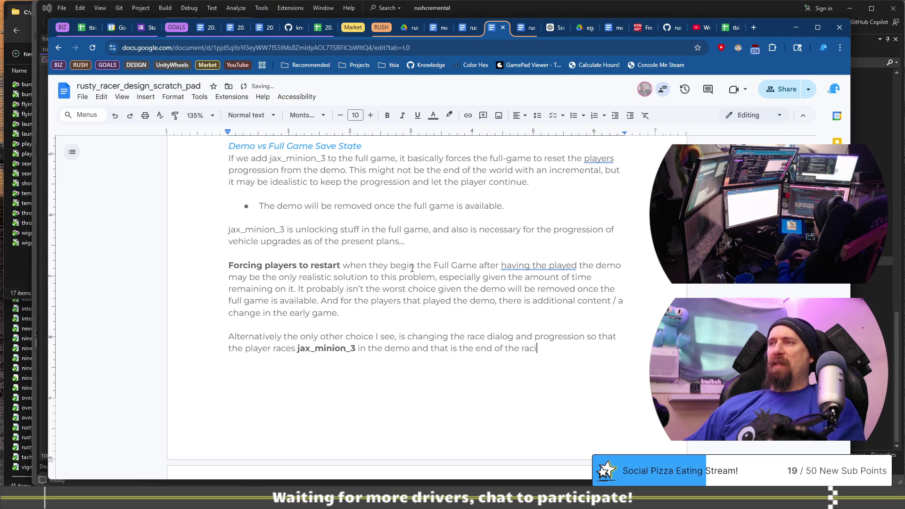
type("ng (rather th")
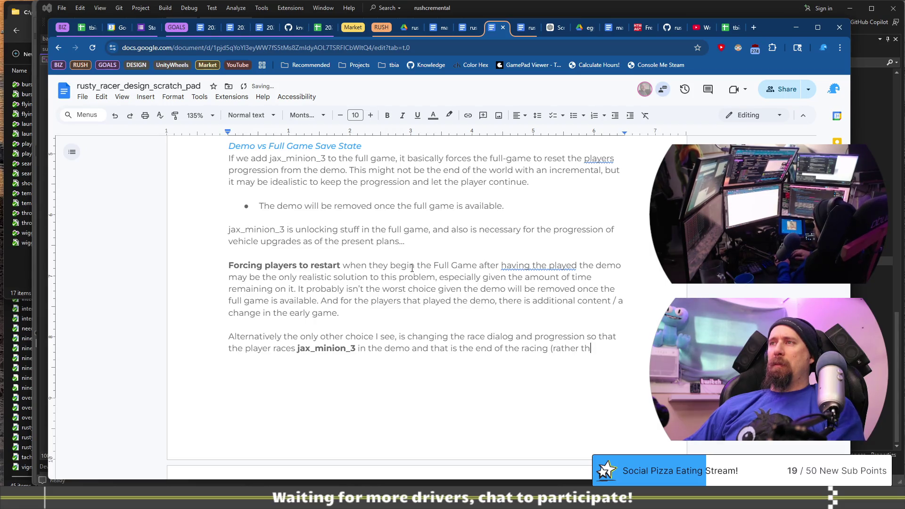
type("an racing ")
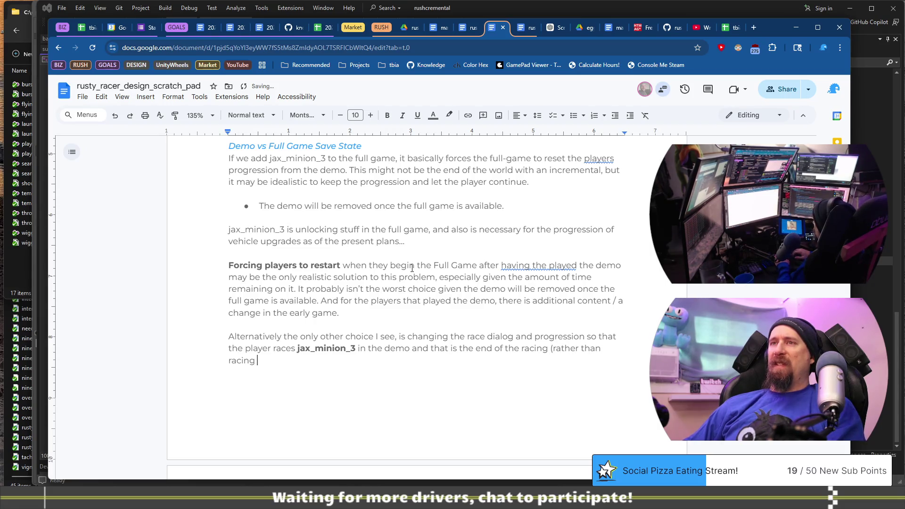
type("spitfire")
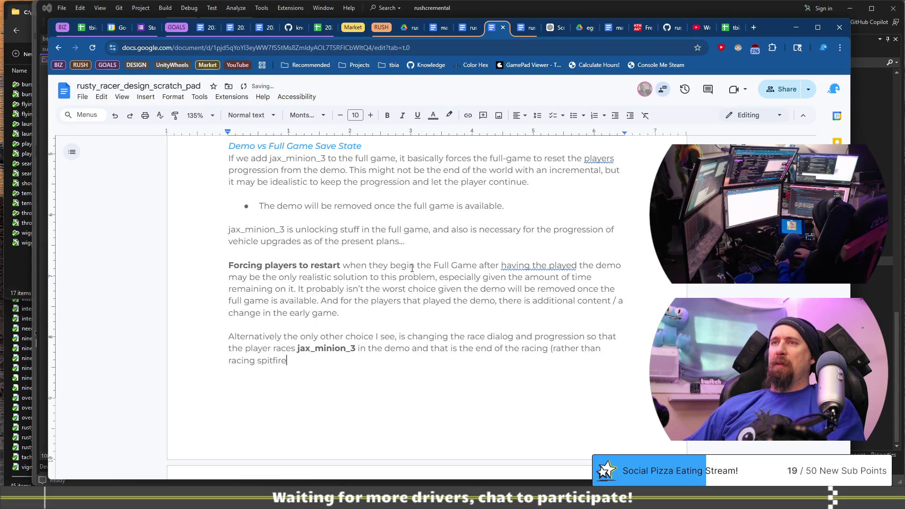
type("_jax")
type("). But th")
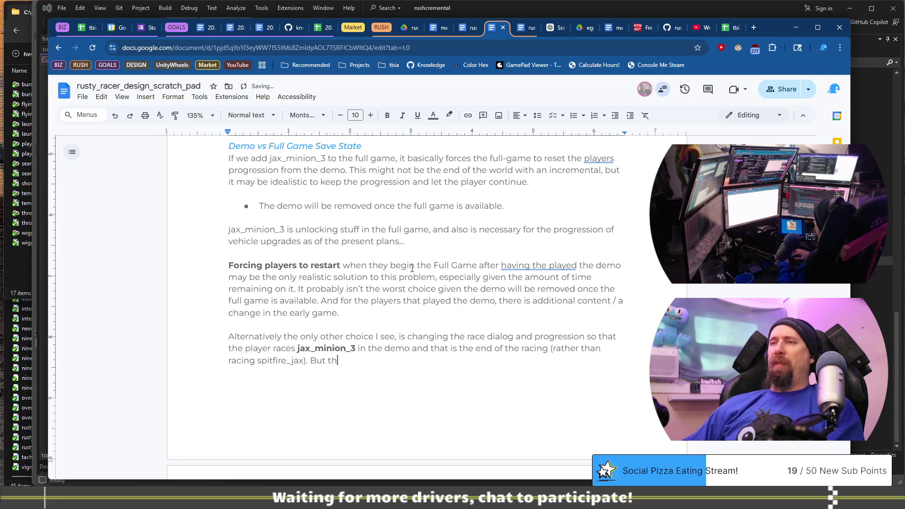
type("is choiceo")
key("BackSpace")
key("BackSpace")
type("woul")
key("BackSpace")
key("BackSpace")
key("BackSpace")
type("had som")
key("BackSpace")
key("BackSpace")
key("BackSpace")
key("BackSpace")
key("BackSpace")
key("BackSpace")
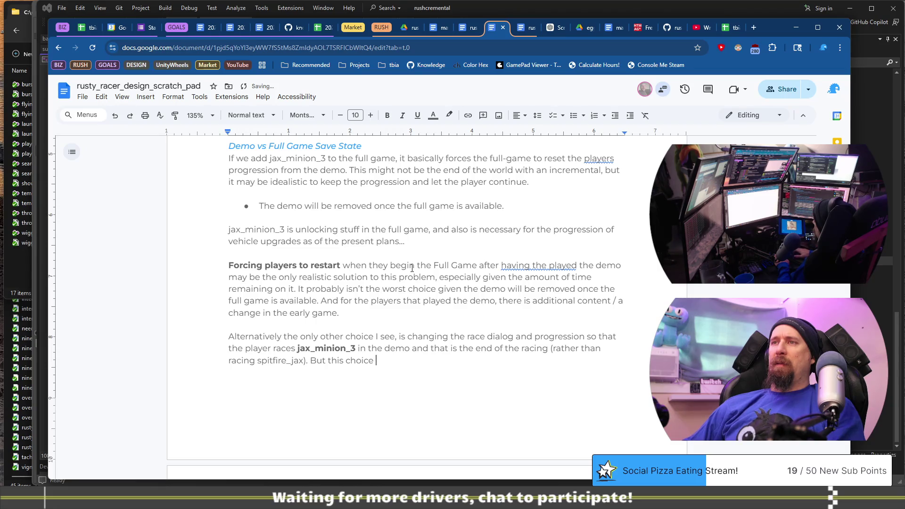
type("already a ")
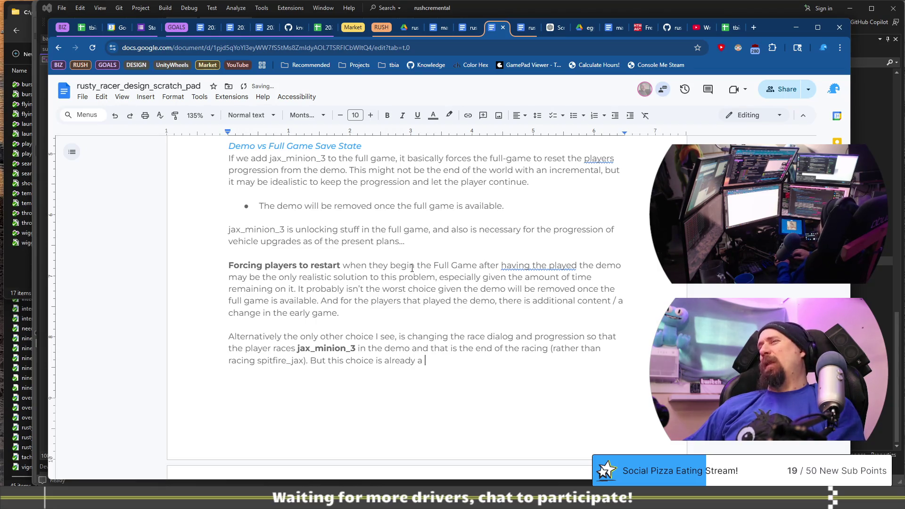
type("bit too late.")
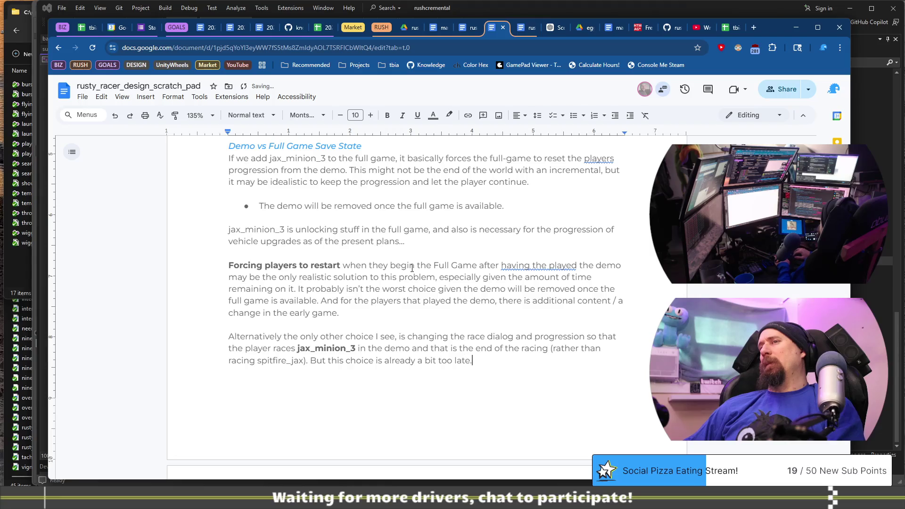
key("BackSpace")
type(", what")
key("BackSpace")
key("BackSpace")
key("BackSpace")
type("...")
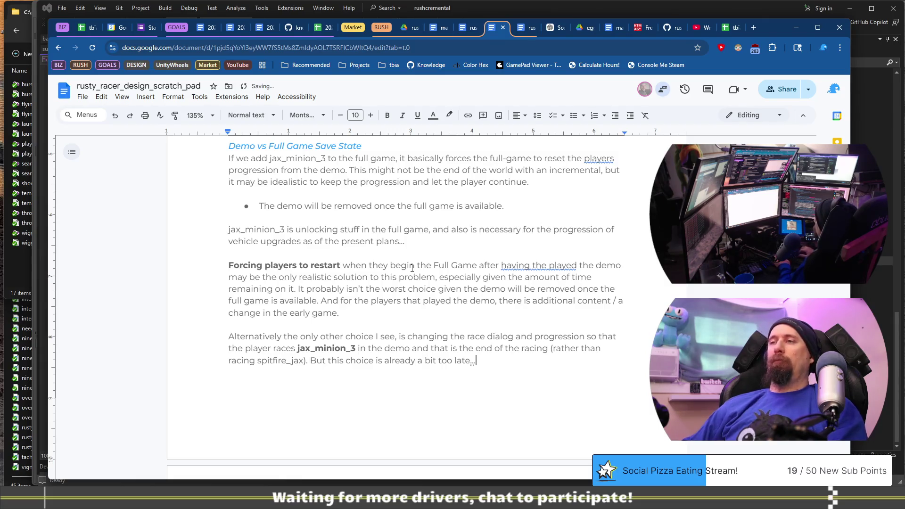
key("Up")
key("Up")
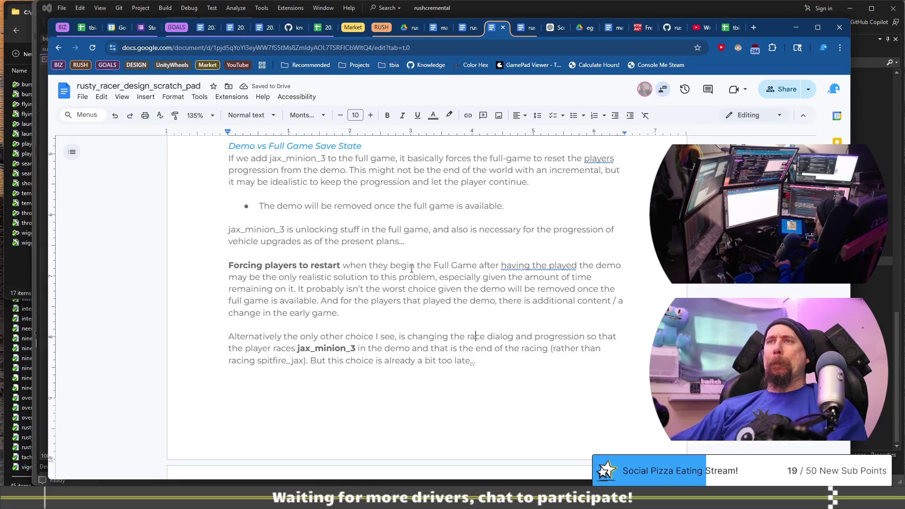
scroll(411, 268, "up", 4)
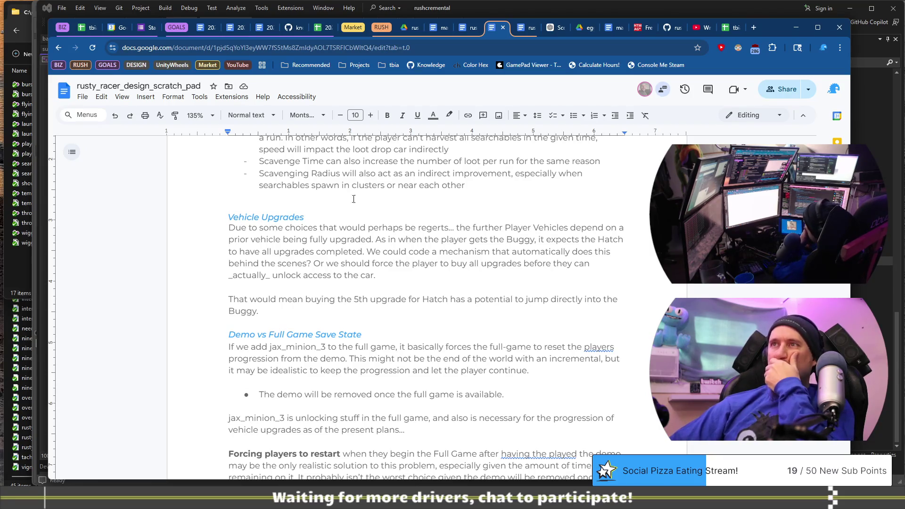
Find the 'Forcing players to restart' paragraph in the scratch pad
scroll(385, 244, "up", 5)
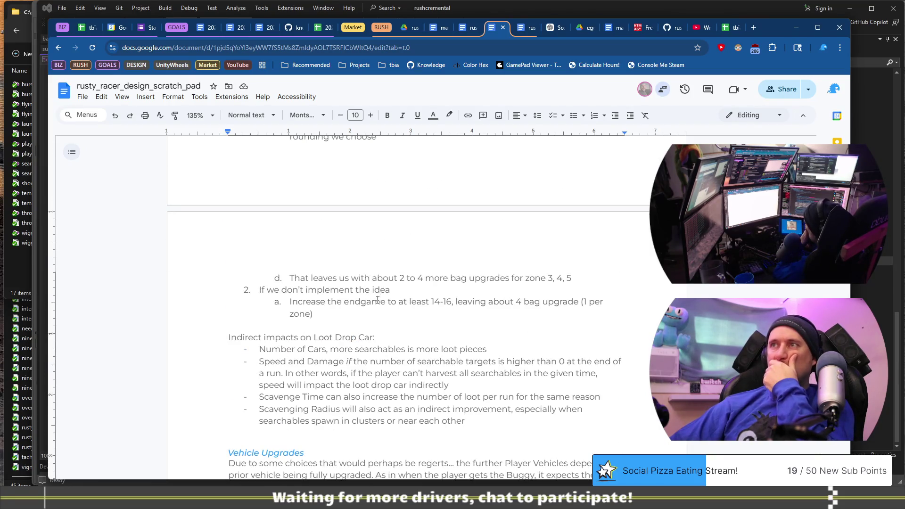
scroll(377, 301, "up", 1)
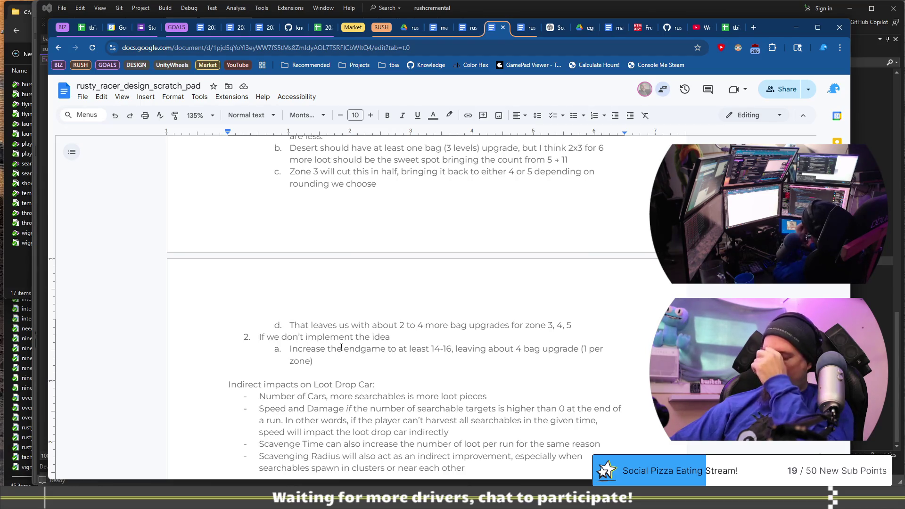
scroll(341, 347, "down", 7)
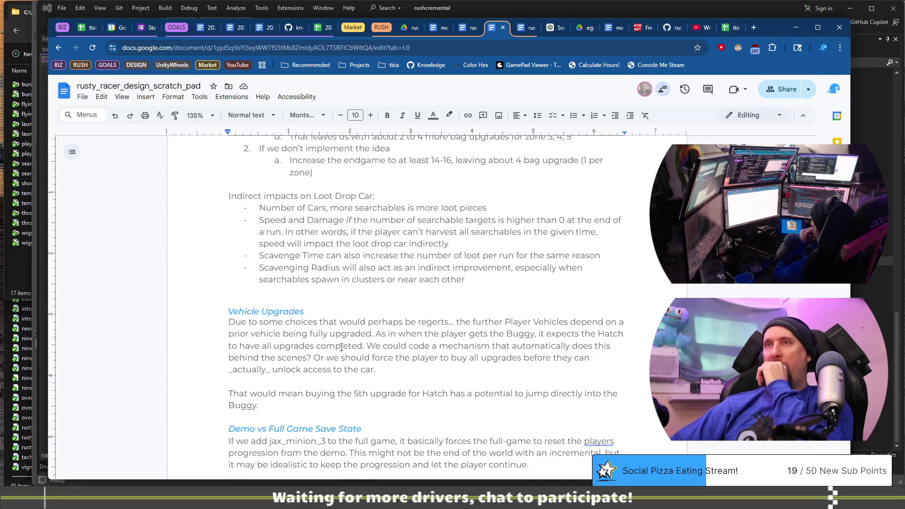
scroll(334, 339, "down", 2)
scroll(329, 333, "down", 4)
mouse_move(242, 266)
left_mouse_down()
mouse_move(229, 265)
mouse_move(333, 241)
left_mouse_up()
left_click(340, 265)
key("shift+Left")
key("shift+Home")
left_click(298, 289)
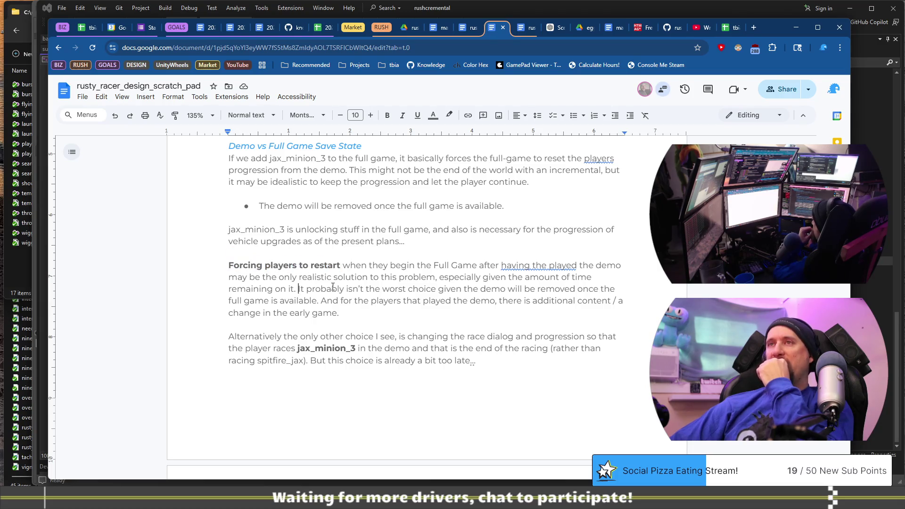
Accept the grammar fix 'having played' and switch to the rusty_racer_game_flow document
left_click(531, 265)
left_click(481, 304)
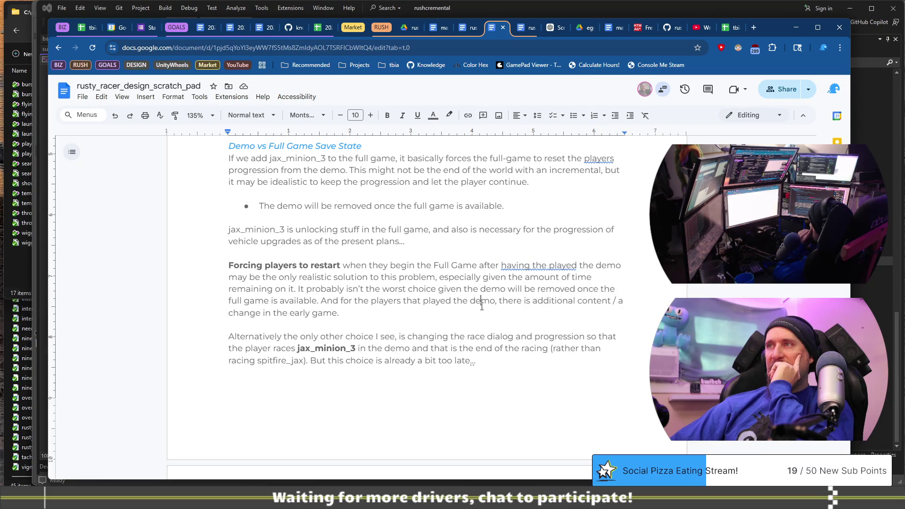
right_click(547, 266)
left_click(575, 297)
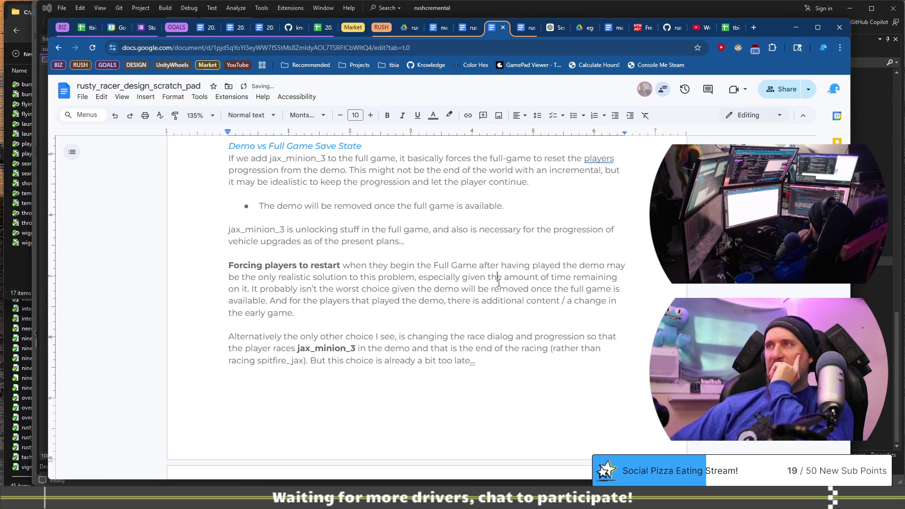
scroll(490, 282, "up", 3)
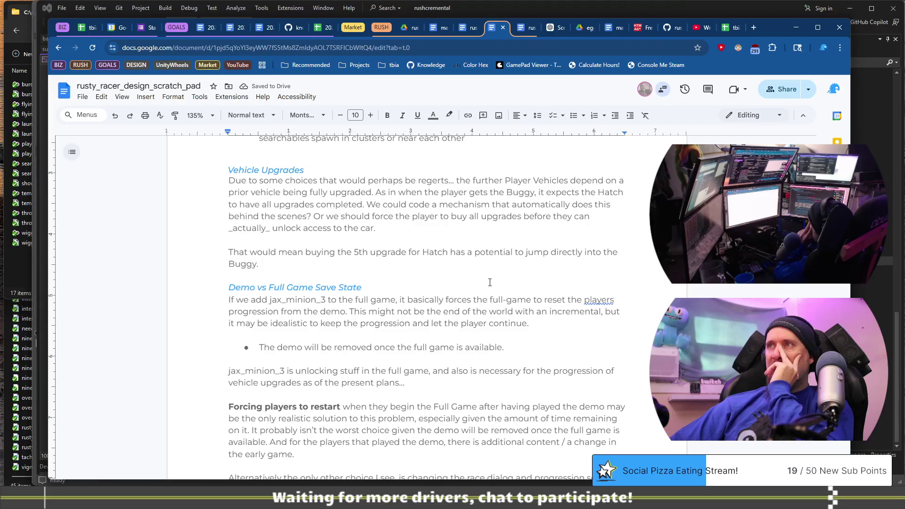
left_click(528, 28)
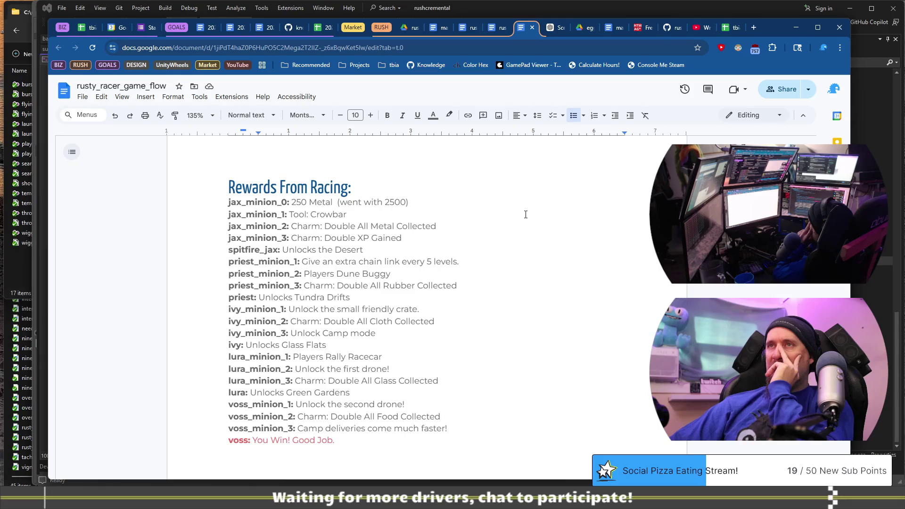
At the Rust Point checklist, try light green text on the third item, then undo it
scroll(525, 214, "up", 15)
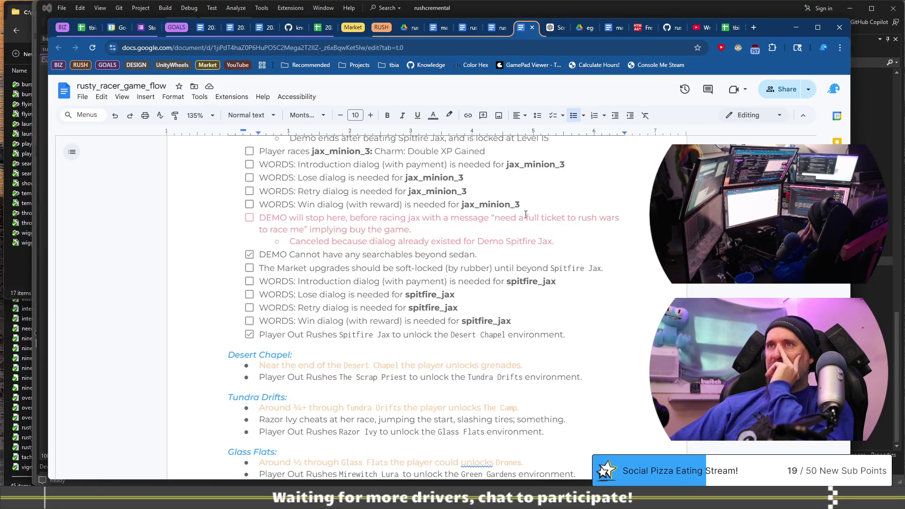
scroll(525, 214, "up", 8)
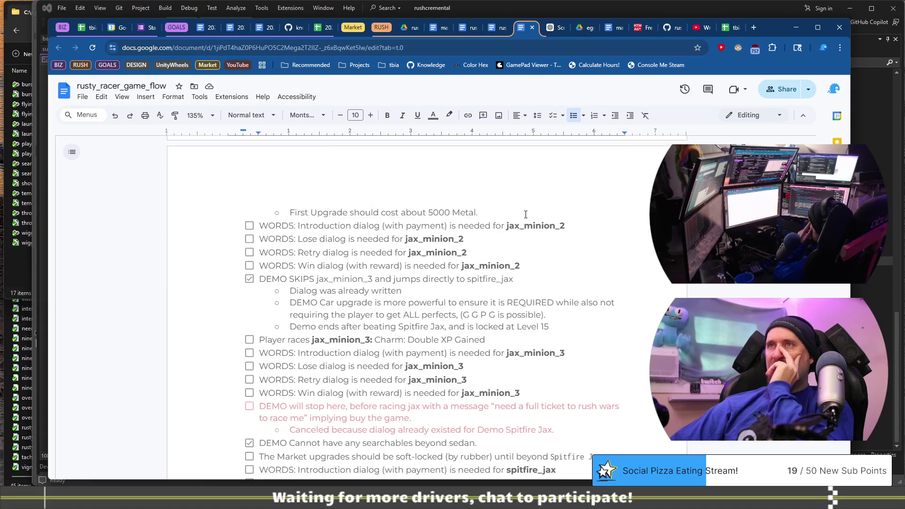
scroll(526, 214, "up", 10)
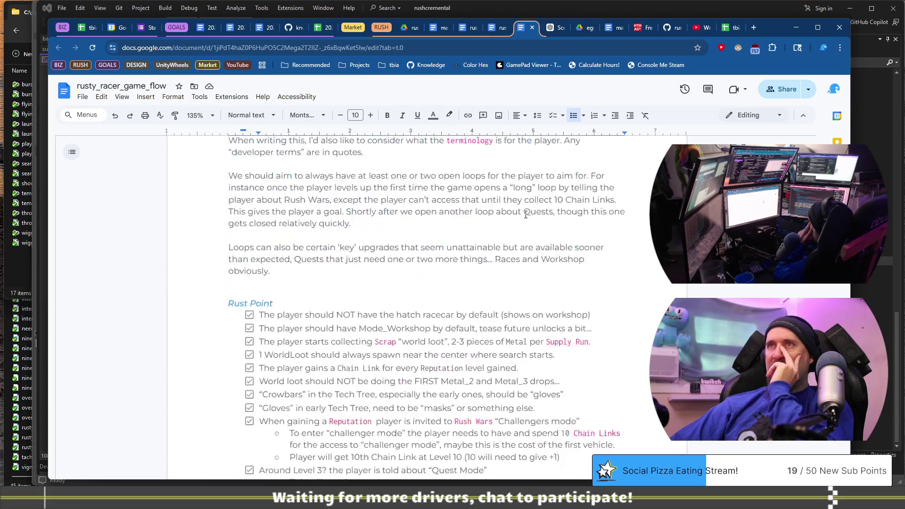
left_click(290, 267)
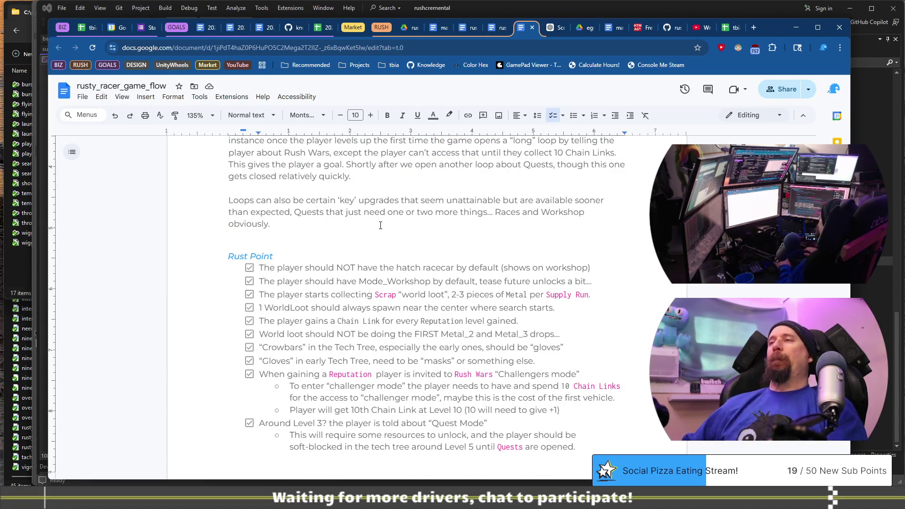
key("Down")
key("Home")
key("shift+End")
key("Down")
key("shift+Home")
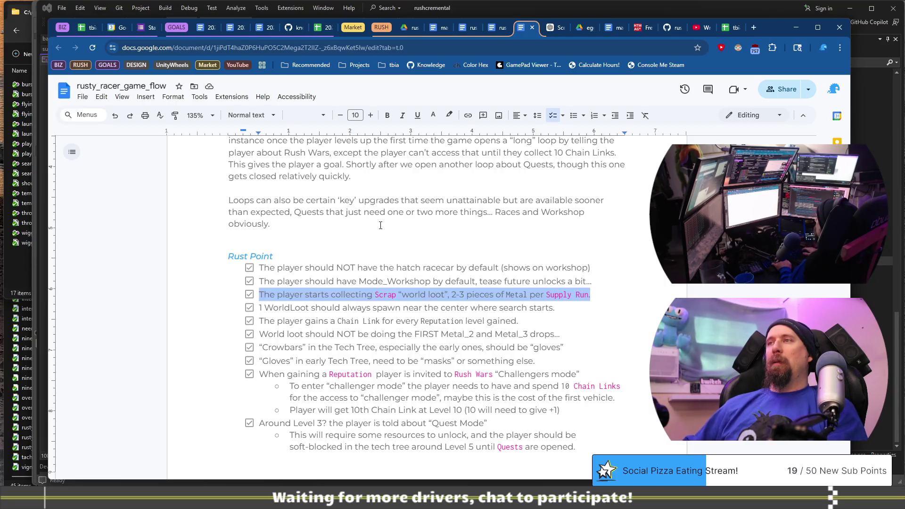
left_click(435, 119)
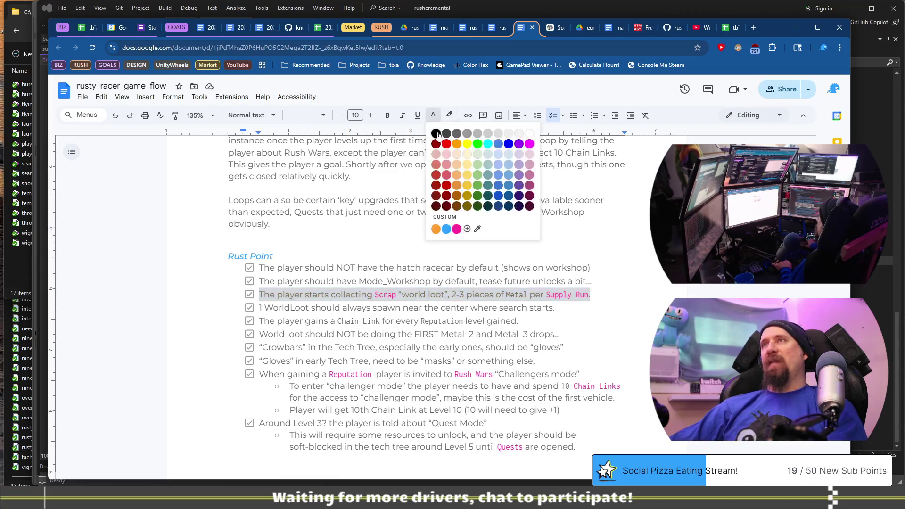
left_click(477, 159)
left_click(557, 221)
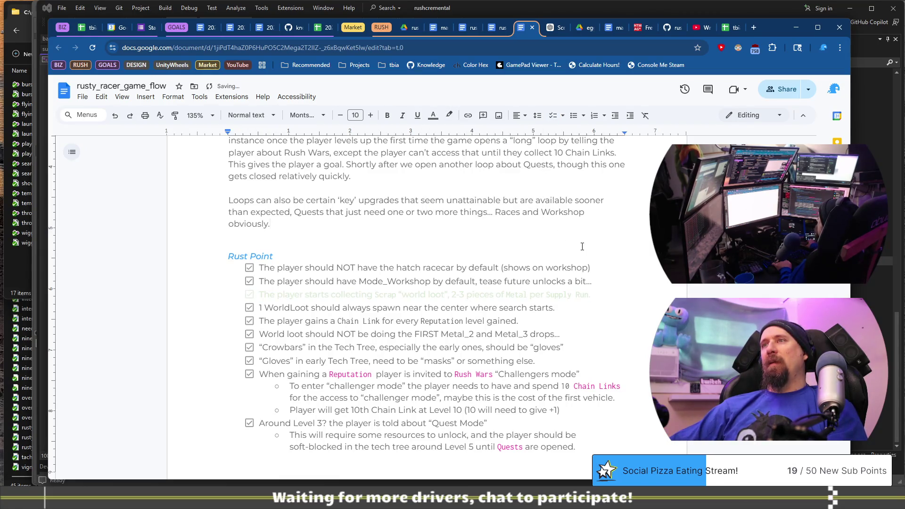
key("ctrl+z")
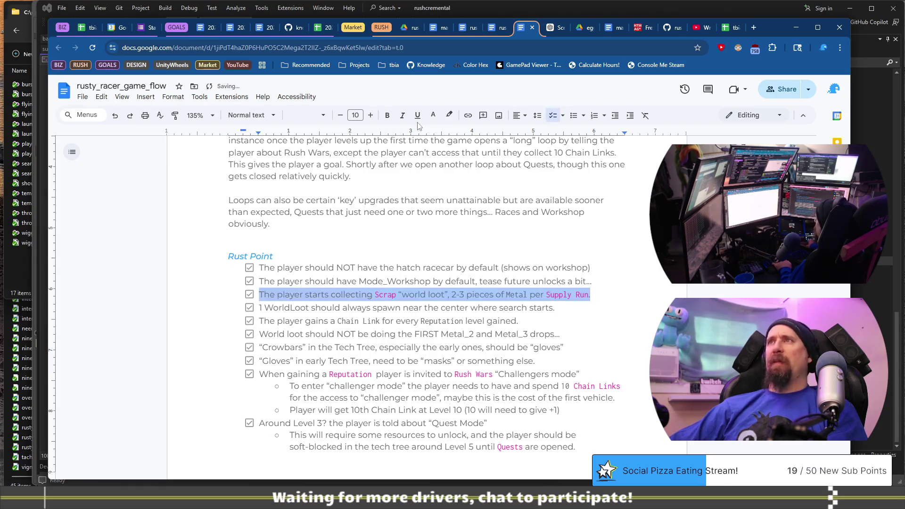
left_click(433, 115)
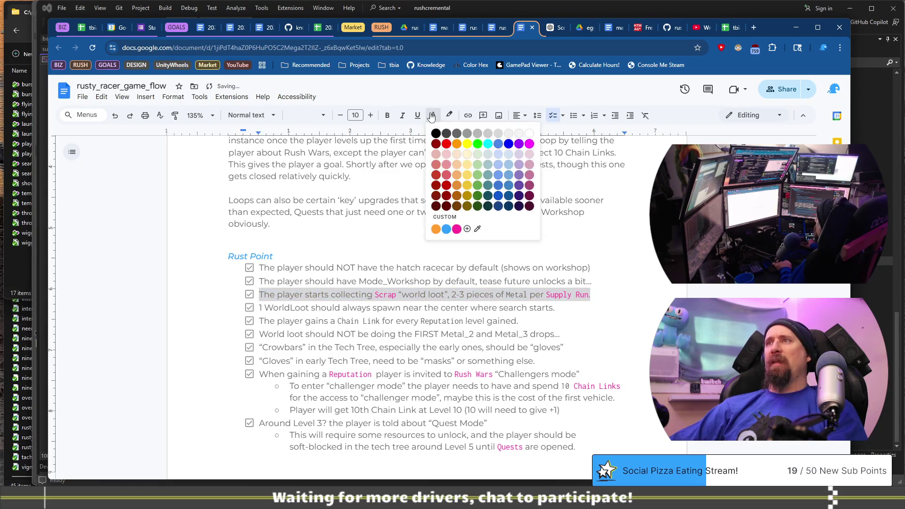
left_click(478, 174)
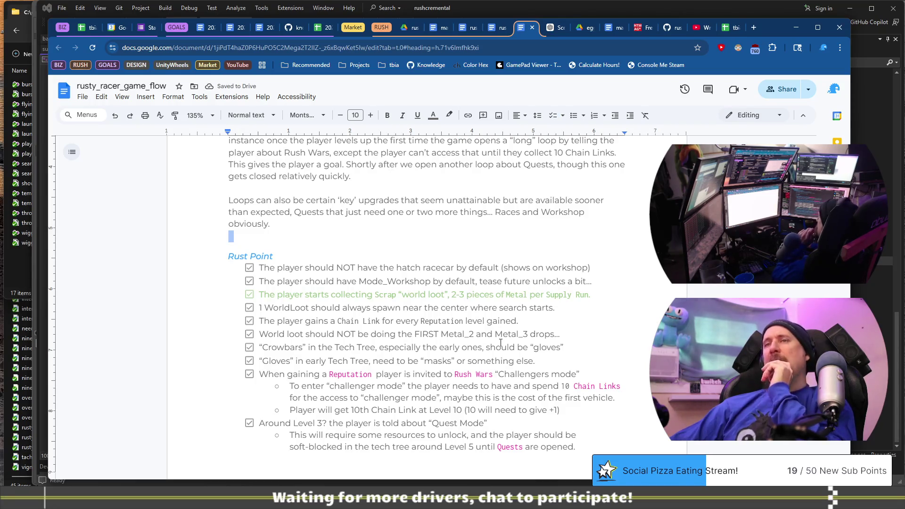
key("ctrl+z")
Select the Scrap-per-Supply-Run text in the third checklist item
left_click(501, 321)
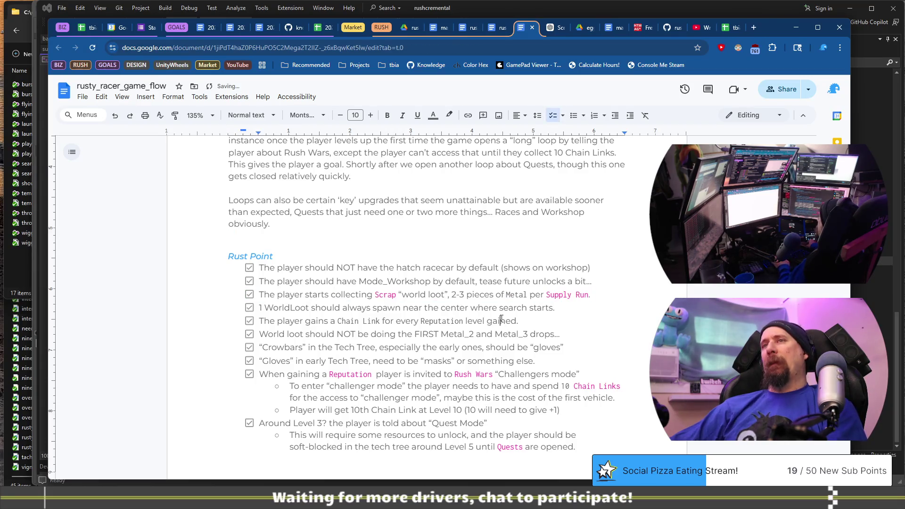
scroll(501, 319, "down", 2)
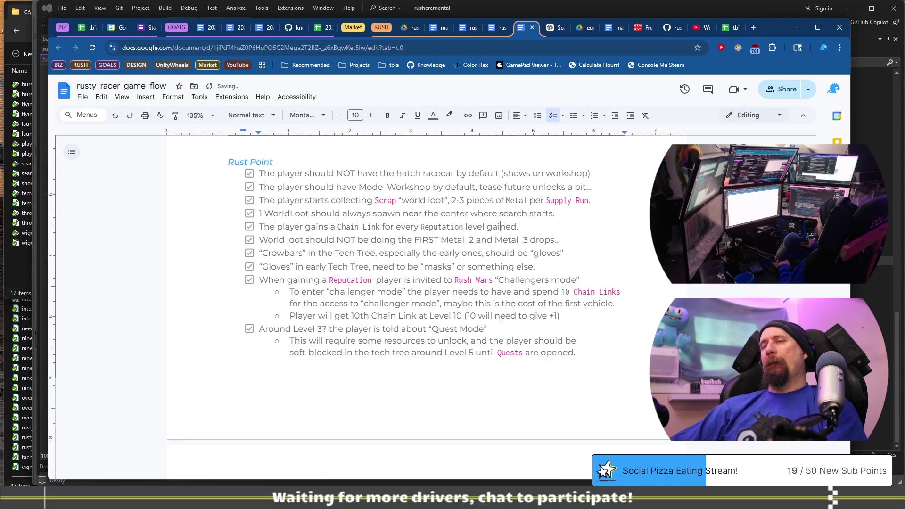
left_click(554, 199)
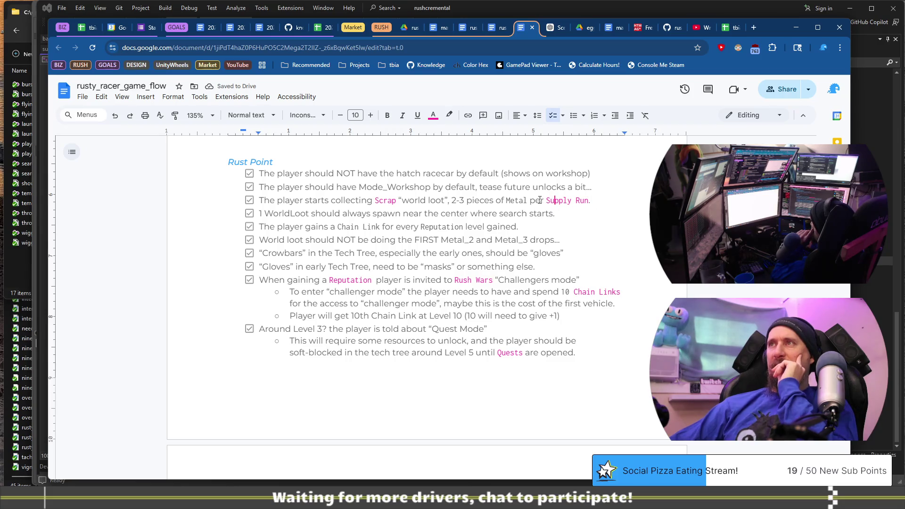
left_click_drag(540, 200, 360, 200)
left_click(363, 165)
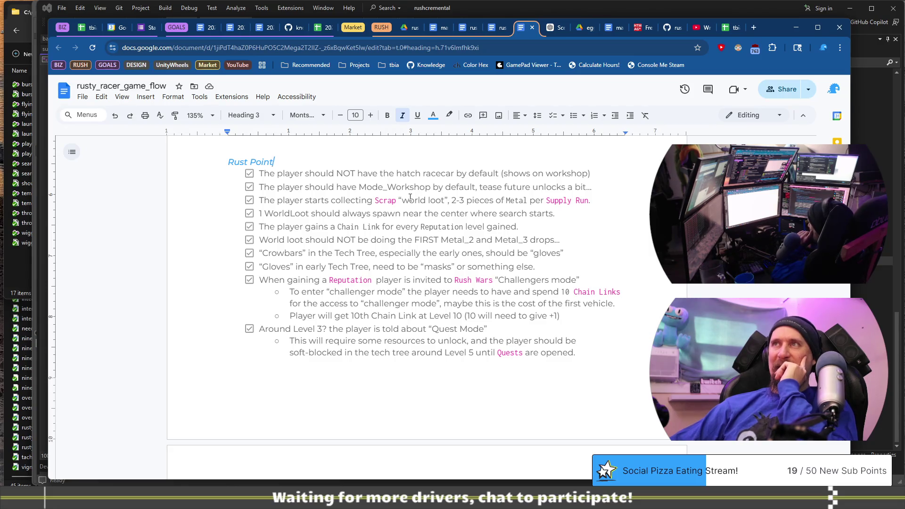
Colour the first two Rust Point checklist items light green
triple_click(626, 172)
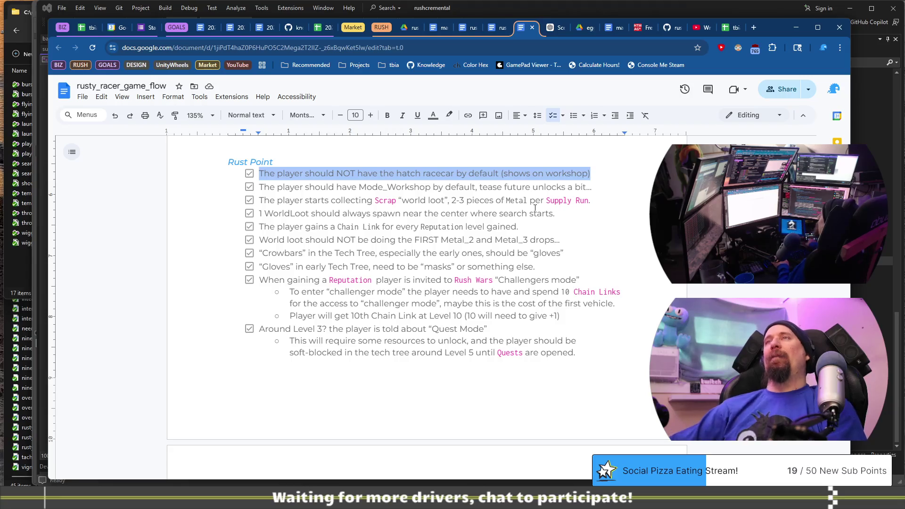
left_click(433, 116)
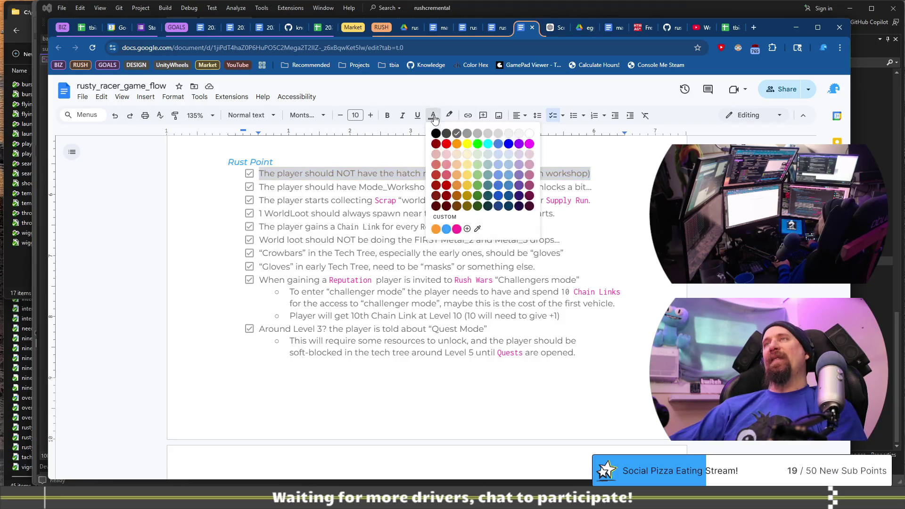
left_click(478, 166)
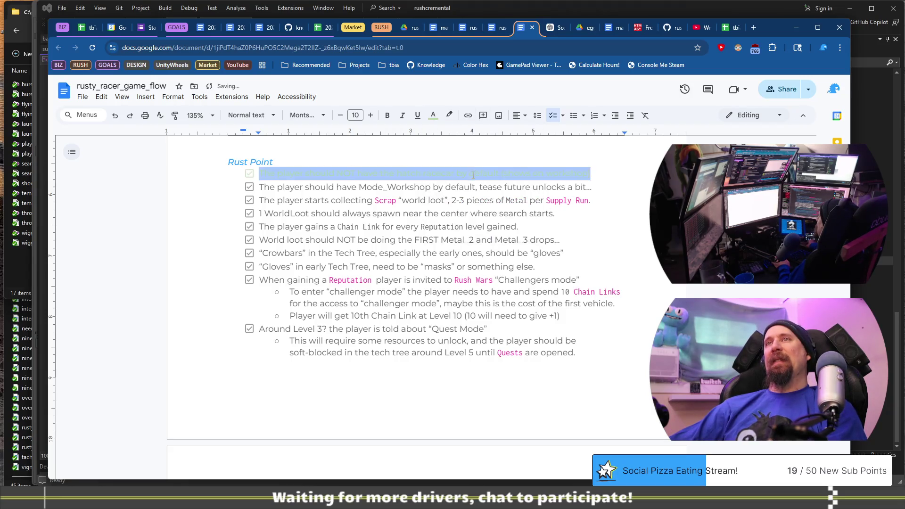
left_click(436, 116)
left_click(480, 188)
left_click(475, 201)
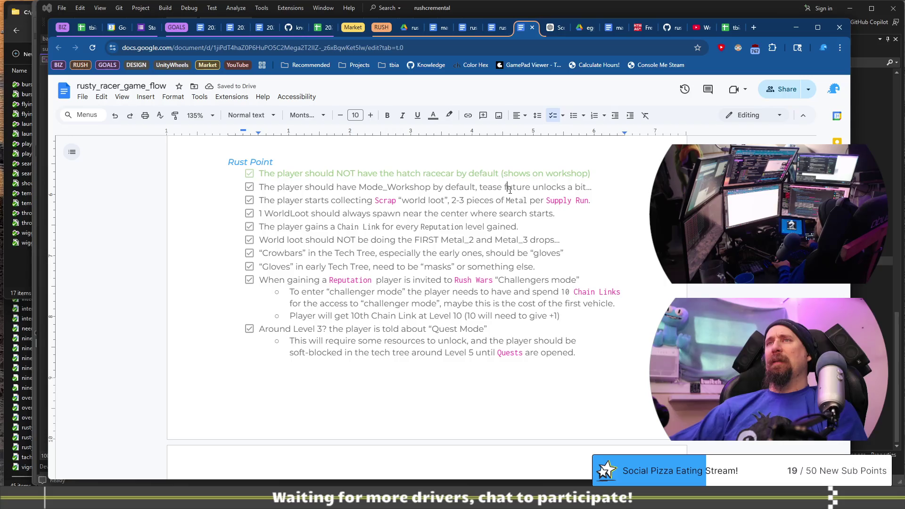
triple_click(509, 188)
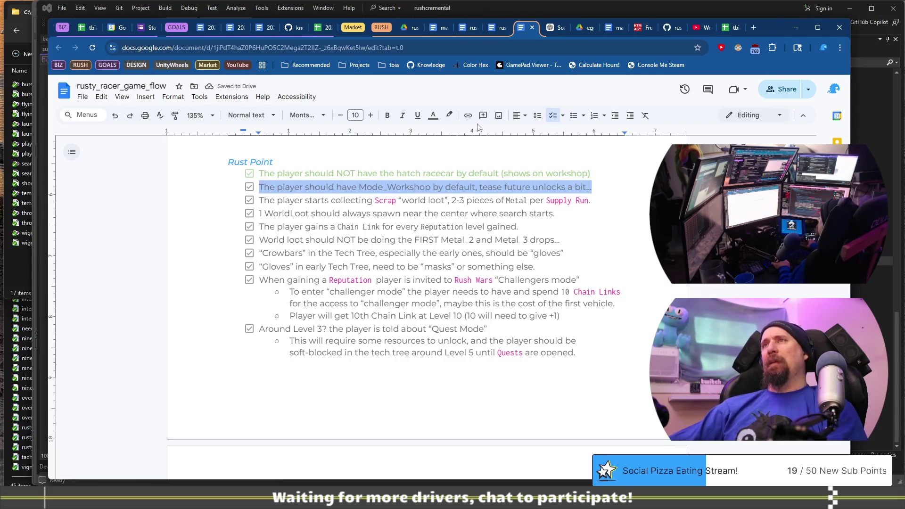
left_click(439, 121)
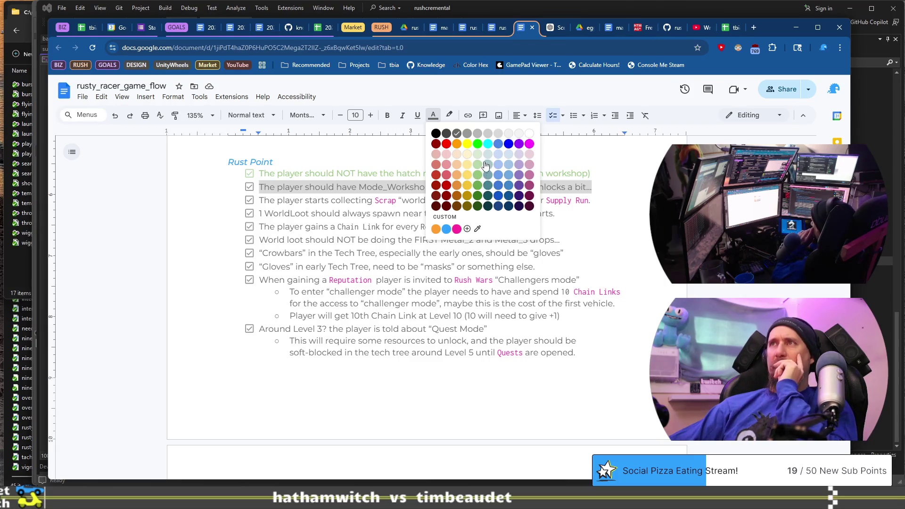
left_click(478, 178)
left_click(425, 201)
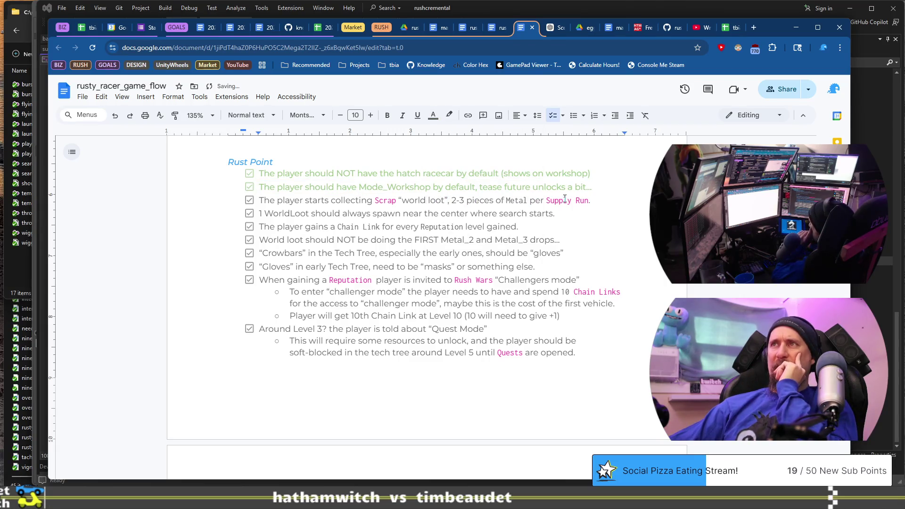
Colour the third item, from 'The player starts collecting' to the world loot text, light green
left_click_drag(513, 201, 405, 199)
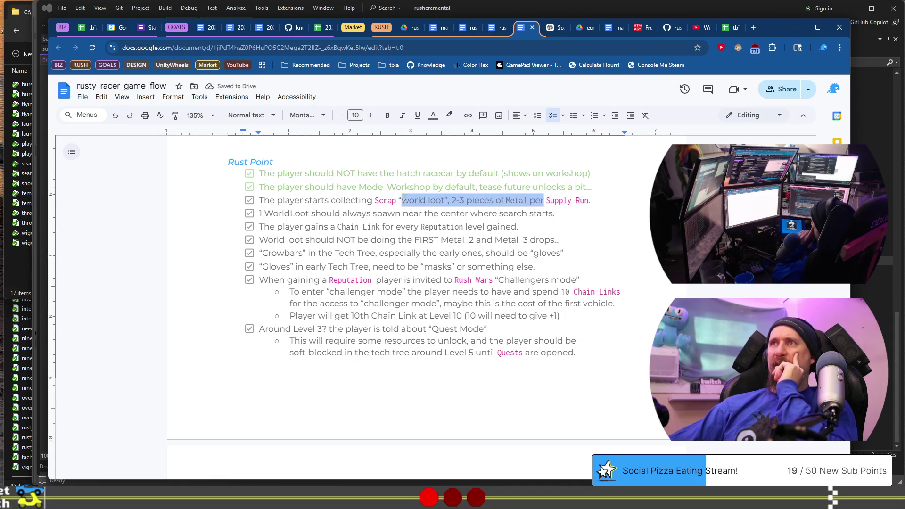
left_click(433, 115)
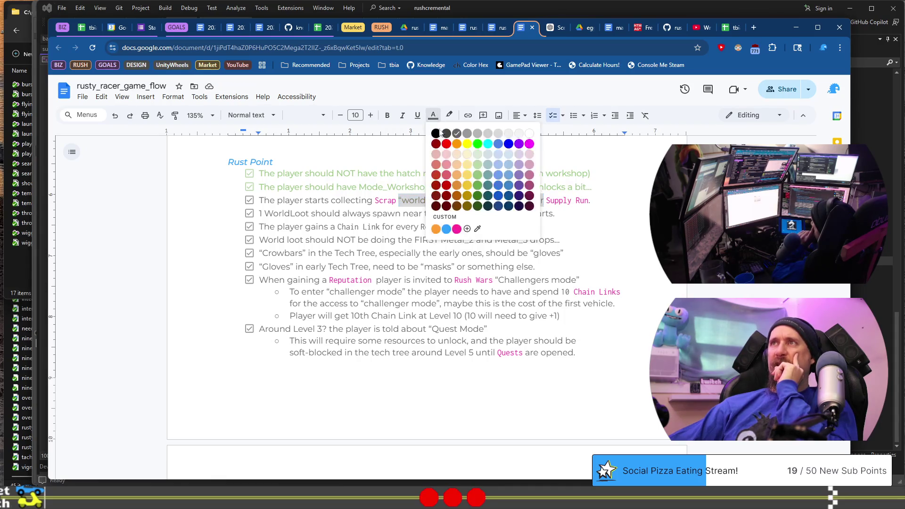
left_click(477, 175)
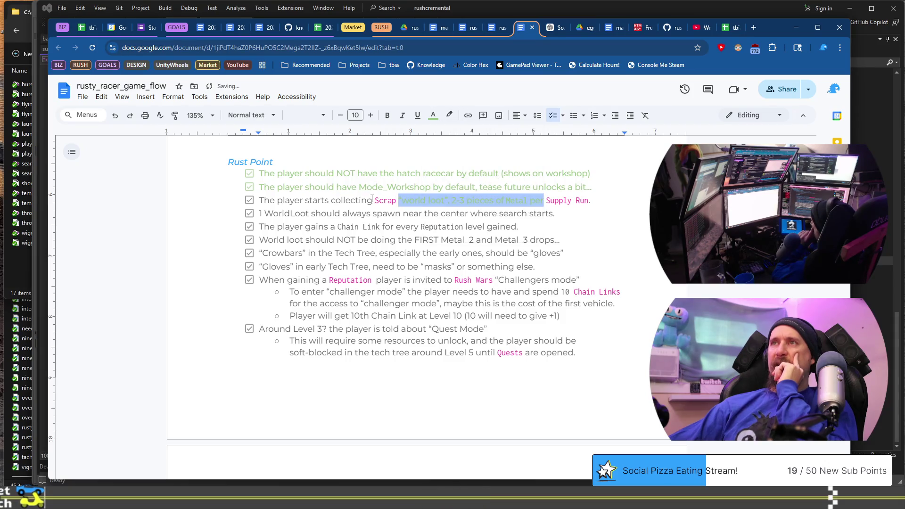
left_click_drag(373, 200, 225, 199)
left_click(433, 116)
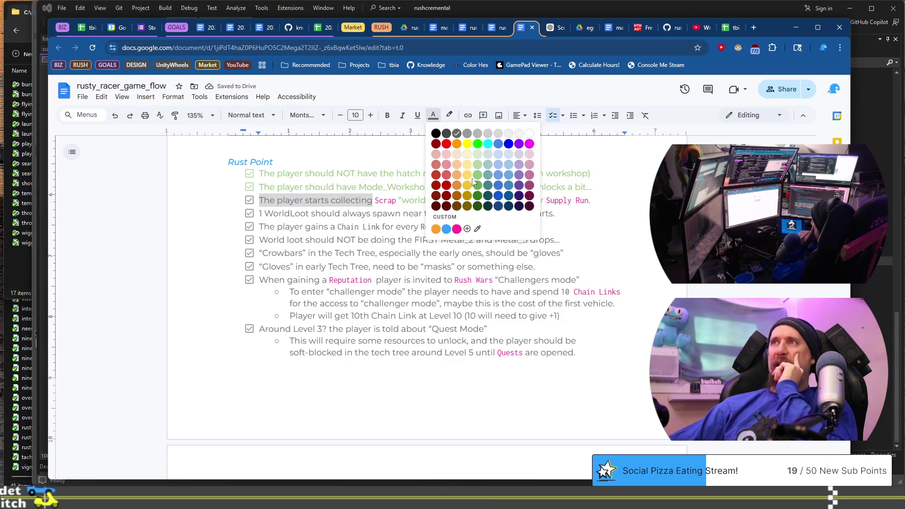
left_click(456, 213)
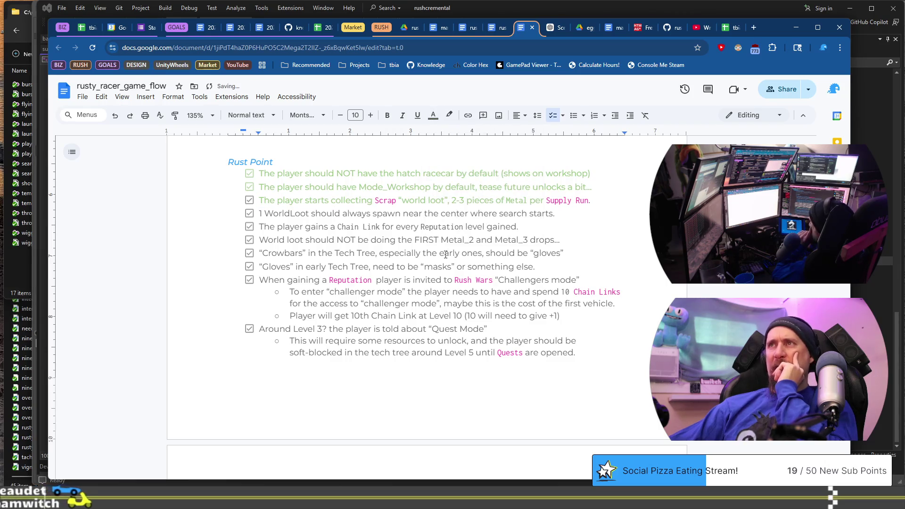
left_click_drag(581, 279, 201, 285)
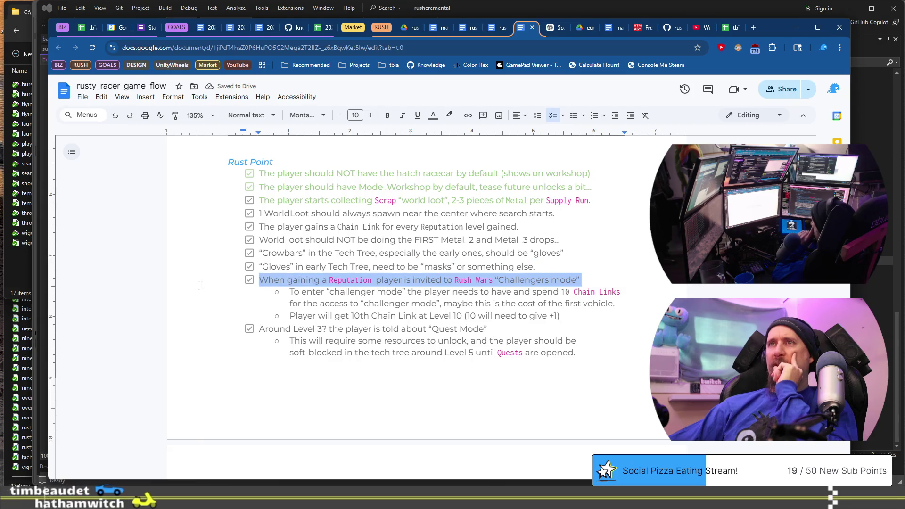
Undo the green text and give the first three checklist items a light green highlight
left_click(448, 116)
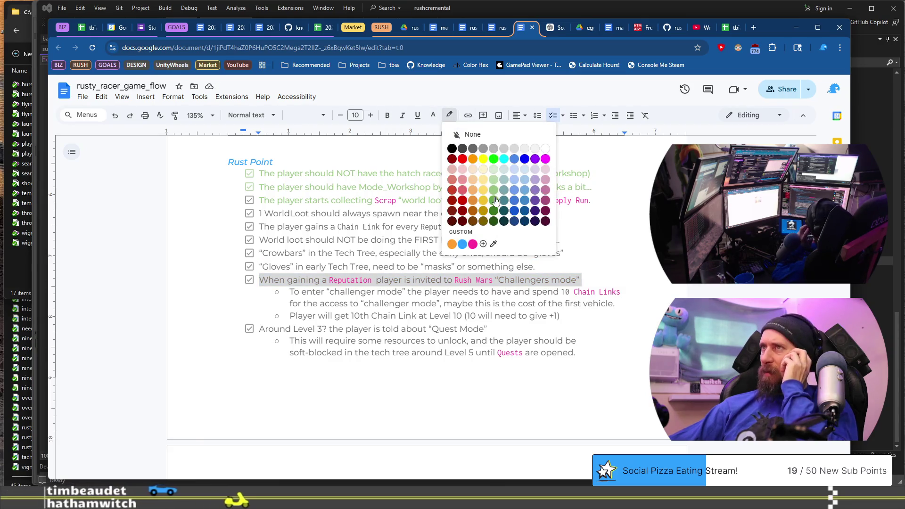
left_click(479, 243)
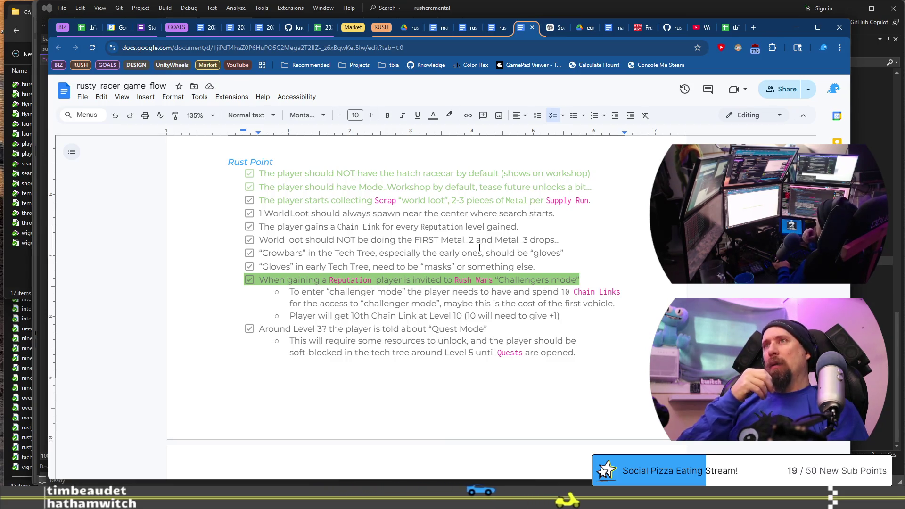
key("ctrl+z")
key("ctrl+z")
key("ctrl+z")
key("ctrl+z")
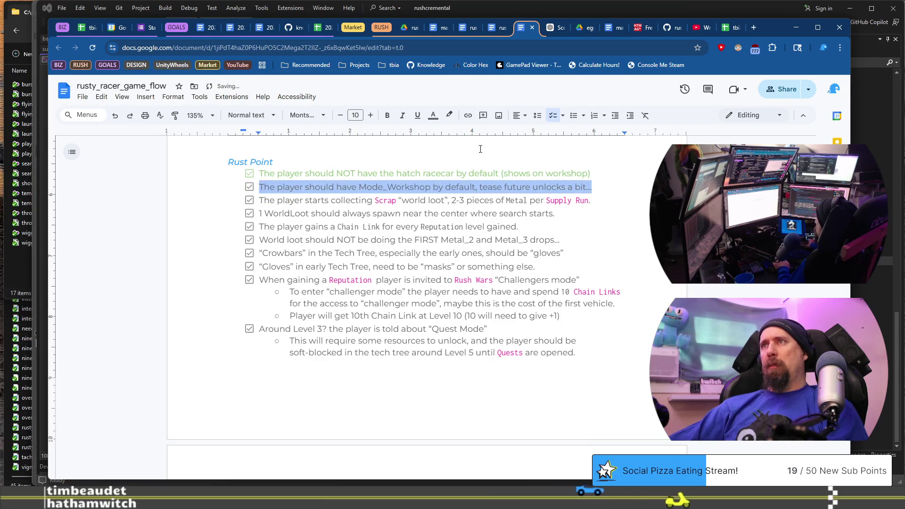
key("ctrl+z")
key("ctrl+z")
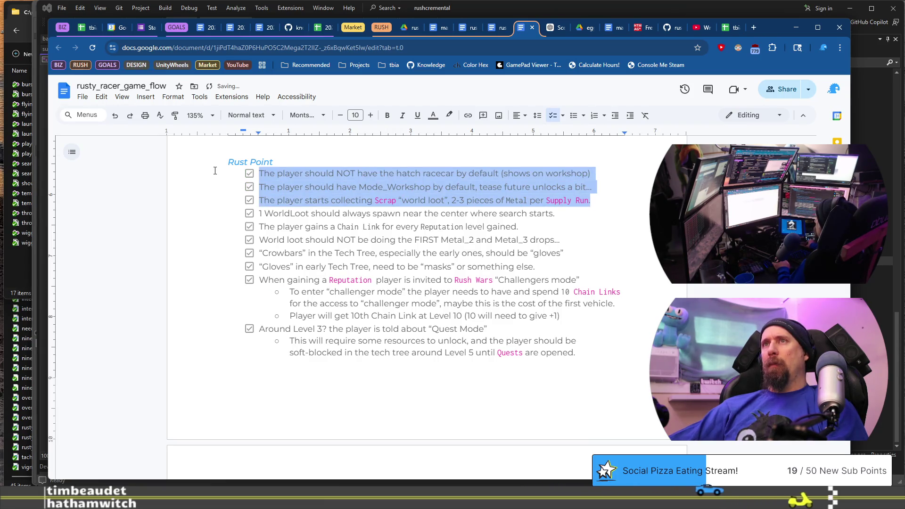
left_click(450, 115)
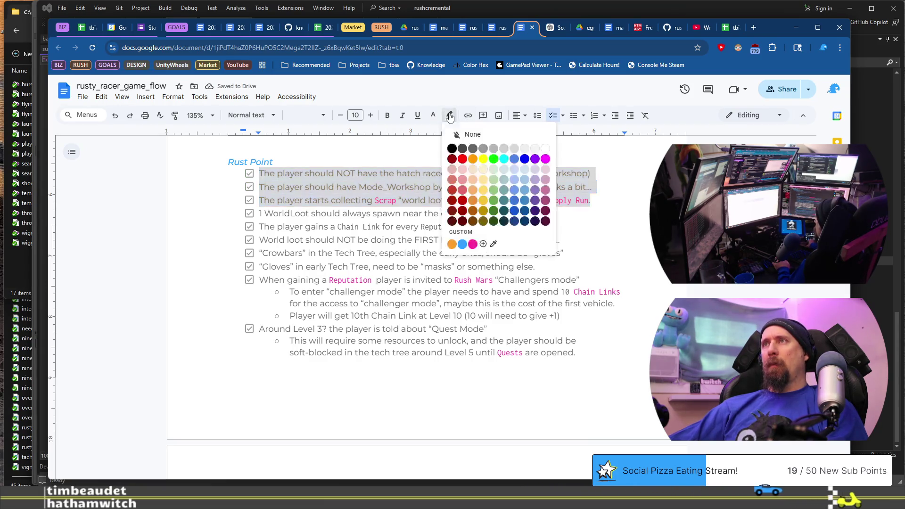
left_click(493, 170)
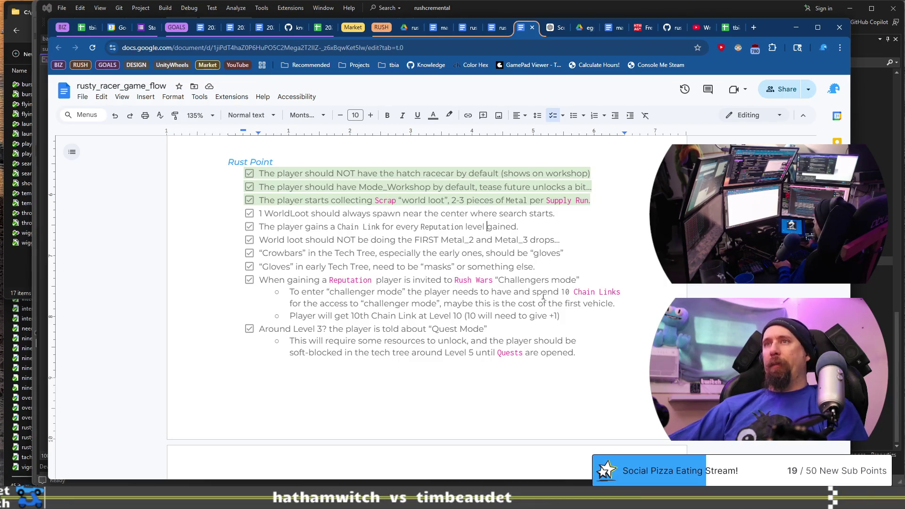
Highlight the items from 1 WorldLoot to Challengers mode light green
mouse_move(590, 279)
left_mouse_down()
mouse_move(274, 225)
mouse_move(260, 212)
left_mouse_up()
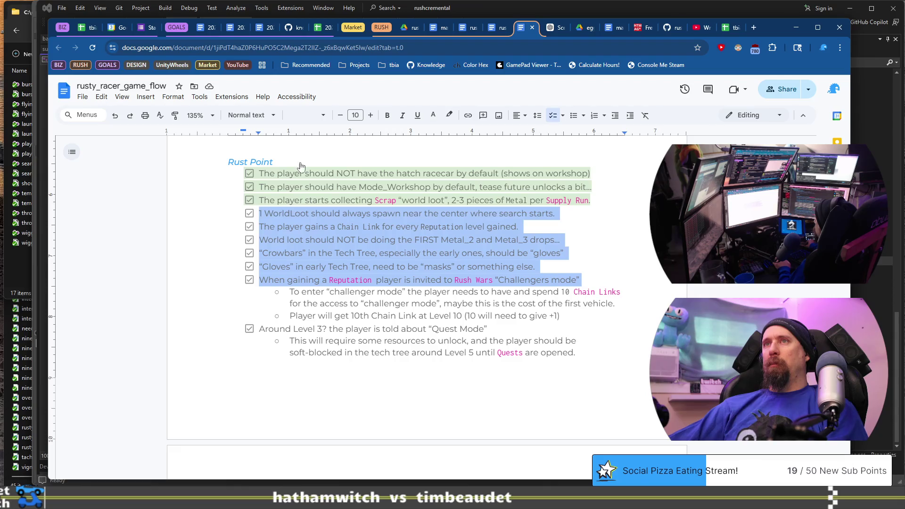
left_click(450, 115)
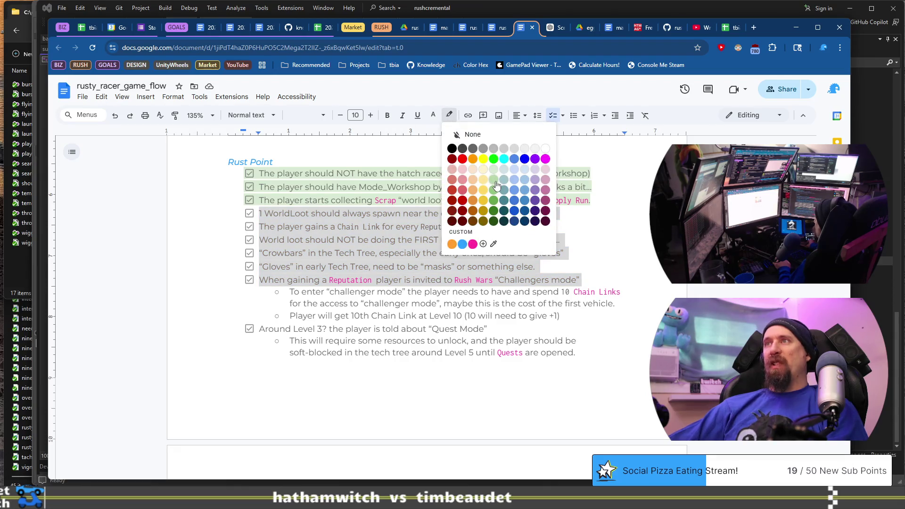
left_click(495, 183)
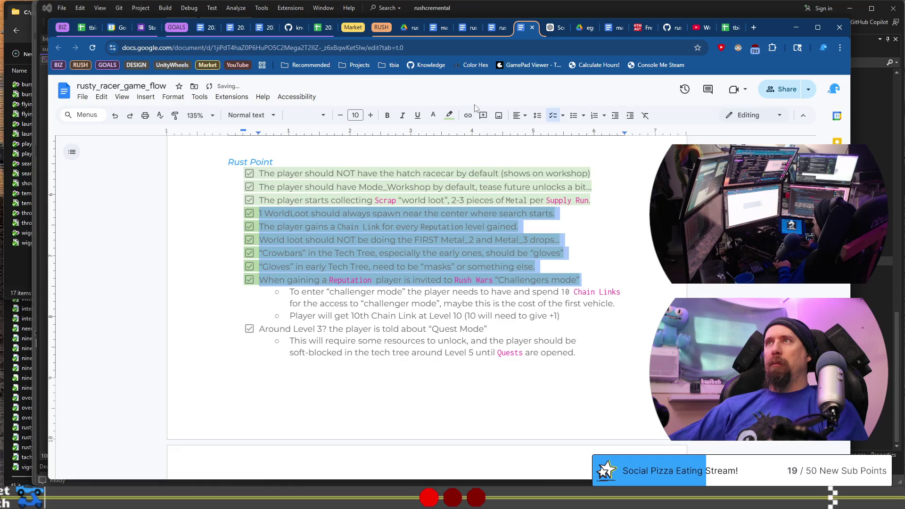
left_click(450, 116)
left_click(496, 184)
left_click(487, 173)
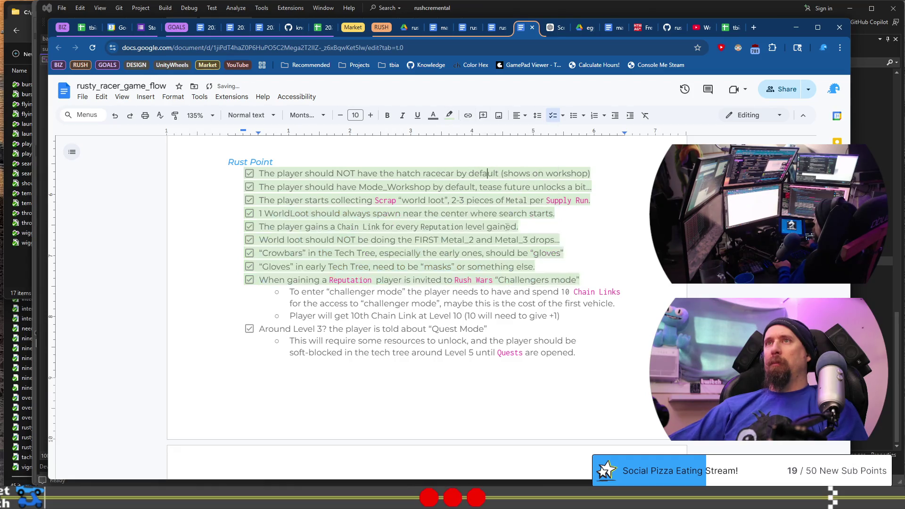
scroll(507, 224, "down", 2)
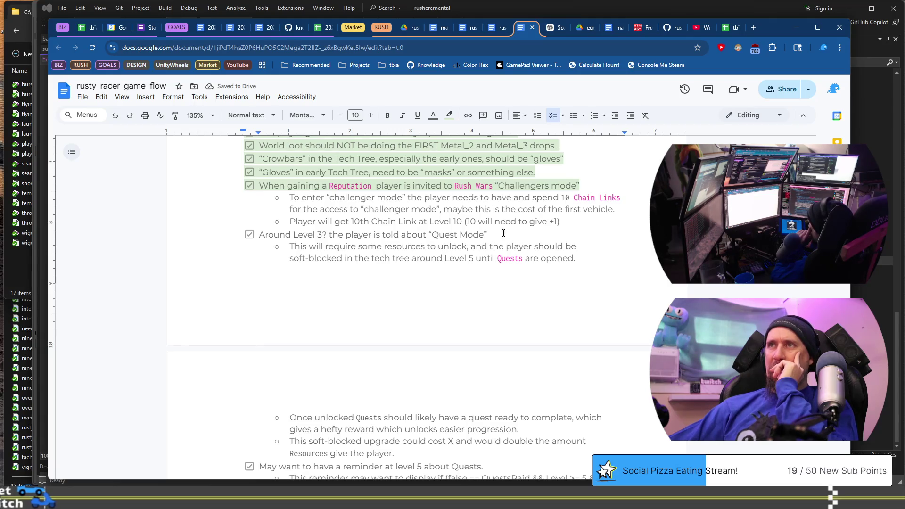
Highlight the Challengers mode sub-bullets and the items from Around Level 3 onward light green
mouse_move(559, 223)
left_mouse_down()
mouse_move(302, 209)
mouse_move(290, 197)
left_mouse_up()
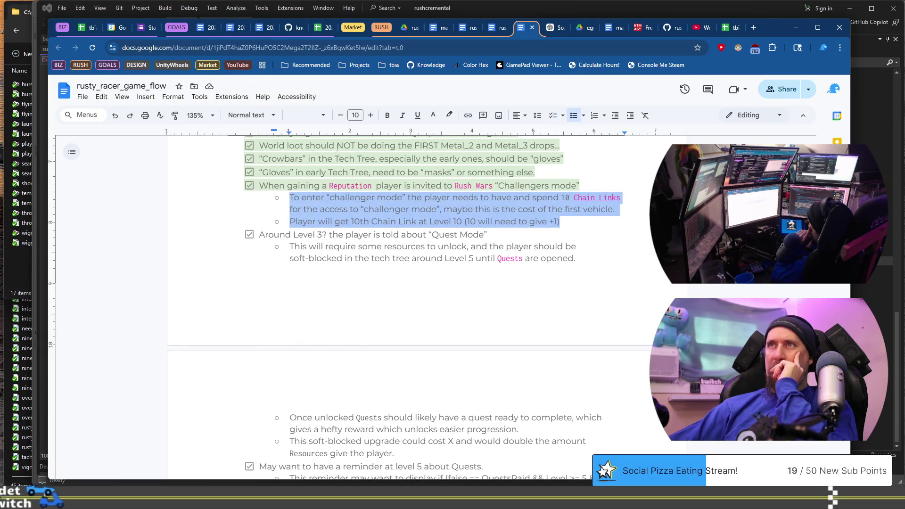
left_click(449, 115)
left_click(494, 169)
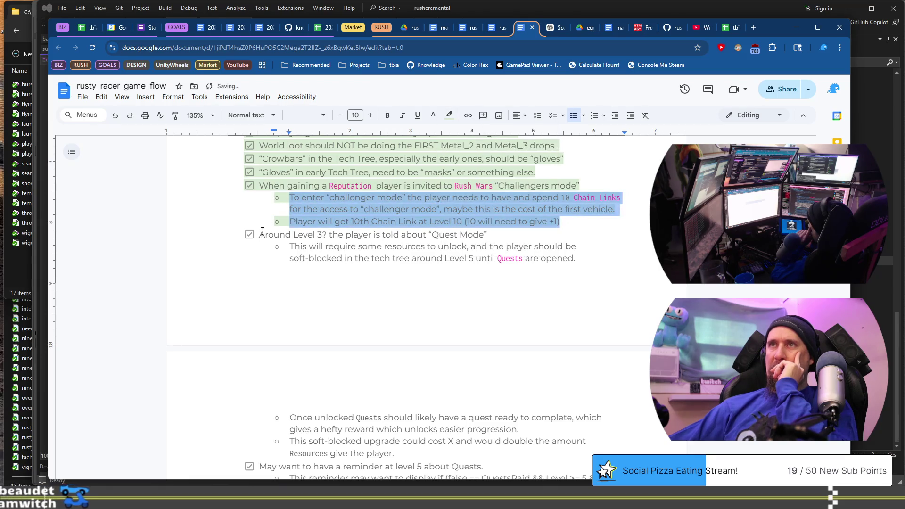
mouse_move(259, 237)
left_mouse_down()
mouse_move(410, 262)
mouse_move(441, 230)
mouse_move(571, 250)
left_mouse_up()
scroll(404, 259, "down", 3)
scroll(430, 236, "down", 3)
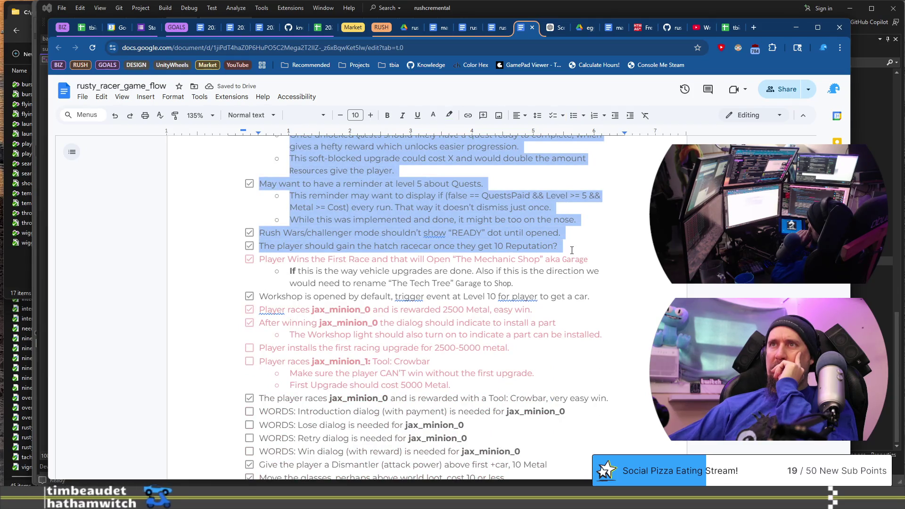
left_click(449, 115)
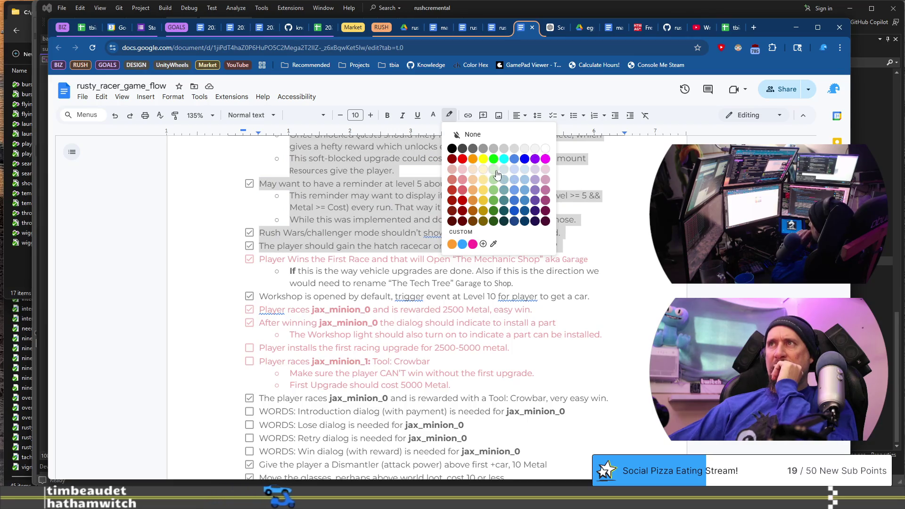
left_click(493, 179)
left_click(600, 259)
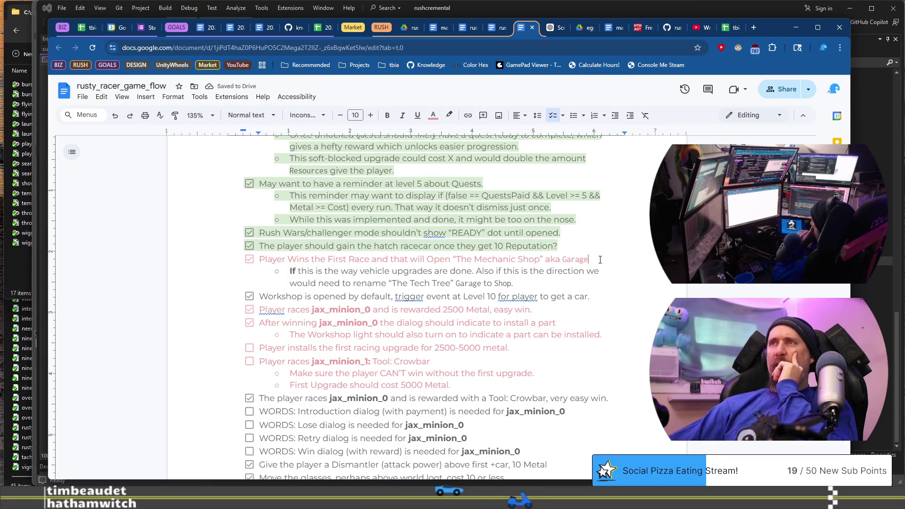
scroll(600, 259, "up", 5)
scroll(600, 259, "up", 3)
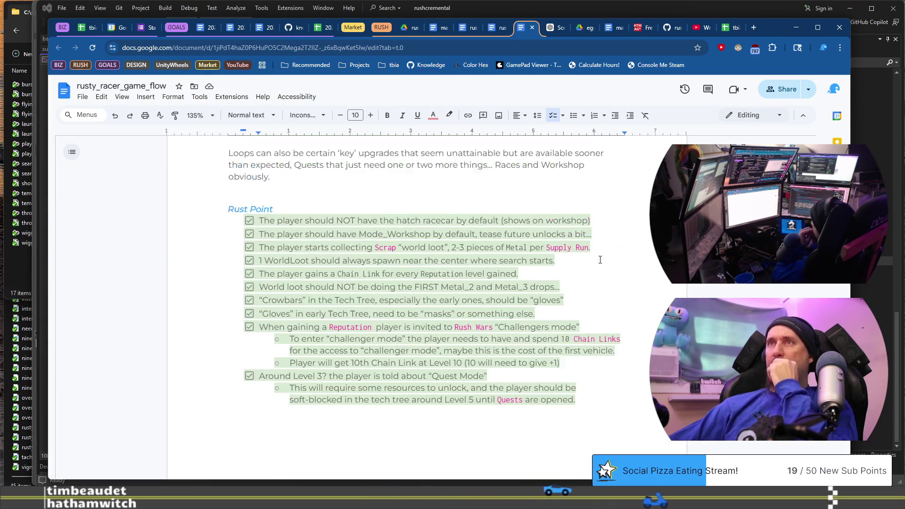
scroll(600, 259, "down", 3)
scroll(600, 259, "down", 10)
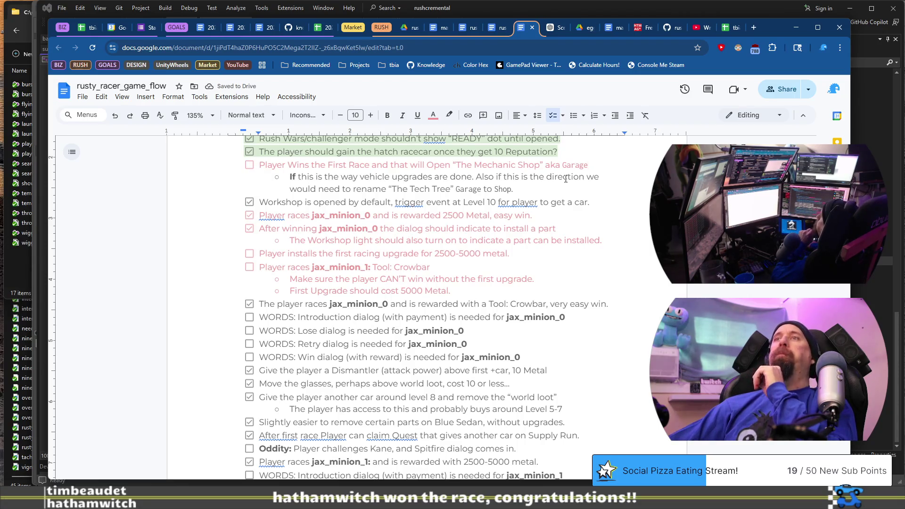
Look at text colour options for the Mechanic Shop line, leaving it unchanged
triple_click(256, 165)
left_click(432, 116)
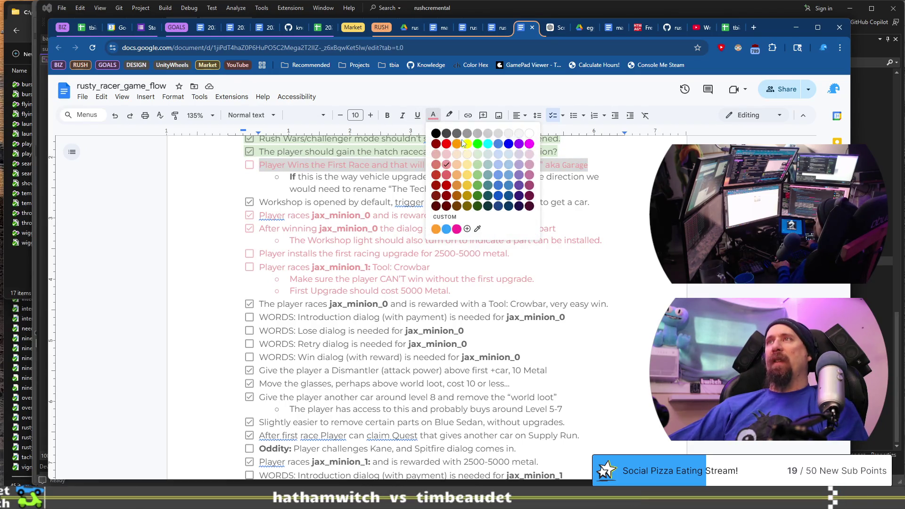
left_click(343, 211)
left_click(434, 121)
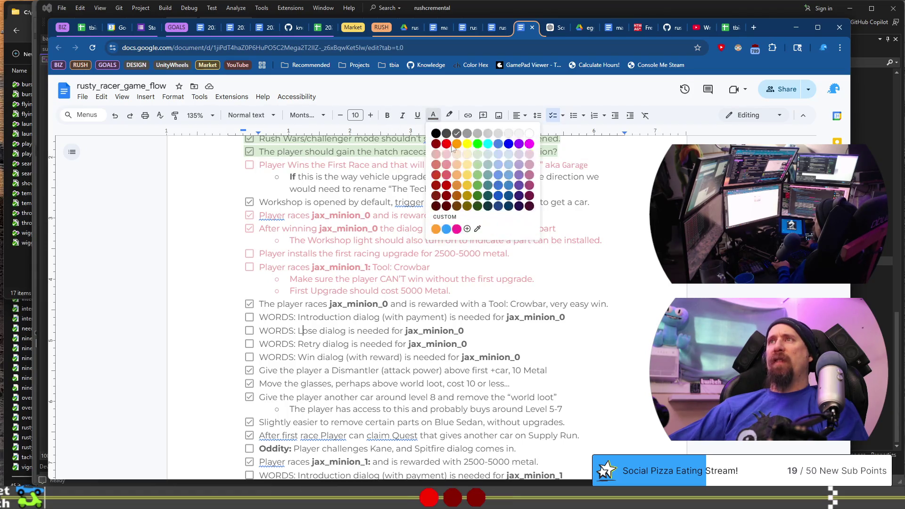
left_click(283, 186)
Make the jax_minion_0 and jax_minion_1 items dark grey text with a light red highlight
left_click_drag(502, 291, 209, 220)
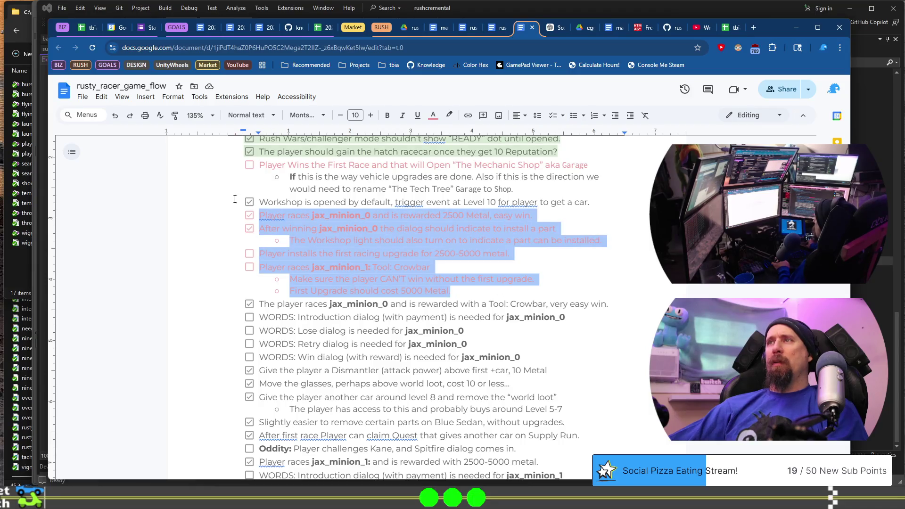
left_click(430, 119)
left_click(458, 134)
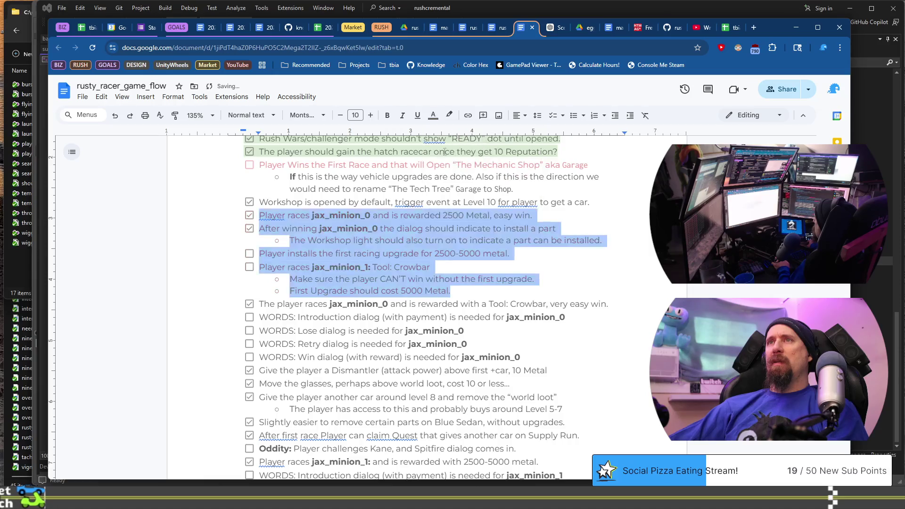
scroll(464, 183, "up", 2)
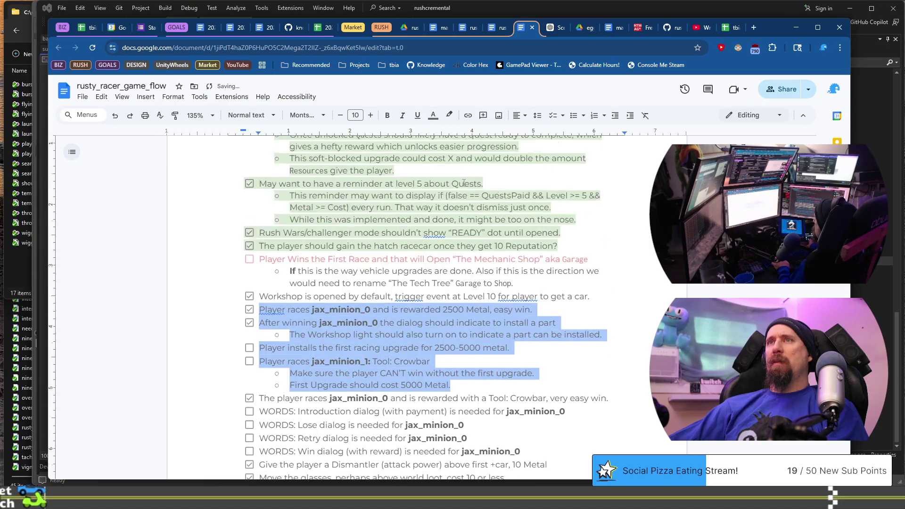
left_click(449, 115)
left_click(464, 175)
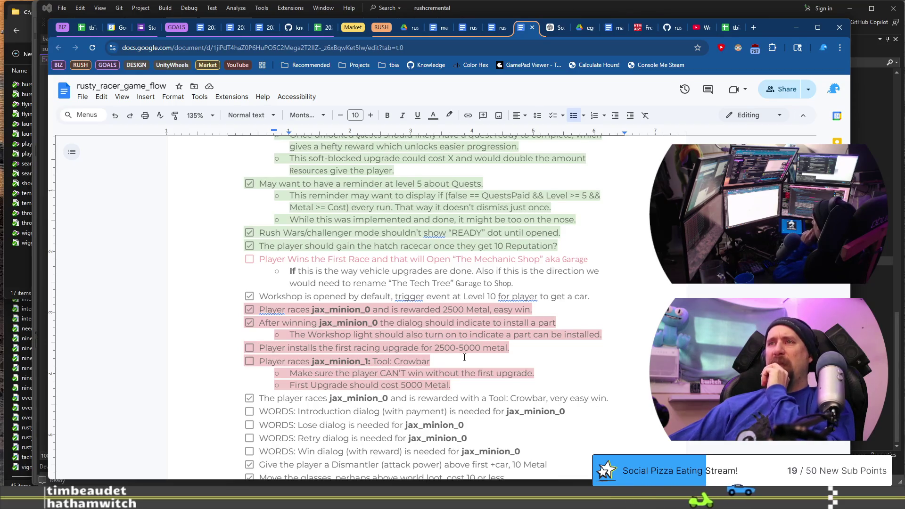
scroll(465, 357, "down", 5)
Select text in the jax_minion_0 Win dialog and Dismantler items, then move to the Workshop line's end
scroll(464, 357, "down", 1)
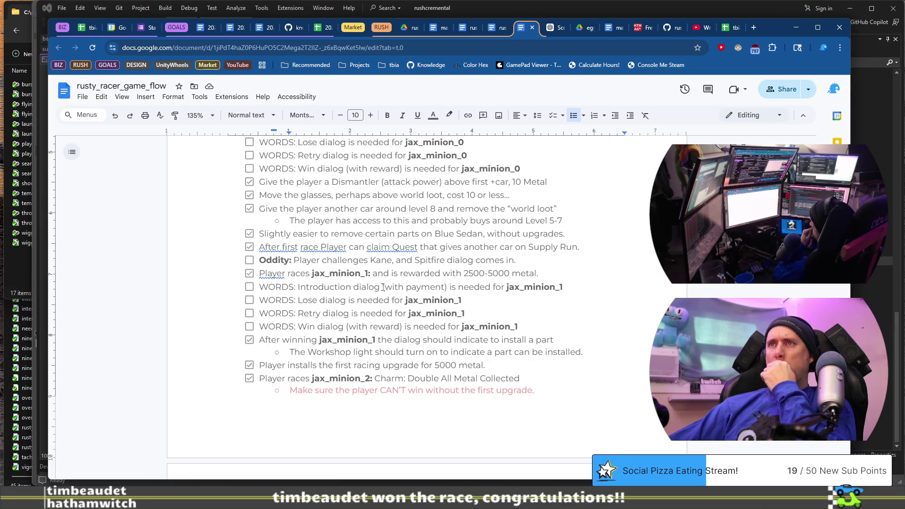
scroll(376, 276, "up", 2)
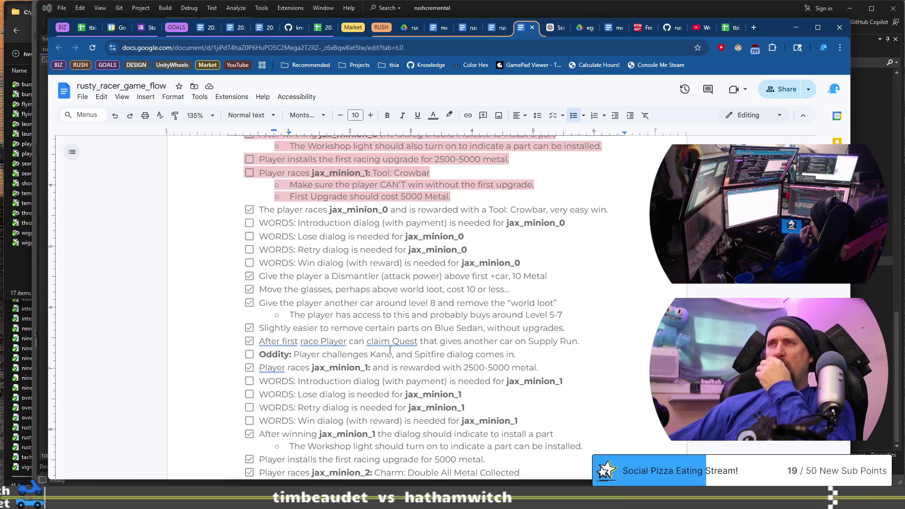
mouse_move(369, 263)
left_mouse_down()
mouse_move(405, 276)
mouse_move(264, 262)
mouse_move(522, 261)
left_mouse_up()
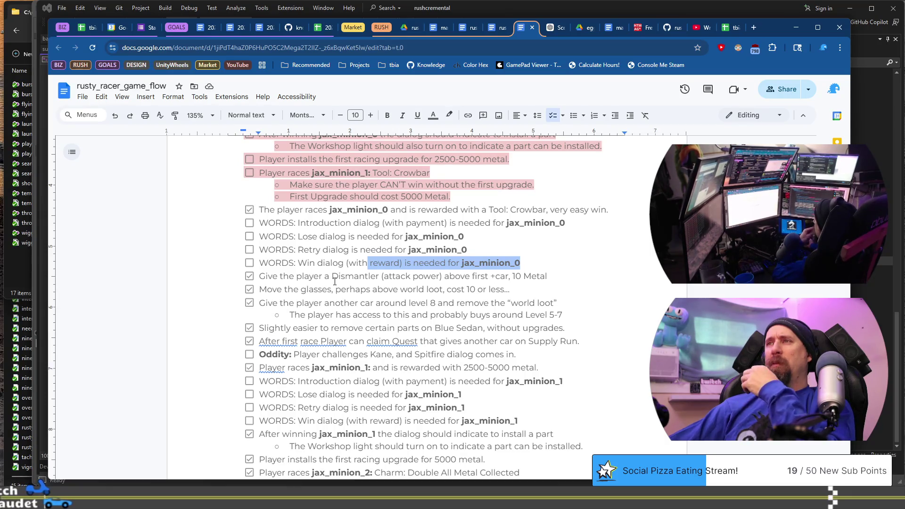
left_click_drag(272, 276, 435, 273)
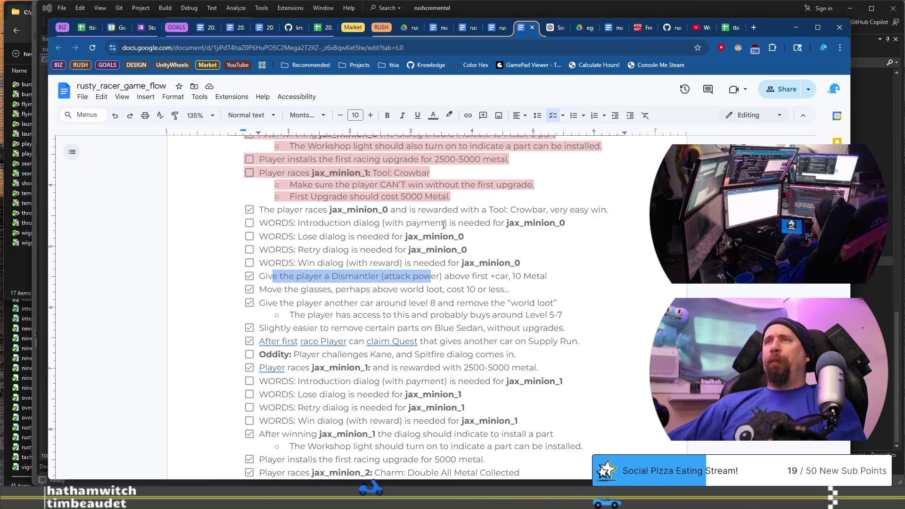
scroll(455, 243, "up", 2)
scroll(455, 244, "up", 1)
left_click(629, 252)
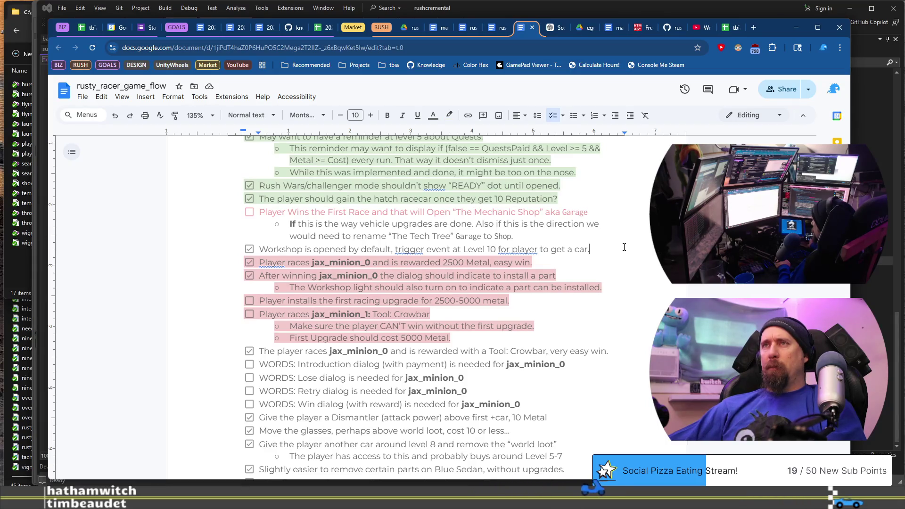
Give the Player Wins the First Race line dark grey text and a light pink highlight
left_click(258, 212, "shift")
left_click(432, 115)
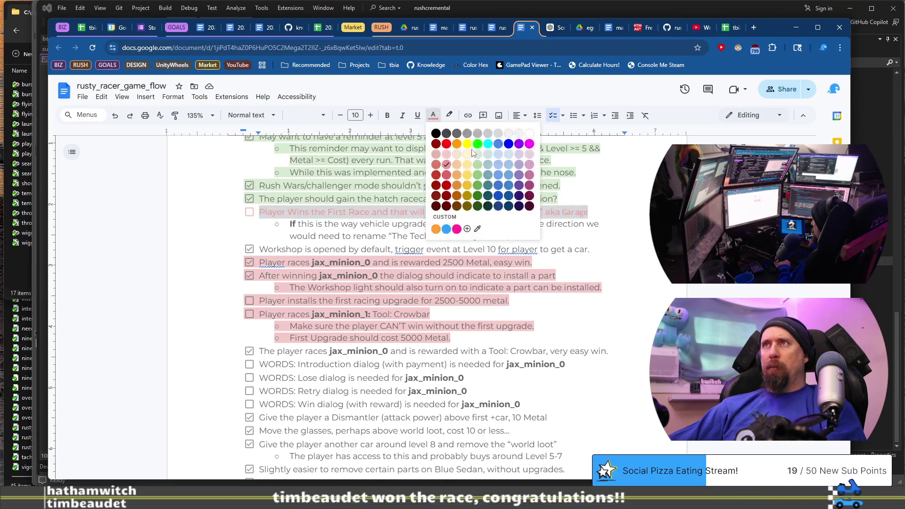
left_click(457, 134)
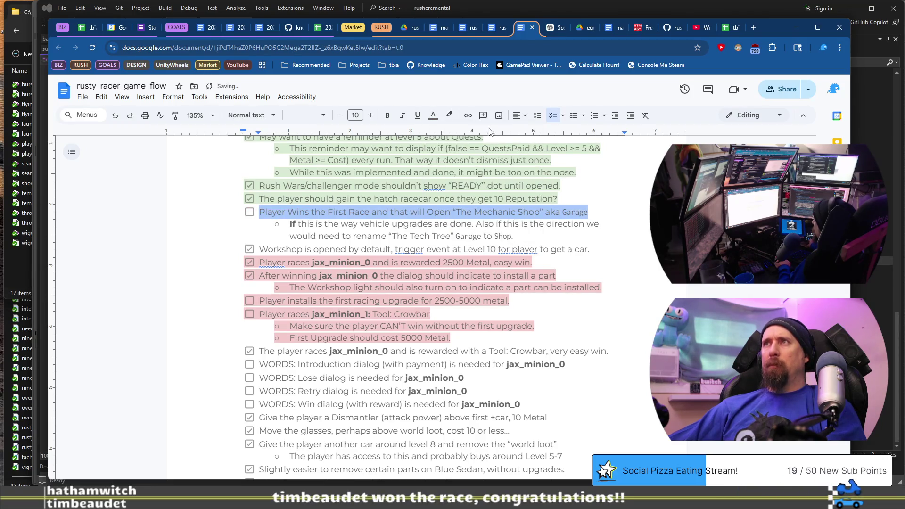
left_click(447, 116)
left_click(464, 168)
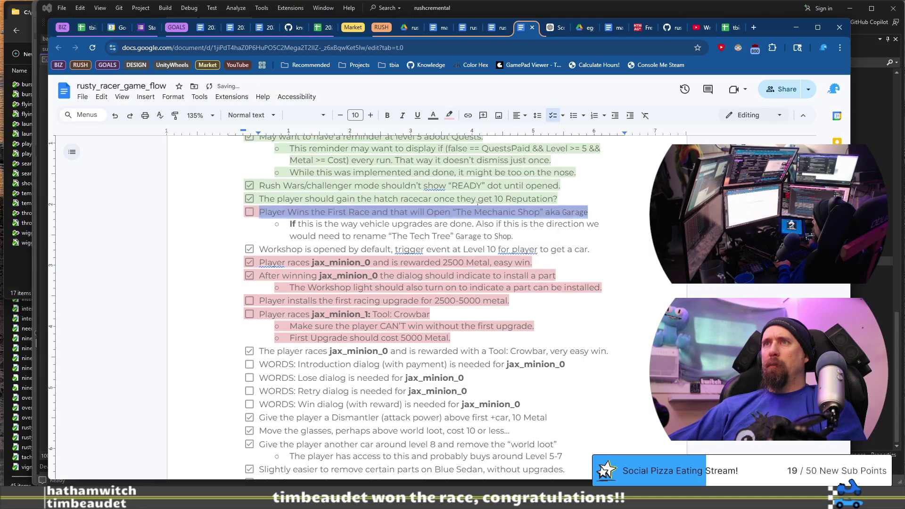
left_click(557, 238)
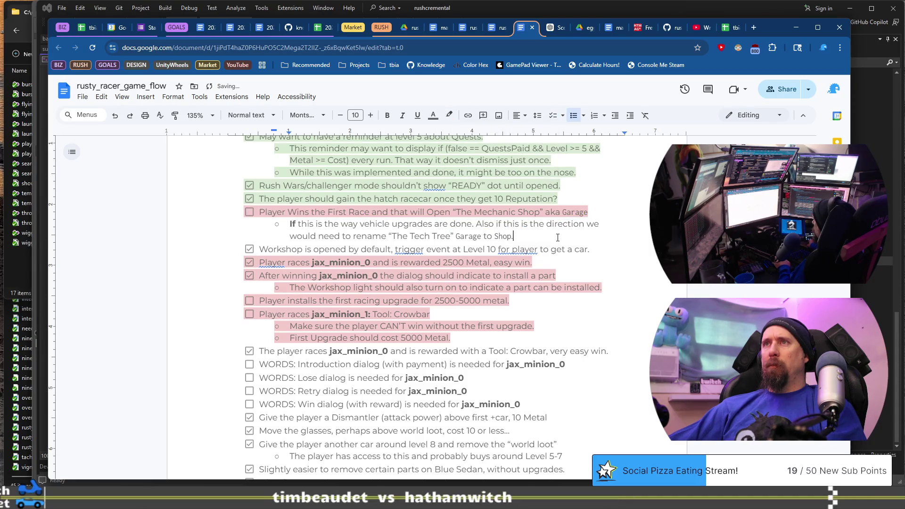
Recolour the Mechanic Shop sub-bullet paragraph's text and highlight it pink
triple_click(289, 224)
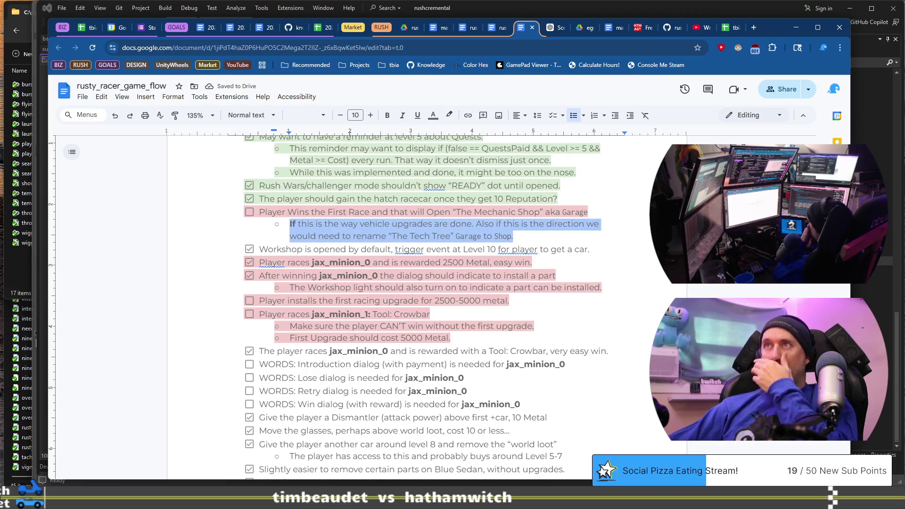
left_click(433, 115)
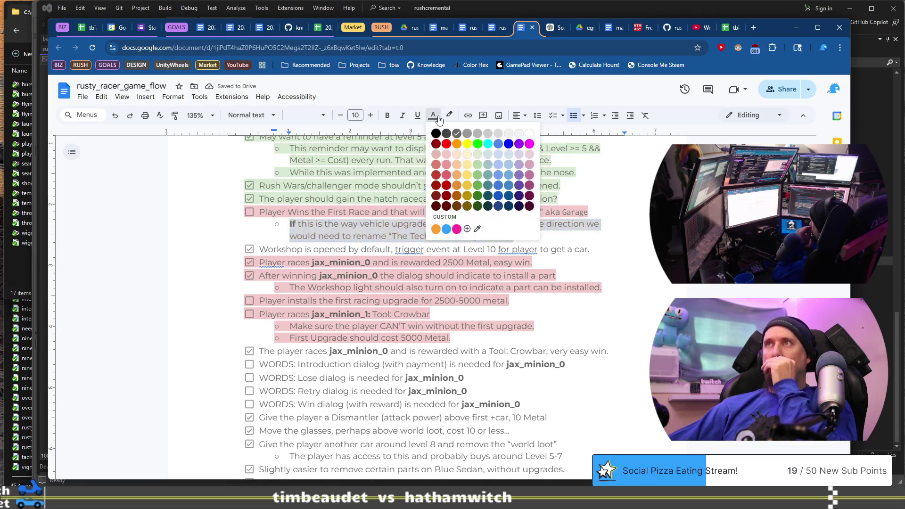
left_click(446, 164)
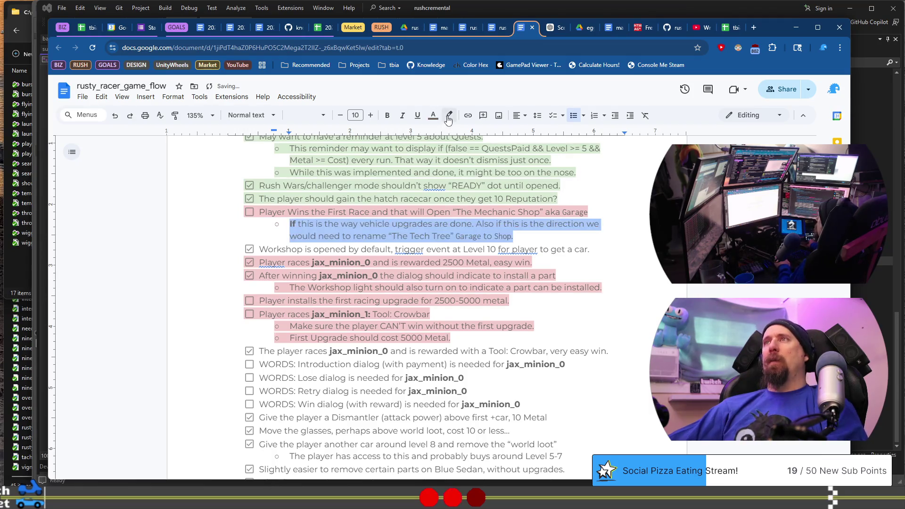
left_click(448, 115)
left_click(465, 172)
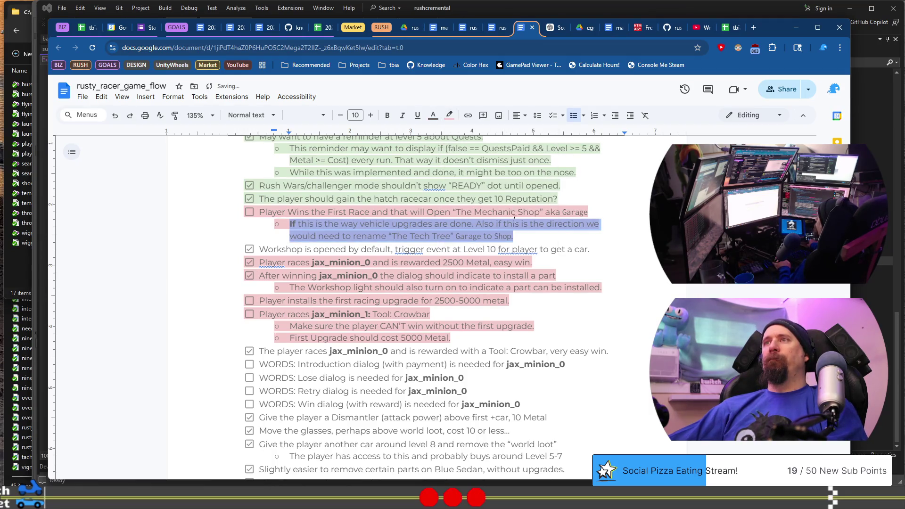
Highlight the Workshop line green and uncheck the 2500 Metal jax_minion_0 race item
left_click(597, 249)
key("shift+Home")
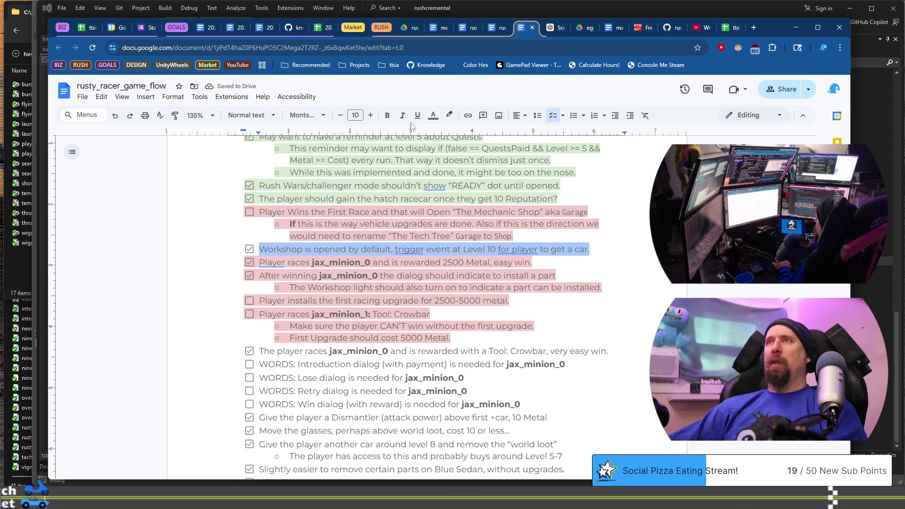
left_click(432, 118)
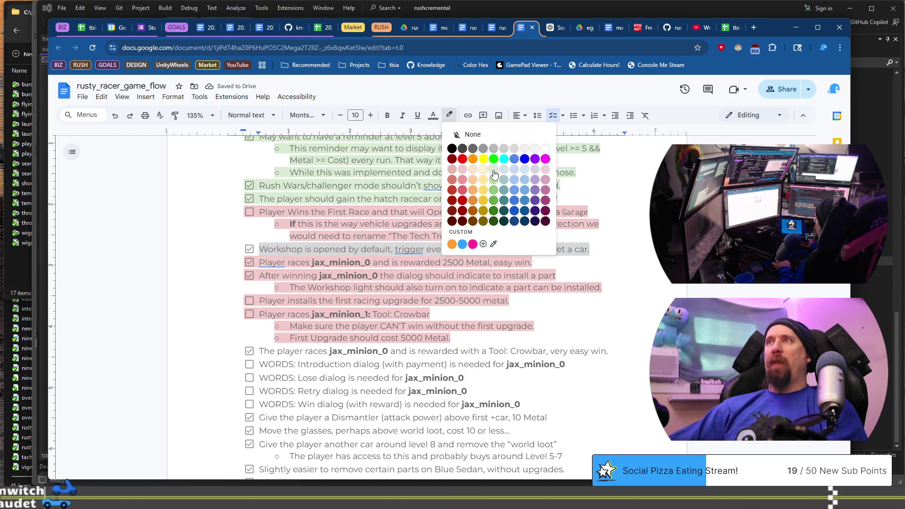
left_click(453, 146)
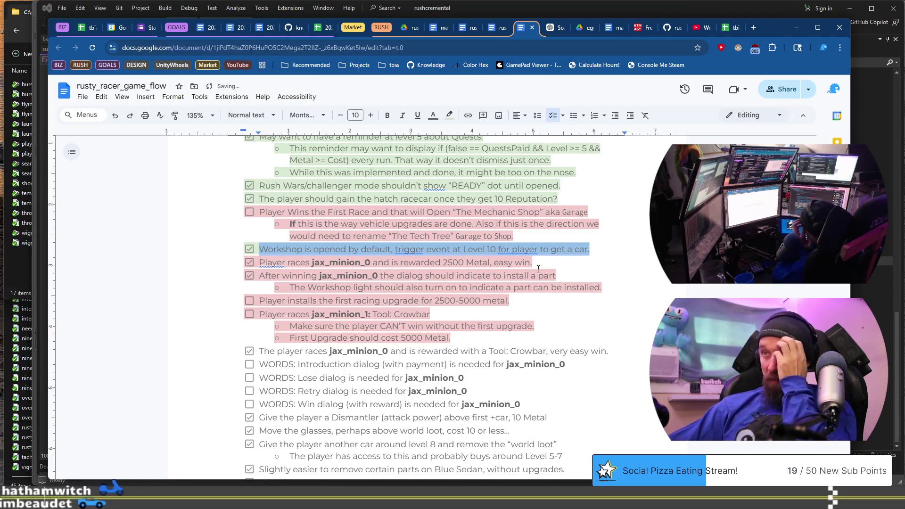
left_click(519, 314)
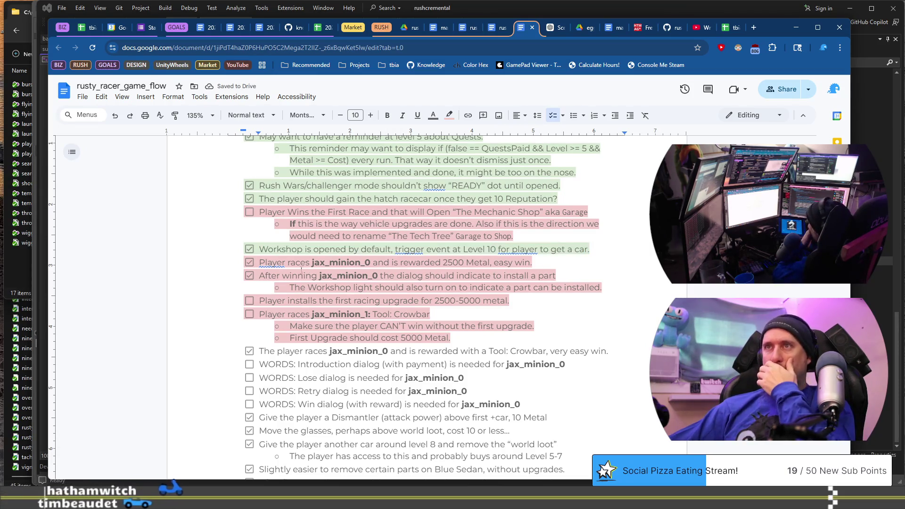
left_click(249, 262)
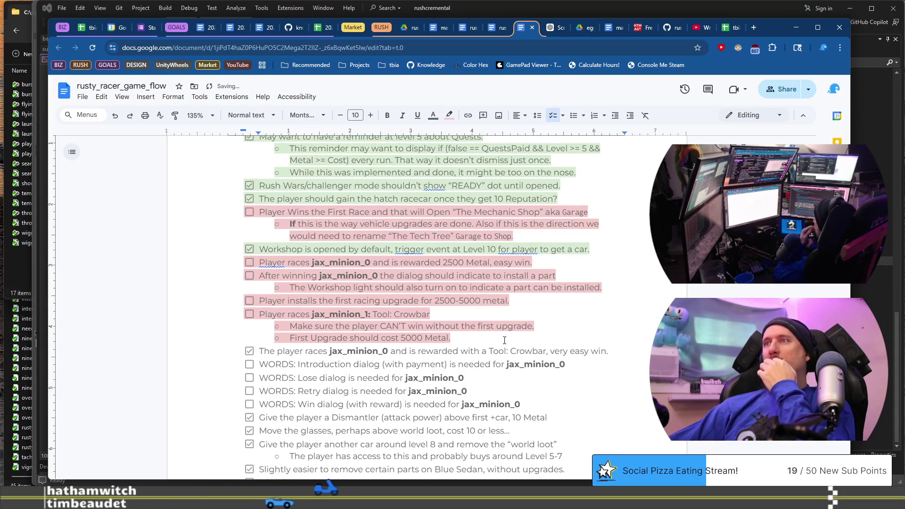
Highlight the Tool: Crowbar reward line light green
scroll(544, 305, "down", 1)
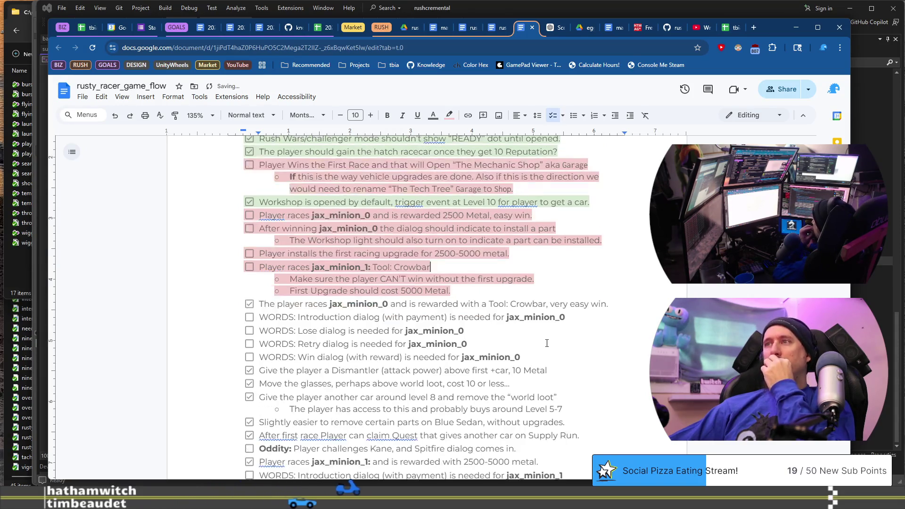
triple_click(544, 303)
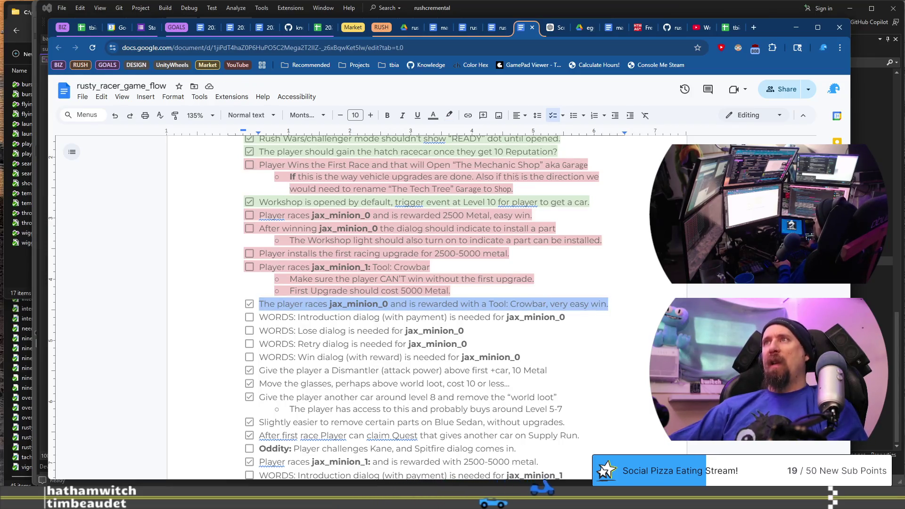
left_click(448, 115)
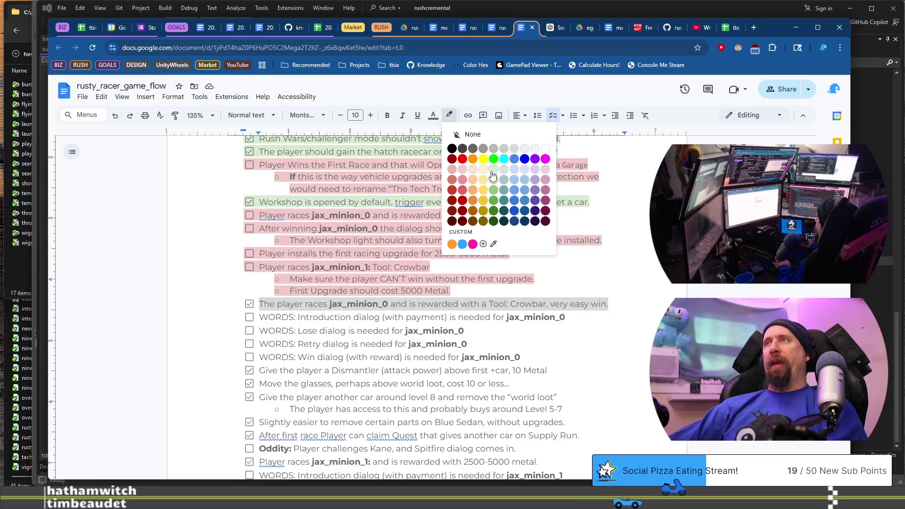
left_click(493, 169)
scroll(578, 322, "up", 15)
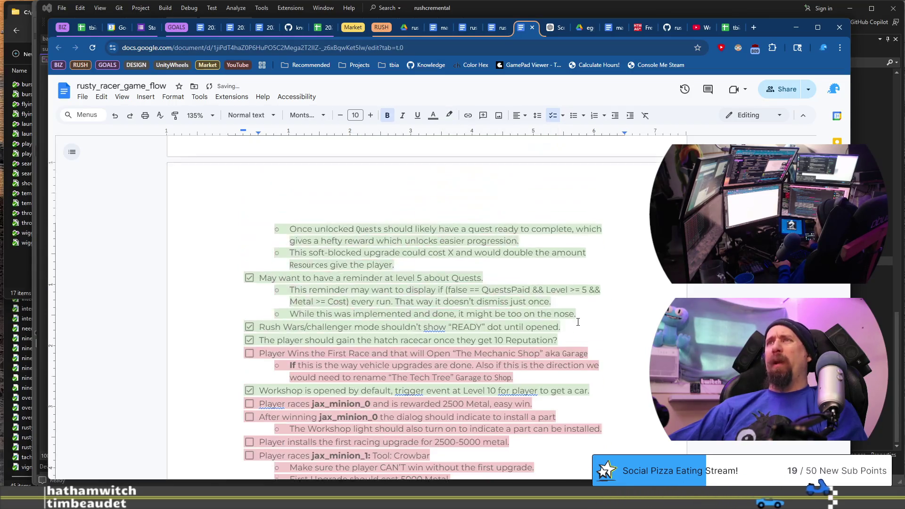
Scroll through the checklist from the Reputation invitation item down to the Dismantler line, selecting 'Metal'
scroll(578, 322, "up", 2)
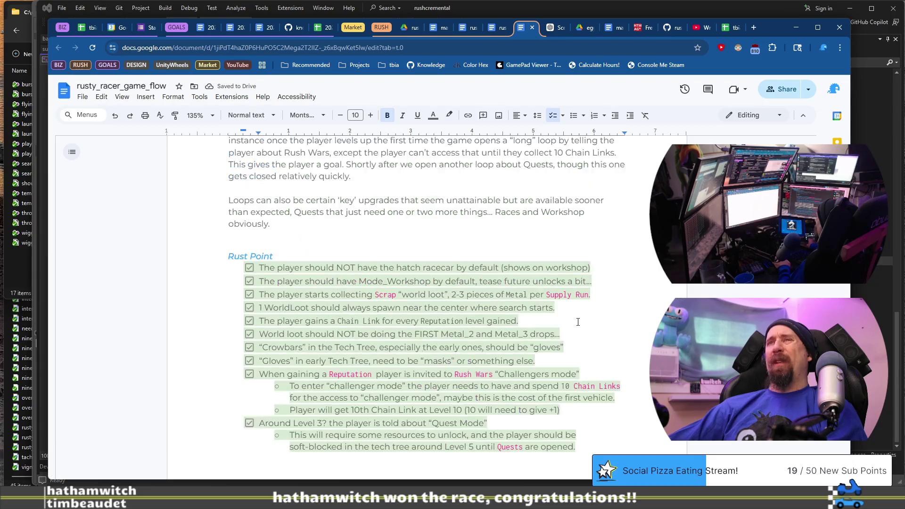
scroll(578, 322, "down", 4)
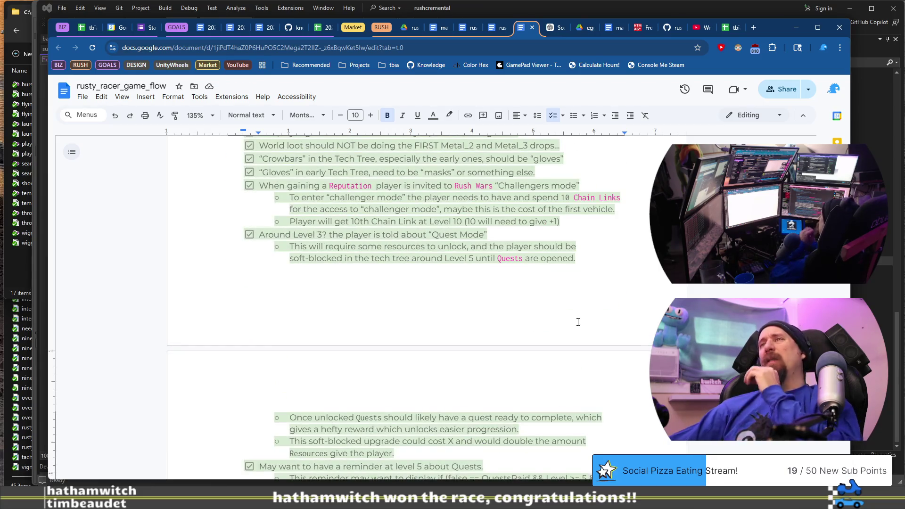
left_click(343, 186)
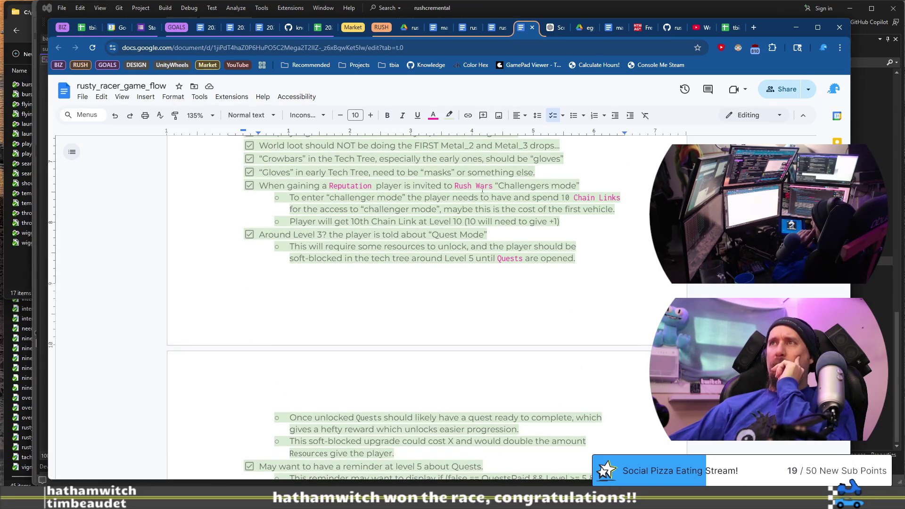
left_click(476, 187)
scroll(533, 221, "down", 4)
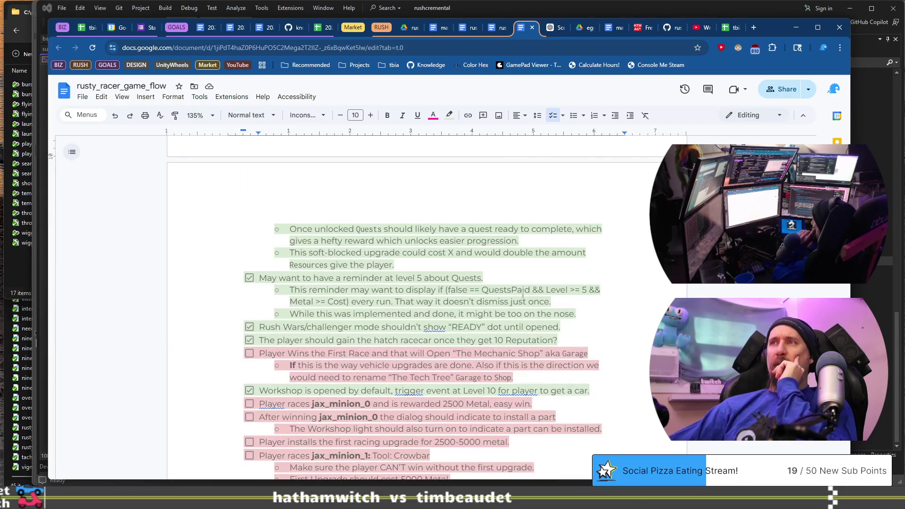
scroll(545, 299, "down", 1)
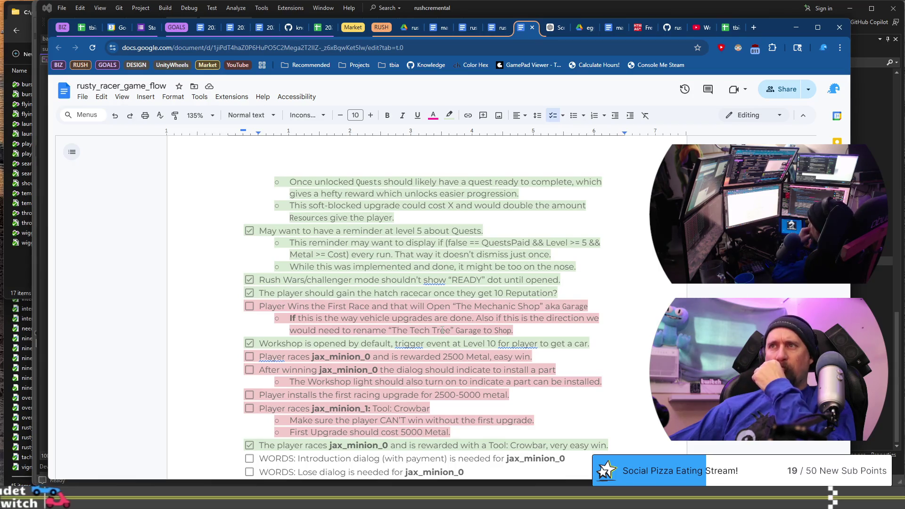
scroll(443, 330, "down", 2)
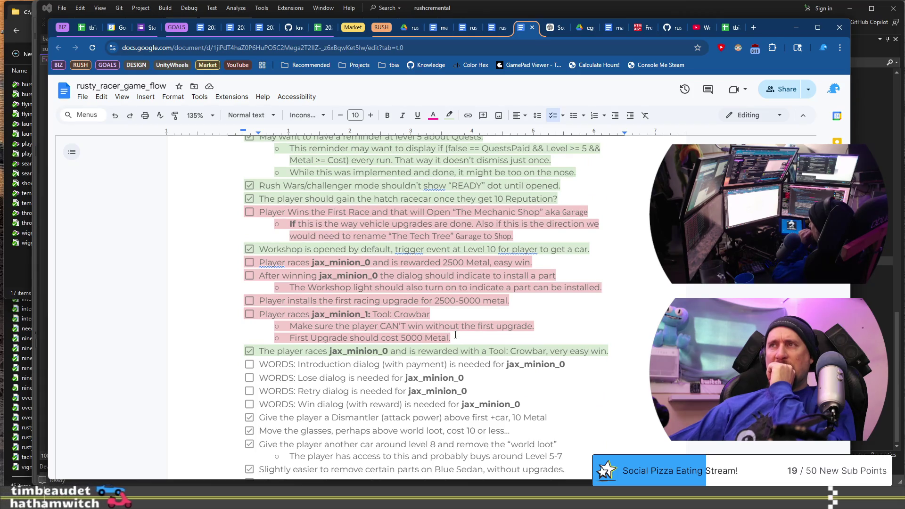
scroll(456, 335, "down", 2)
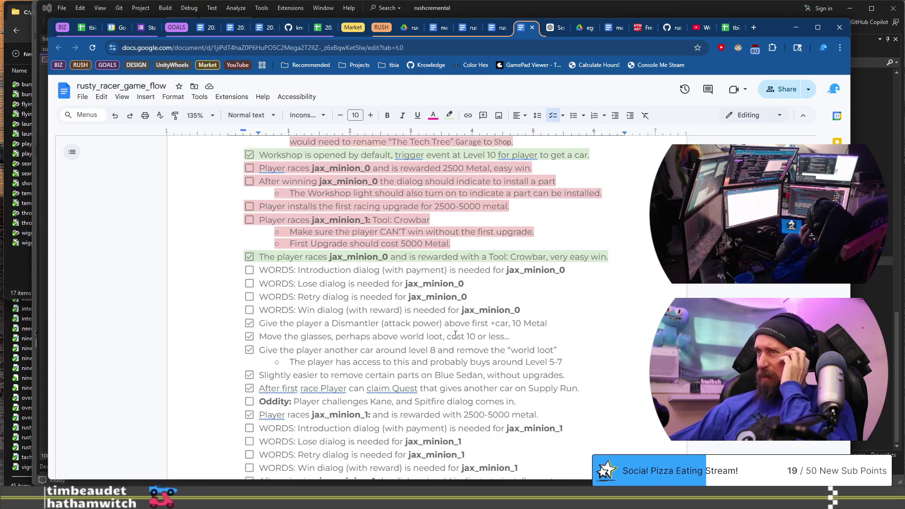
scroll(455, 335, "down", 1)
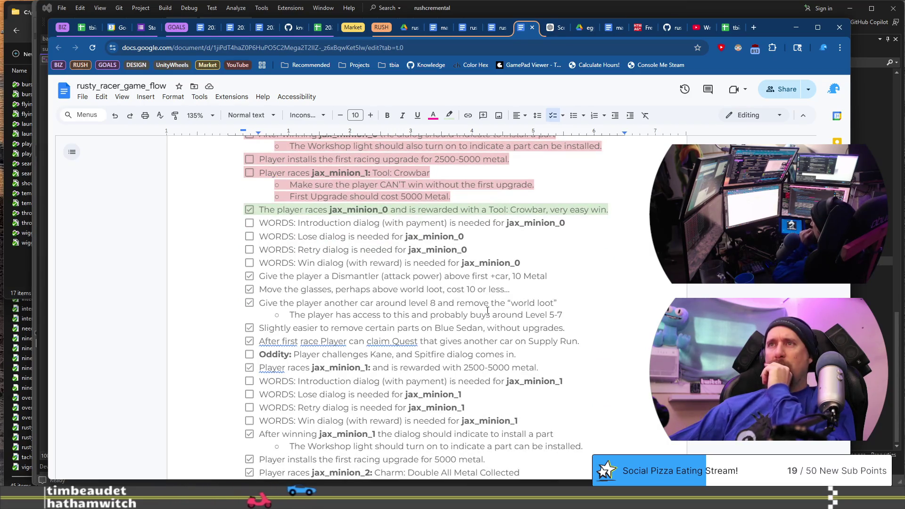
scroll(487, 310, "up", 10)
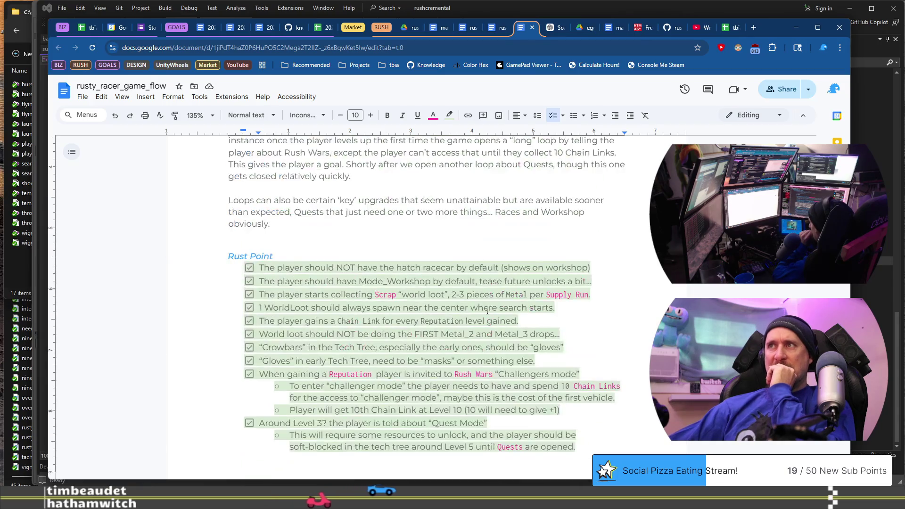
scroll(487, 311, "down", 11)
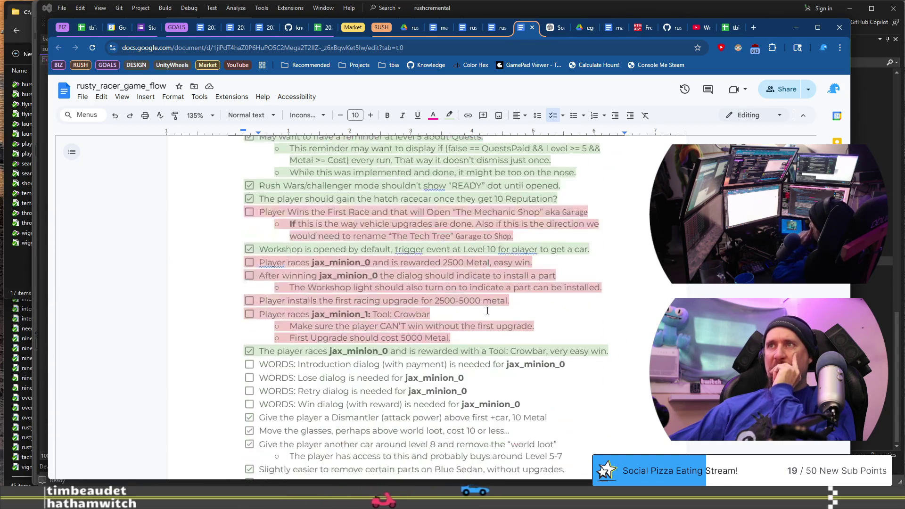
scroll(487, 311, "down", 3)
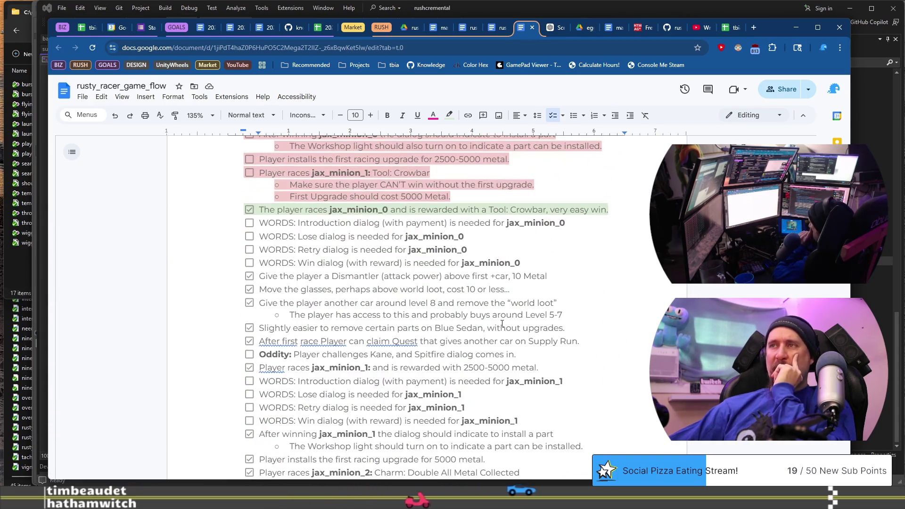
double_click(531, 277)
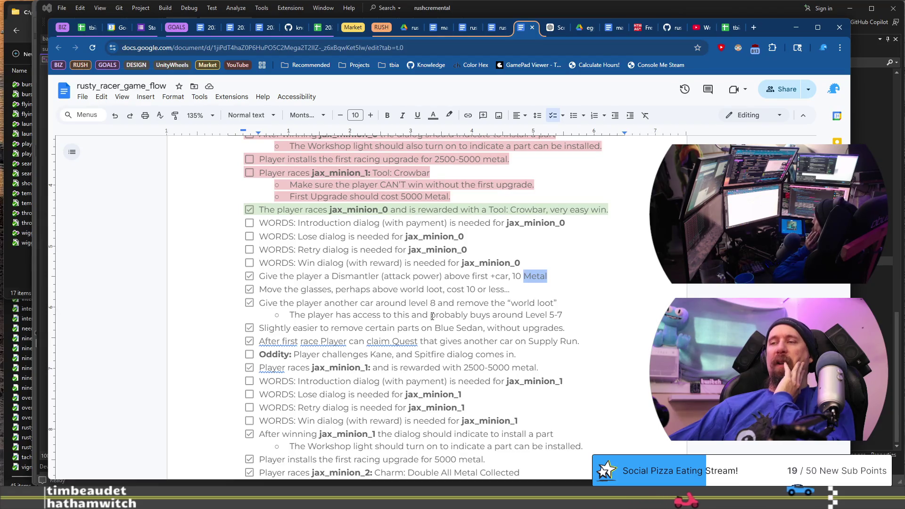
scroll(432, 316, "down", 15)
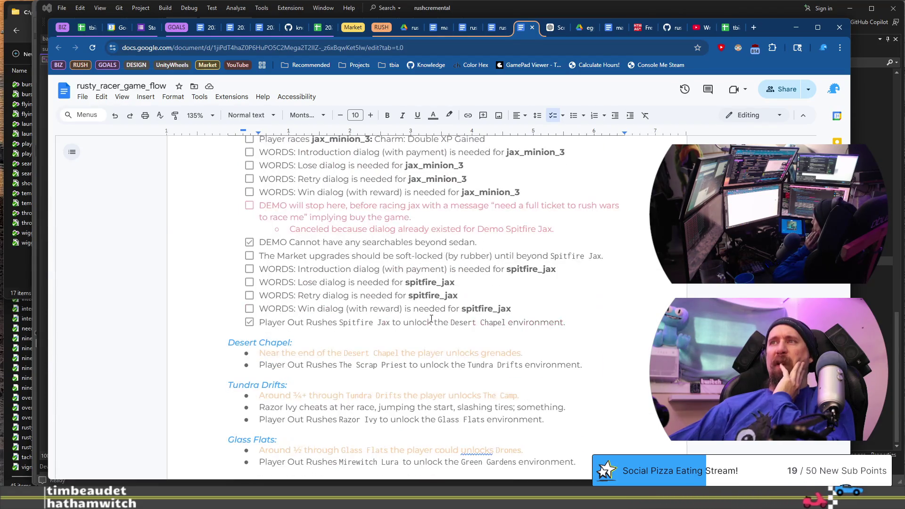
scroll(432, 319, "up", 10)
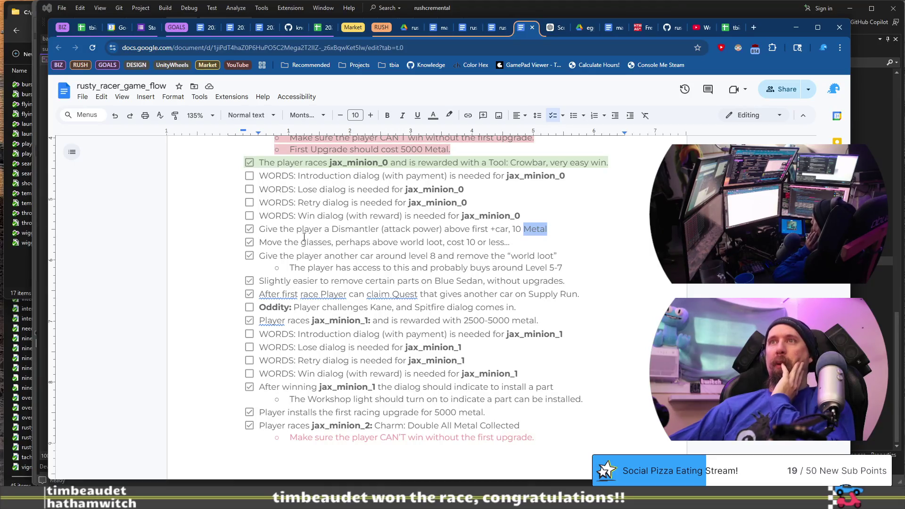
Highlight the checked lines from Dismantler through Supply Run and the jax_minion_1 race line light green
mouse_move(258, 229)
left_mouse_down()
mouse_move(565, 282)
mouse_move(448, 282)
mouse_move(589, 290)
left_mouse_up()
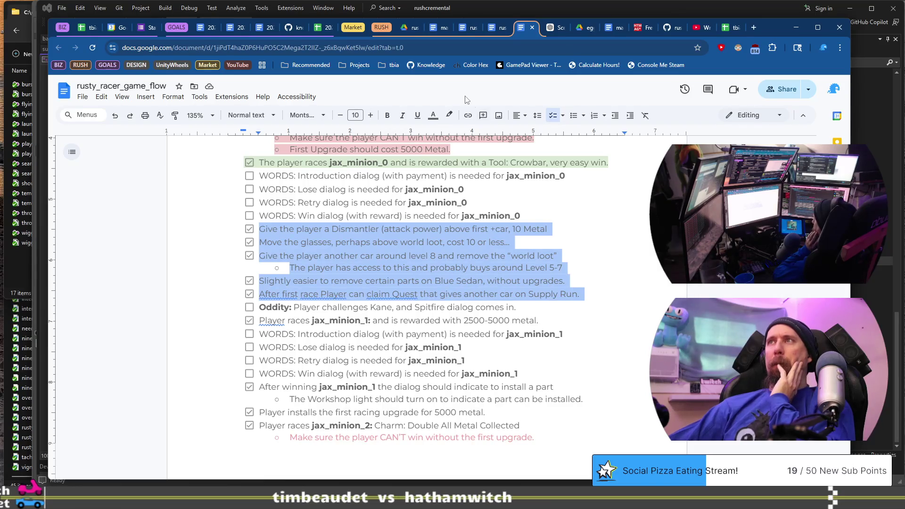
left_click(444, 115)
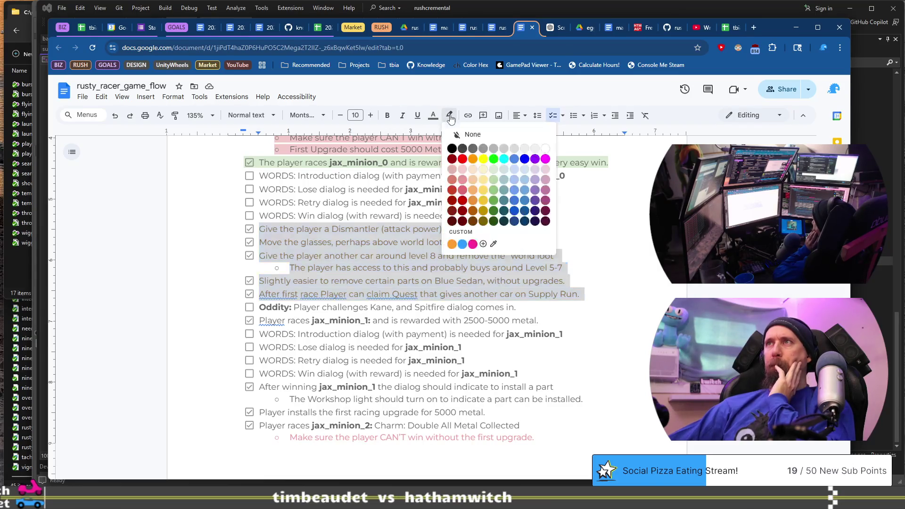
left_click(494, 174)
left_click(354, 316)
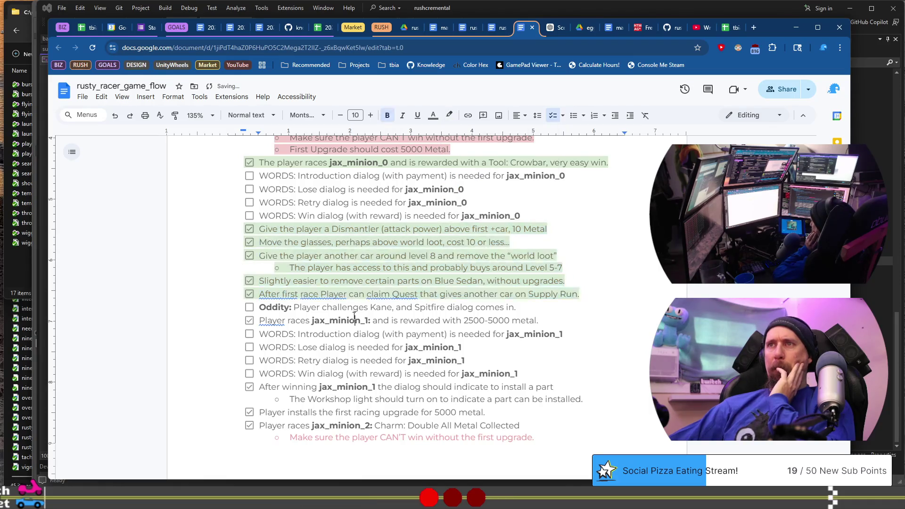
left_click_drag(357, 319, 563, 317)
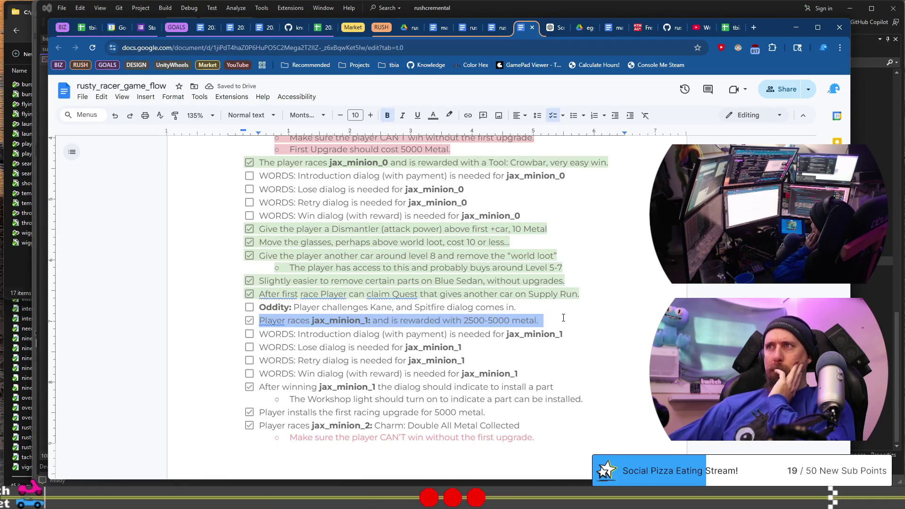
left_click(449, 115)
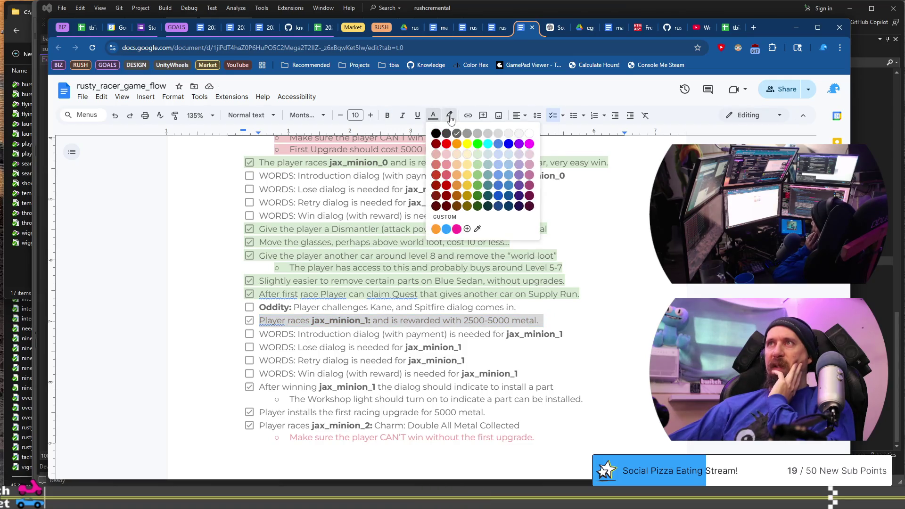
left_click(493, 170)
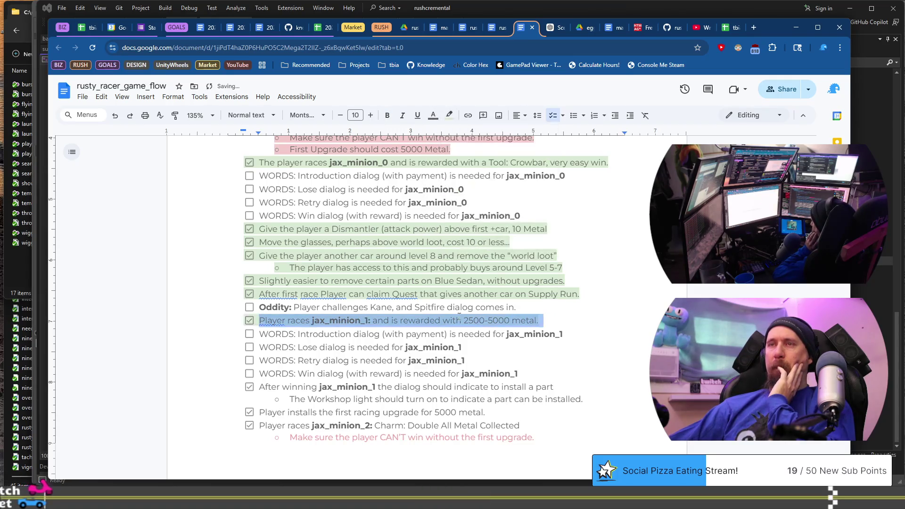
scroll(450, 298, "up", 10)
scroll(451, 298, "down", 8)
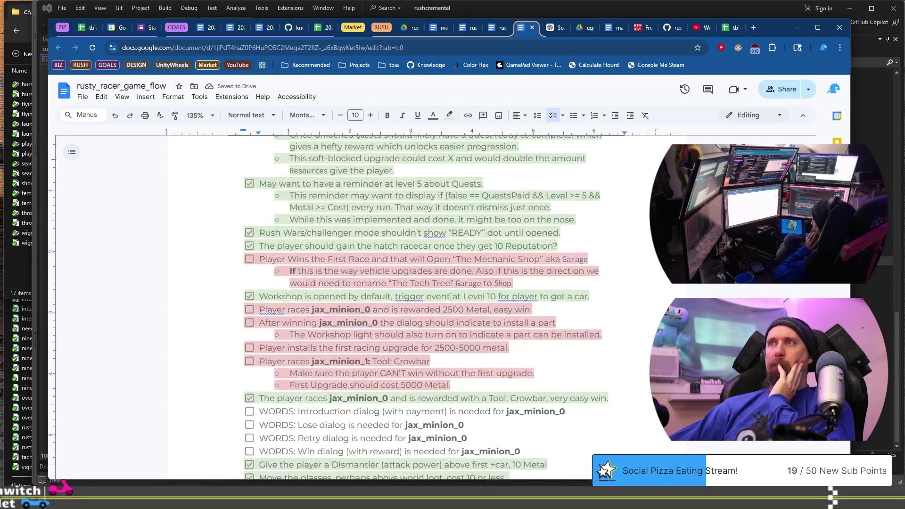
scroll(450, 296, "down", 3)
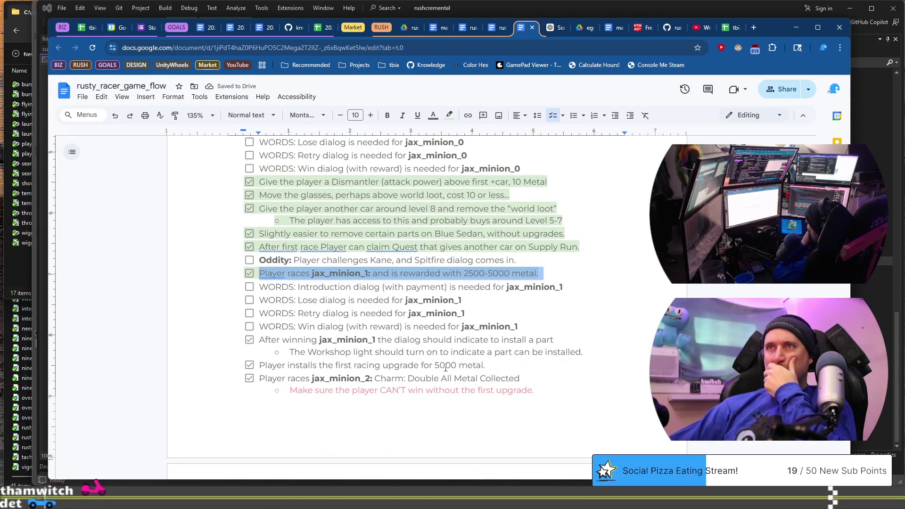
Give the lines from After winning through Metal Collected pale green text and a light green highlight
left_click_drag(256, 339, 527, 383)
scroll(531, 380, "down", 4)
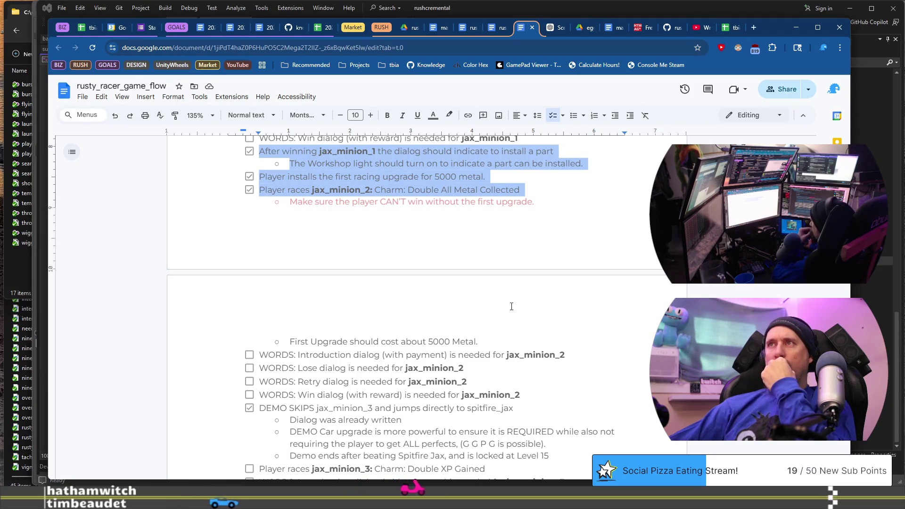
left_click(433, 115)
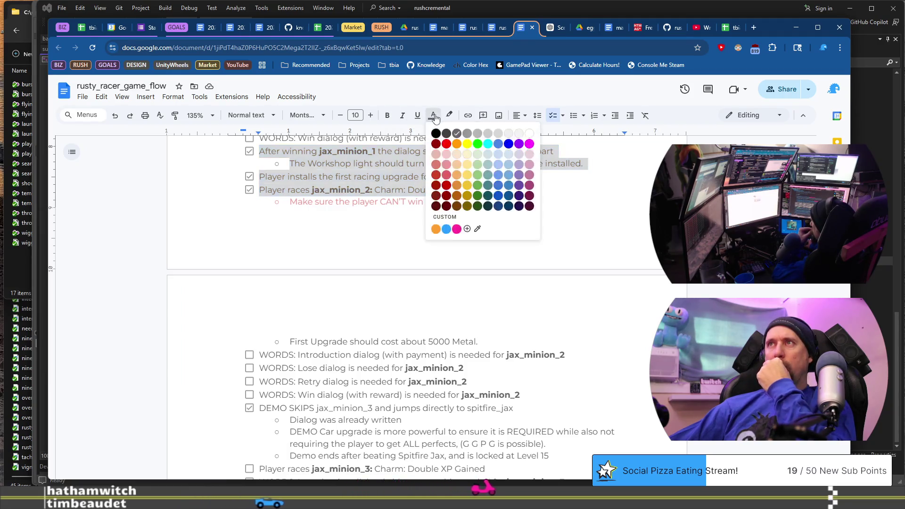
left_click(488, 156)
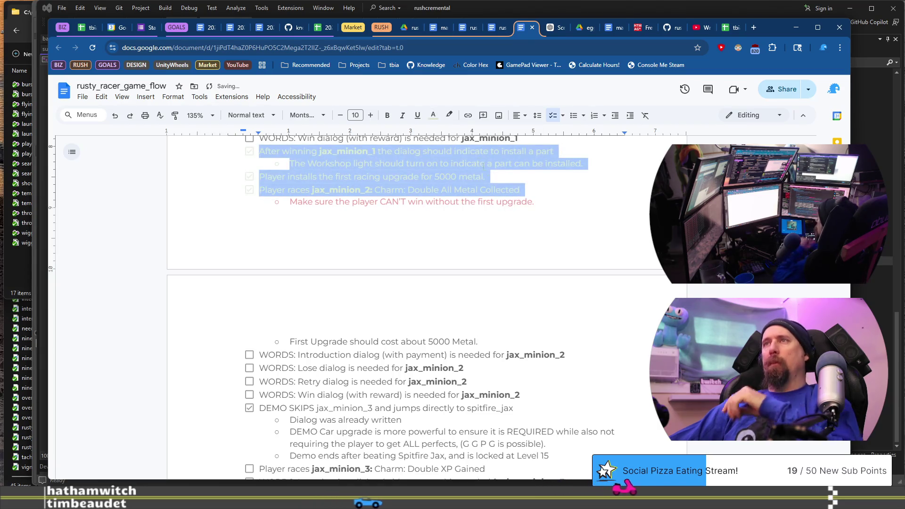
left_click(449, 115)
left_click(490, 181)
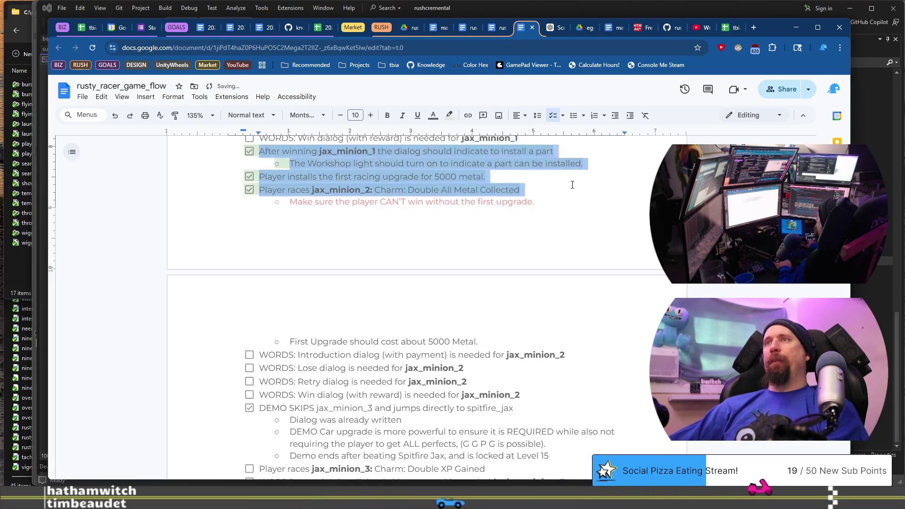
Set the CAN'T win note to dark grey text with a light red highlight
left_click(558, 201)
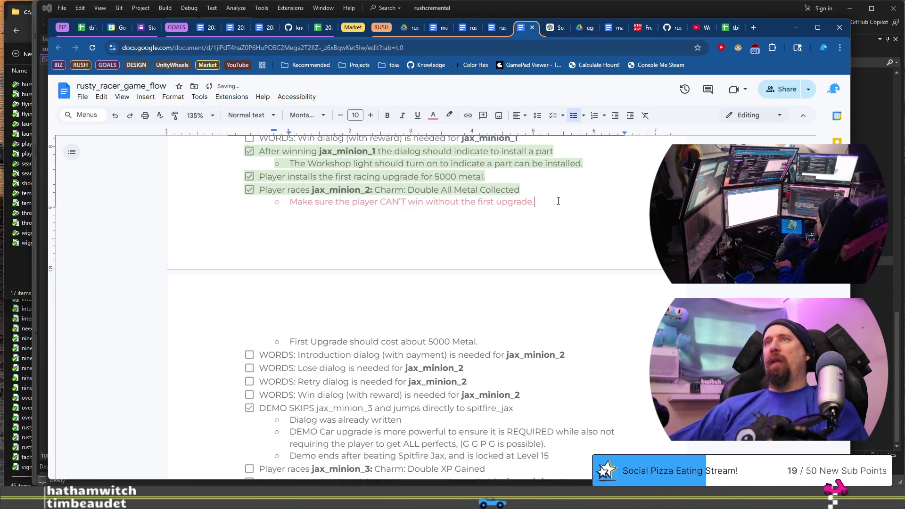
left_click(283, 201, "shift")
left_click(433, 116)
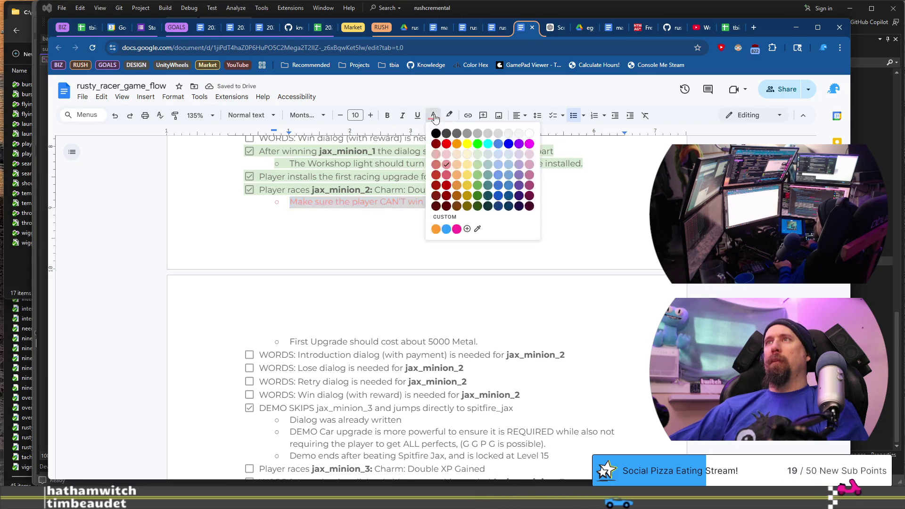
left_click(460, 134)
left_click(449, 115)
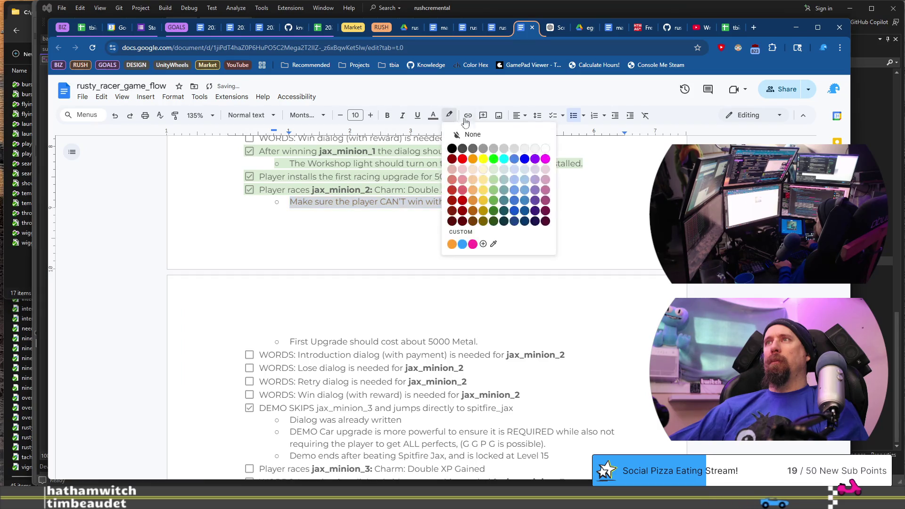
left_click(462, 166)
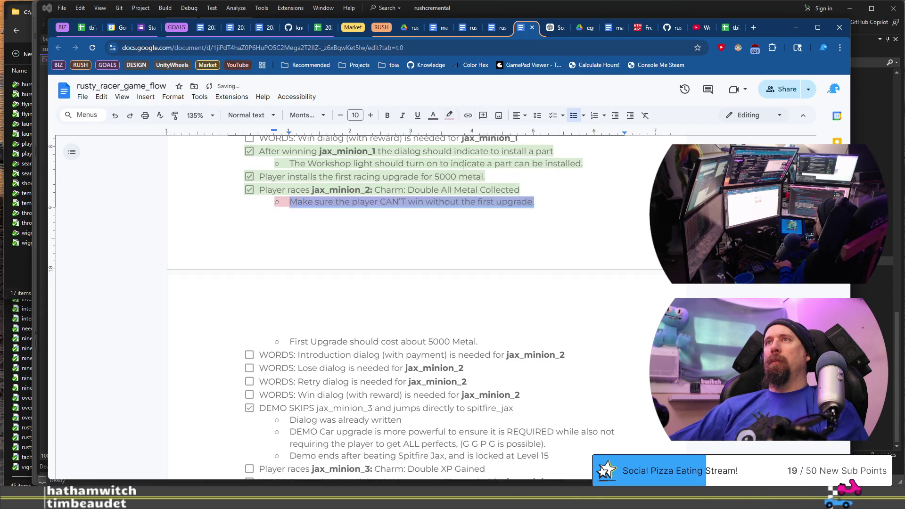
left_click(489, 340)
Highlight the 'First Upgrade should cost about 5000 Metal' line light green
left_click_drag(306, 340, 286, 343)
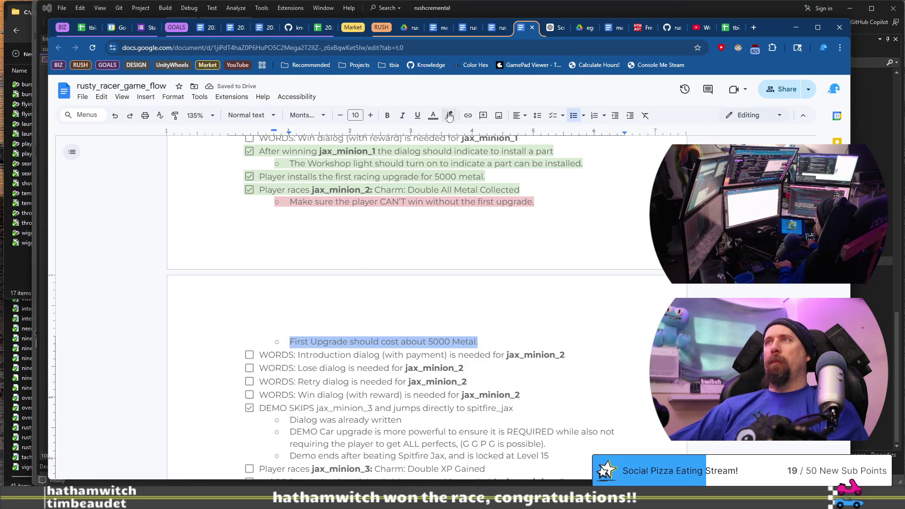
left_click(449, 116)
left_click(494, 170)
Highlight the DEMO SKIPS block and the 'DEMO Cannot have any searchables' line light green
scroll(312, 216, "down", 3)
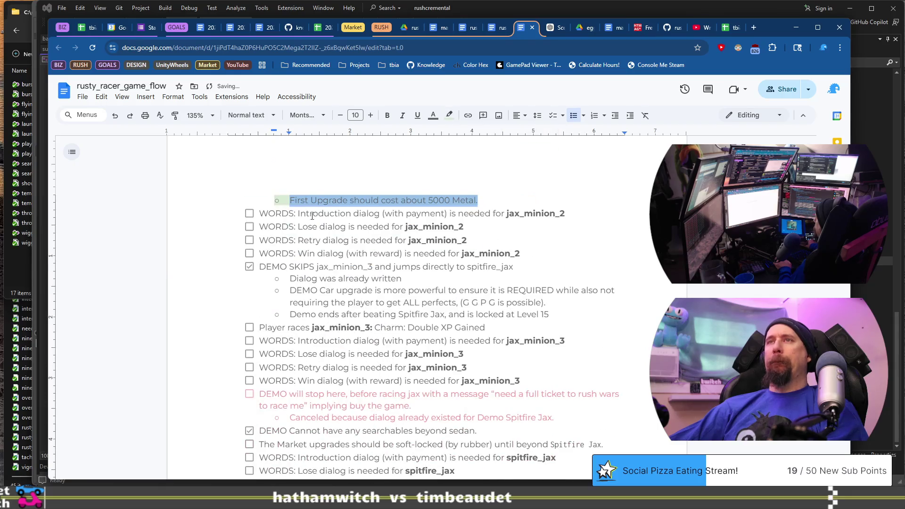
left_click(260, 266)
left_click(562, 315, "shift")
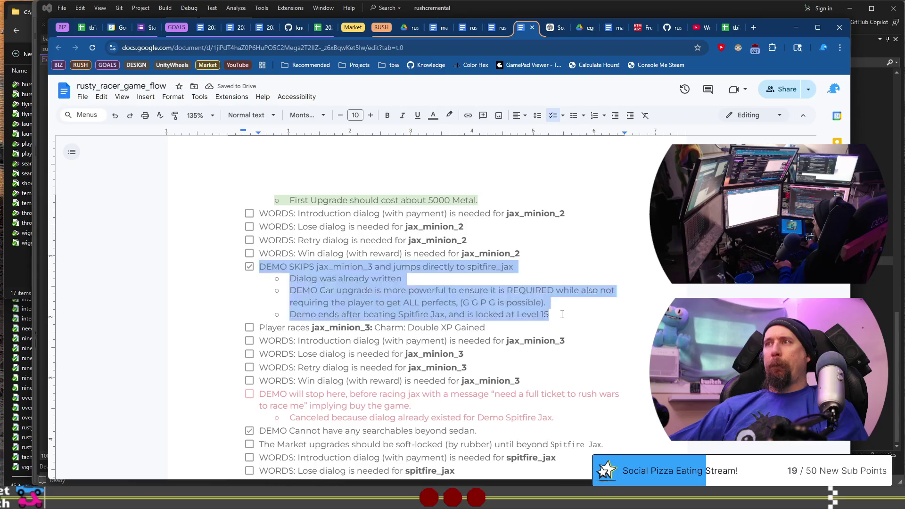
left_click(448, 118)
left_click(495, 170)
scroll(287, 232, "down", 3)
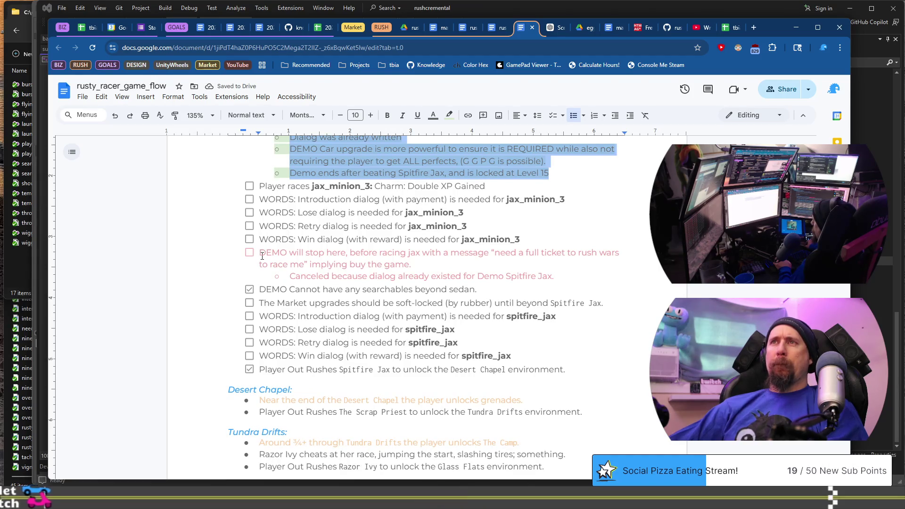
scroll(263, 256, "down", 1)
left_click(484, 243)
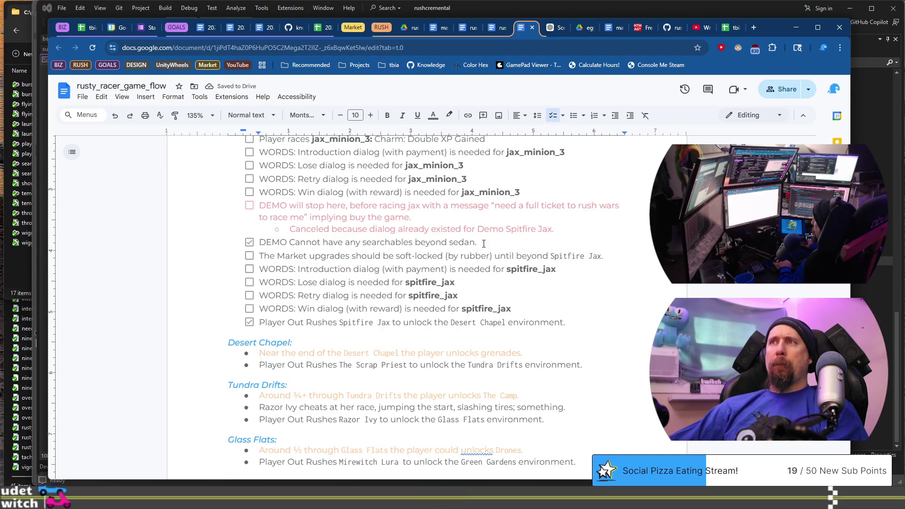
triple_click(483, 243)
left_click(448, 115)
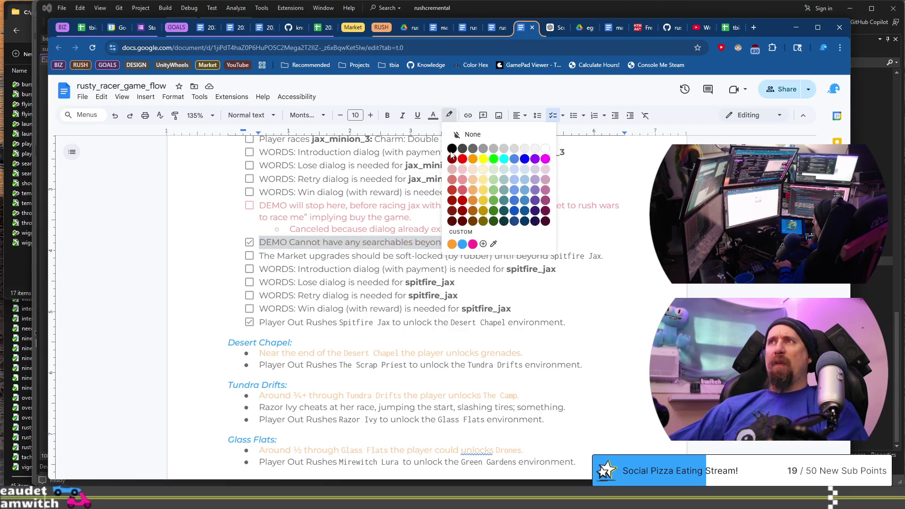
left_click(495, 178)
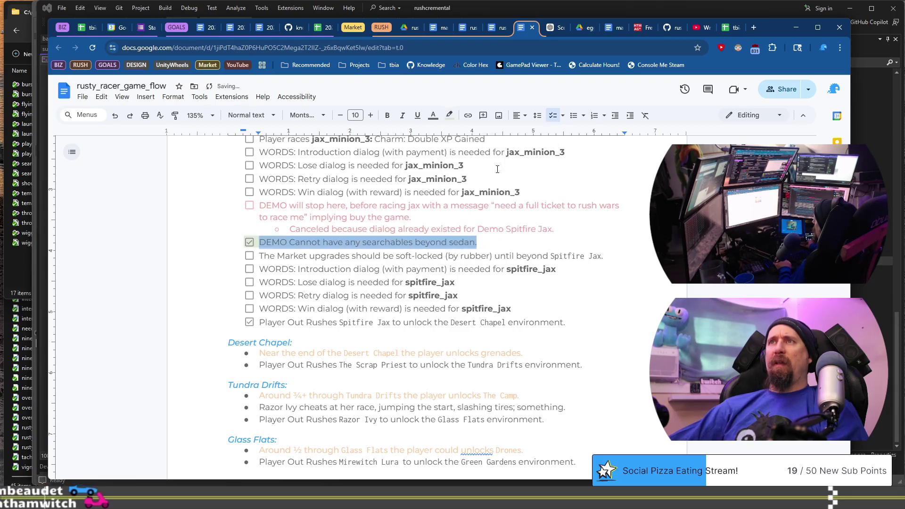
Highlight the Player Out Rushes Spitfire Jax line light green
left_click(261, 321)
left_click(579, 324, "shift")
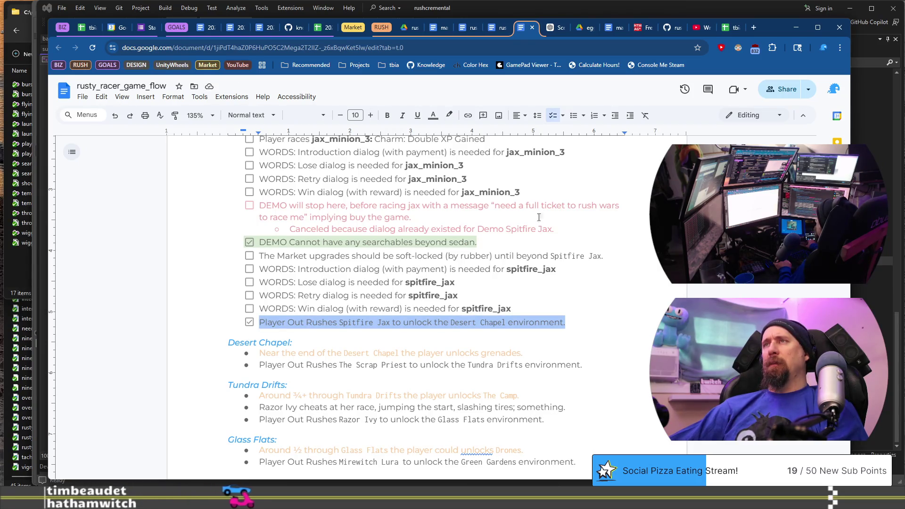
left_click(448, 115)
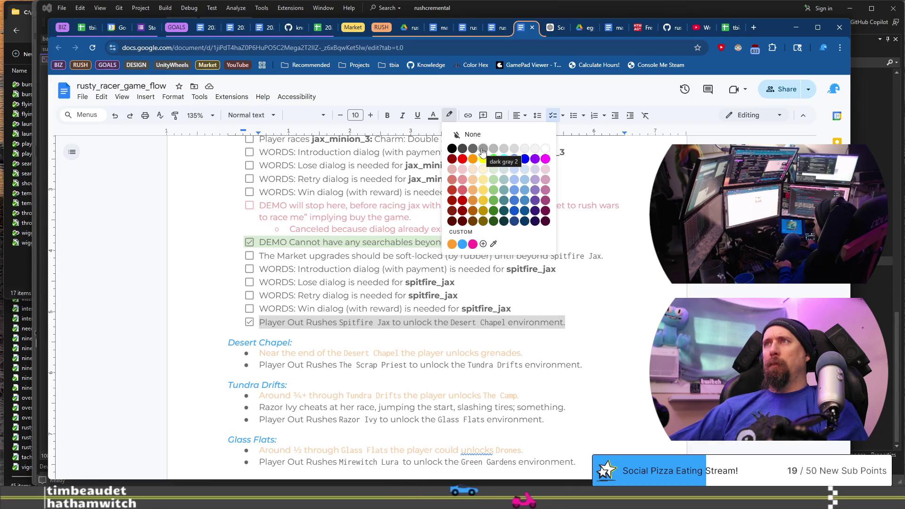
left_click(495, 169)
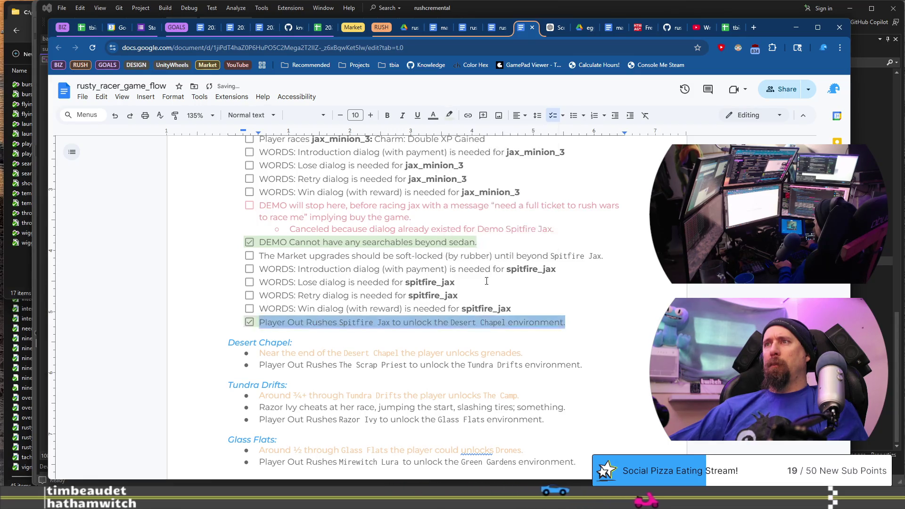
left_click(497, 316)
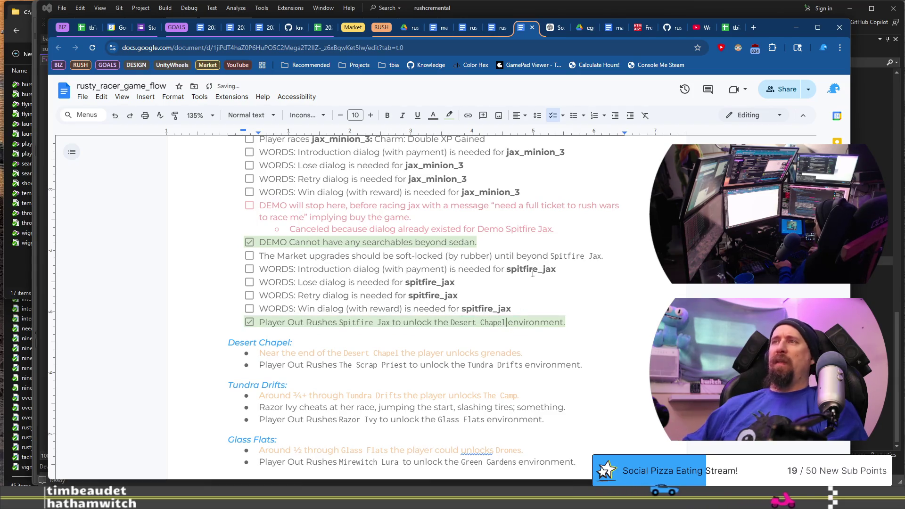
Make the words 'Desert Chapel' in that line pink
left_click_drag(451, 322, 505, 322)
scroll(533, 273, "up", 9)
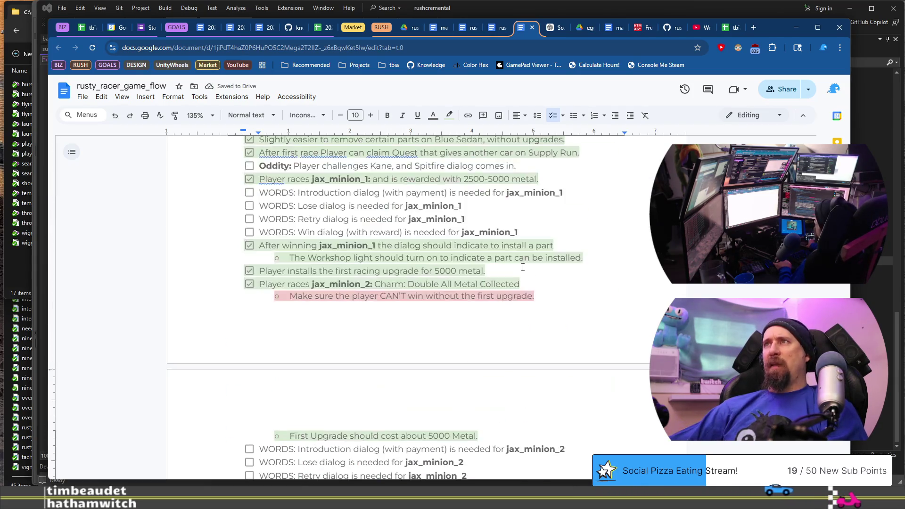
scroll(513, 233, "up", 9)
scroll(511, 226, "down", 10)
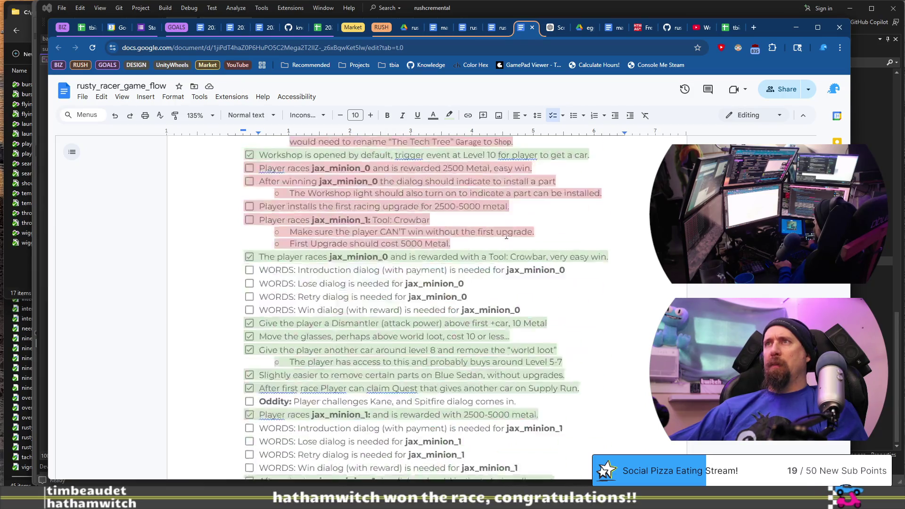
scroll(519, 231, "up", 10)
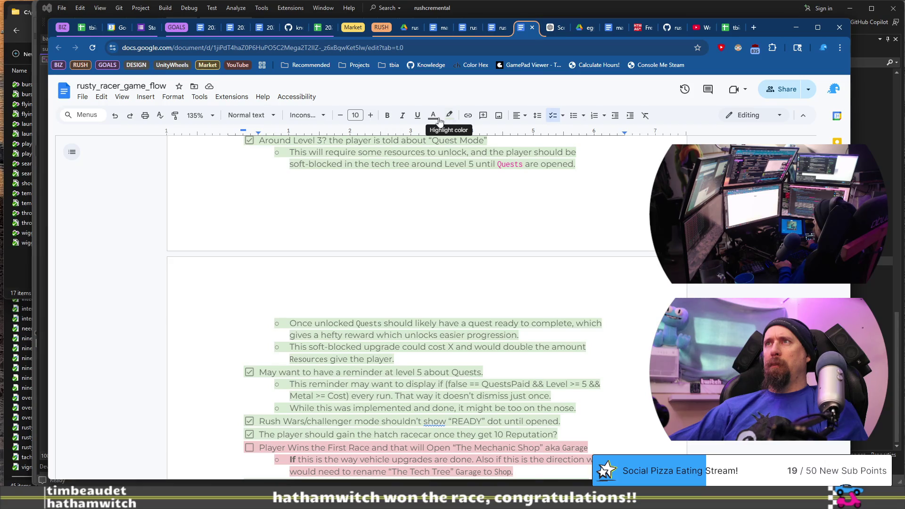
left_click(433, 117)
left_click(457, 229)
scroll(501, 290, "down", 10)
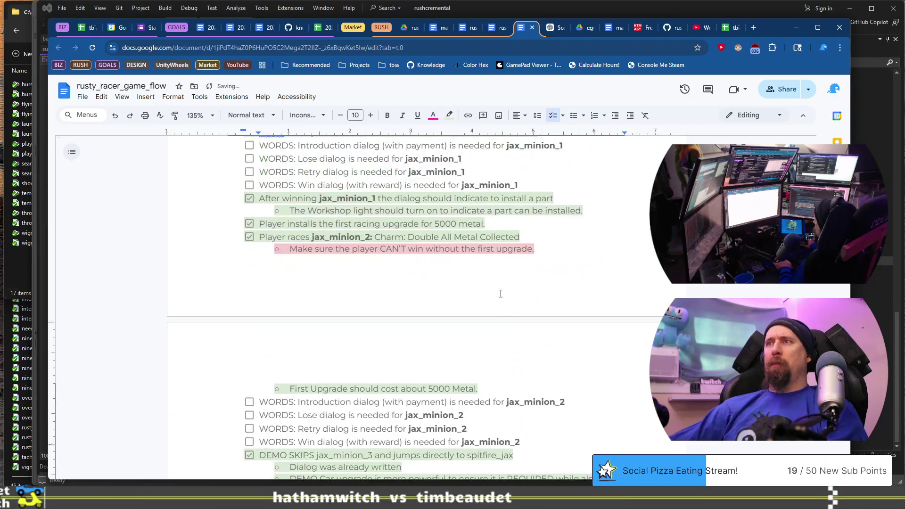
scroll(535, 256, "up", 6)
scroll(532, 274, "down", 5)
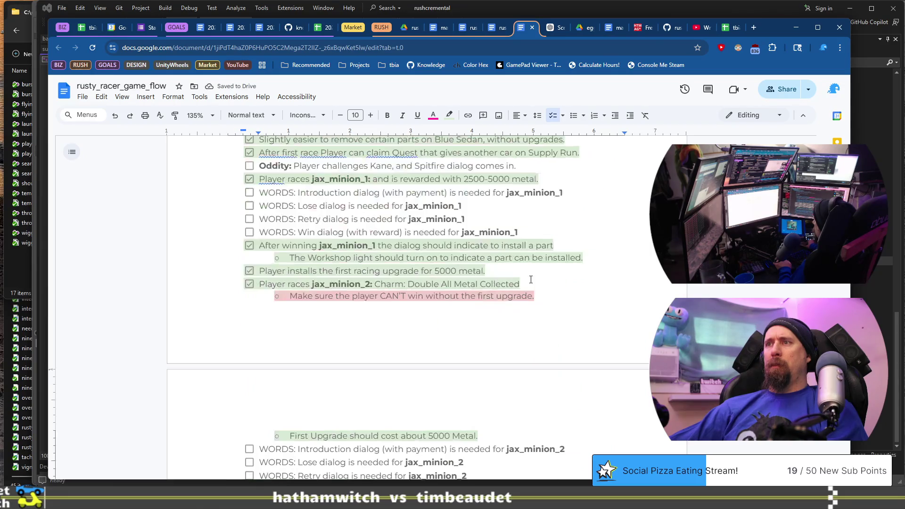
scroll(532, 276, "down", 15)
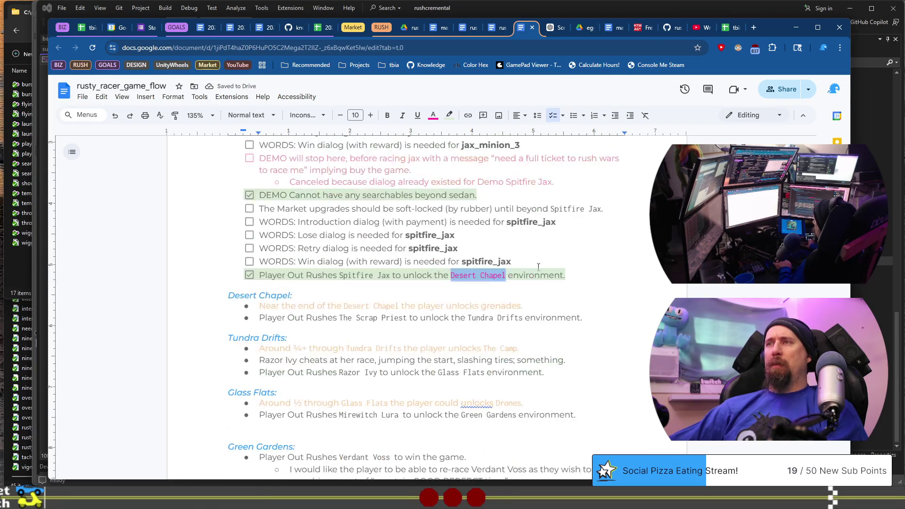
Select The Scrap Priest, then try a magenta highlight on Spitfire Jax and clear it
left_click(515, 234)
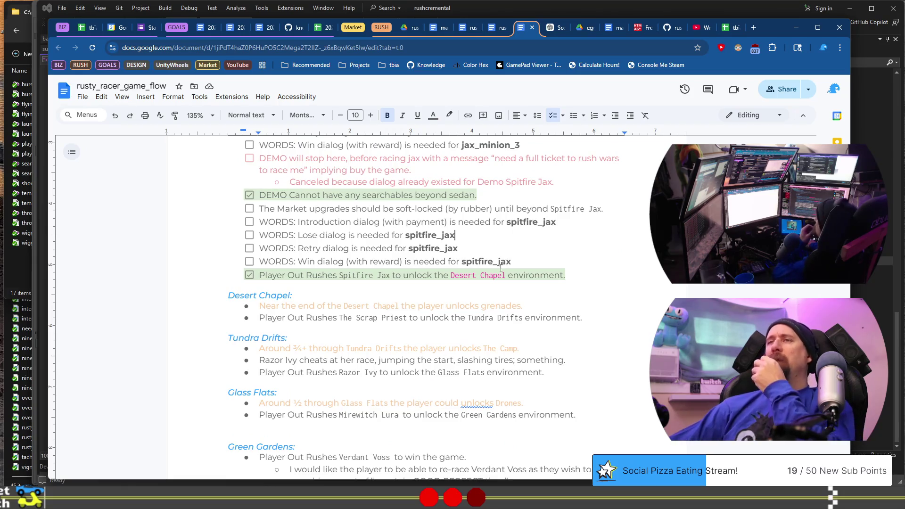
left_click(406, 318)
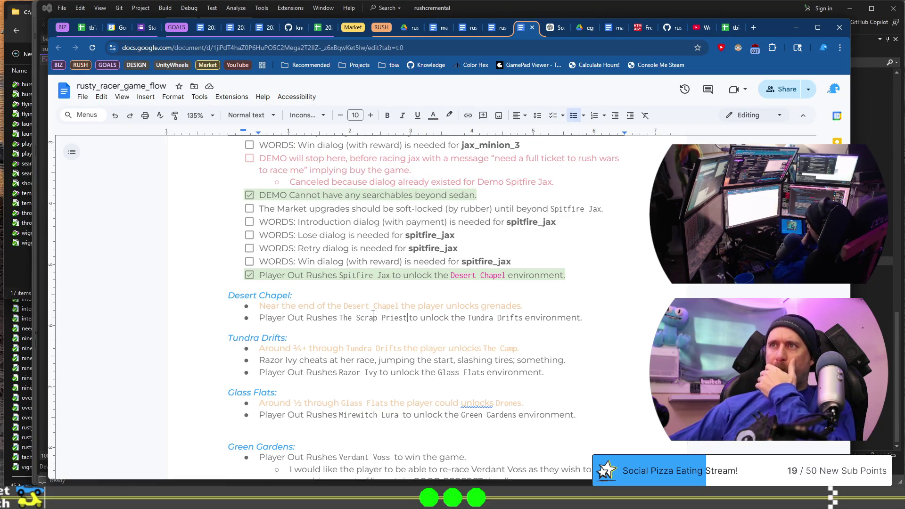
left_click(340, 318, "shift")
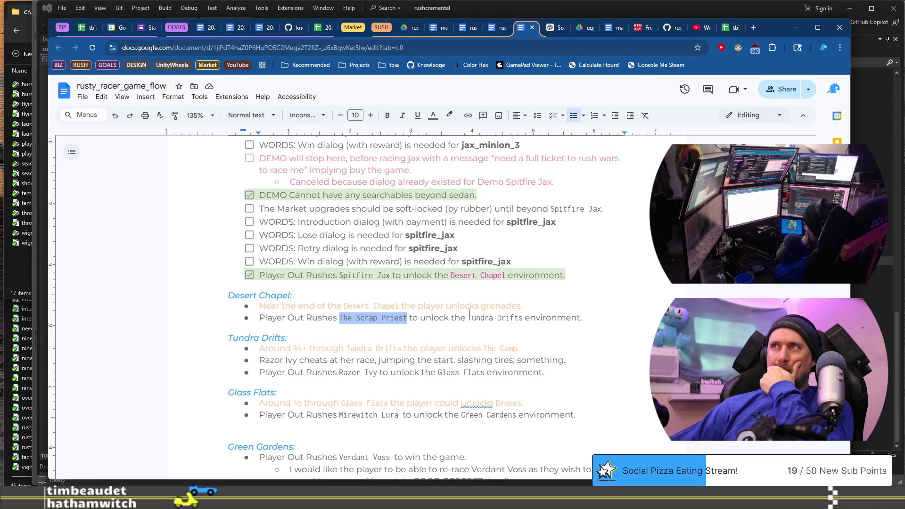
left_click(393, 274)
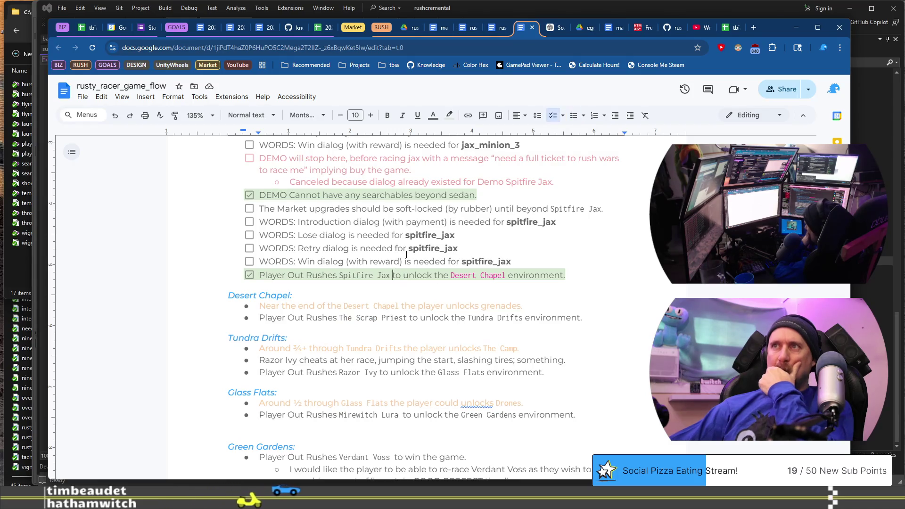
key("ctrl+shift+Left")
key("ctrl+shift+Left")
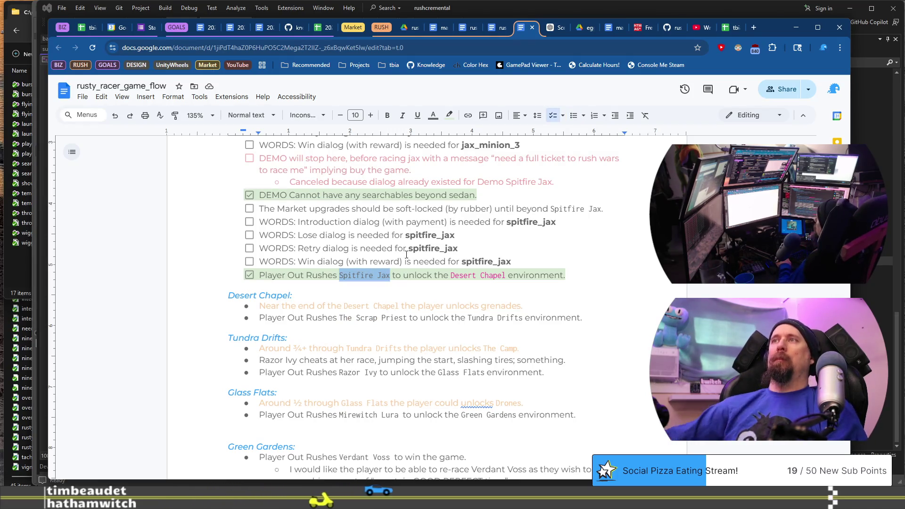
left_click(449, 115)
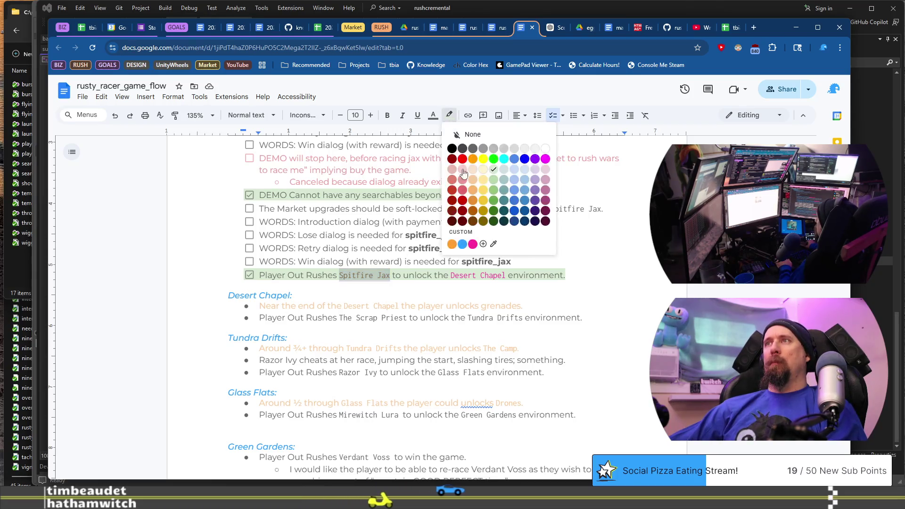
left_click(472, 244)
left_click(449, 115)
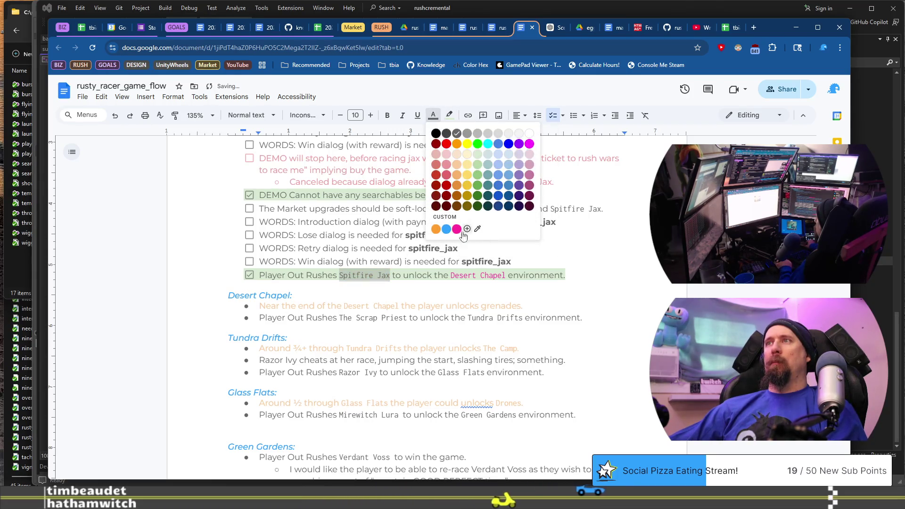
left_click(475, 165)
left_click(518, 260)
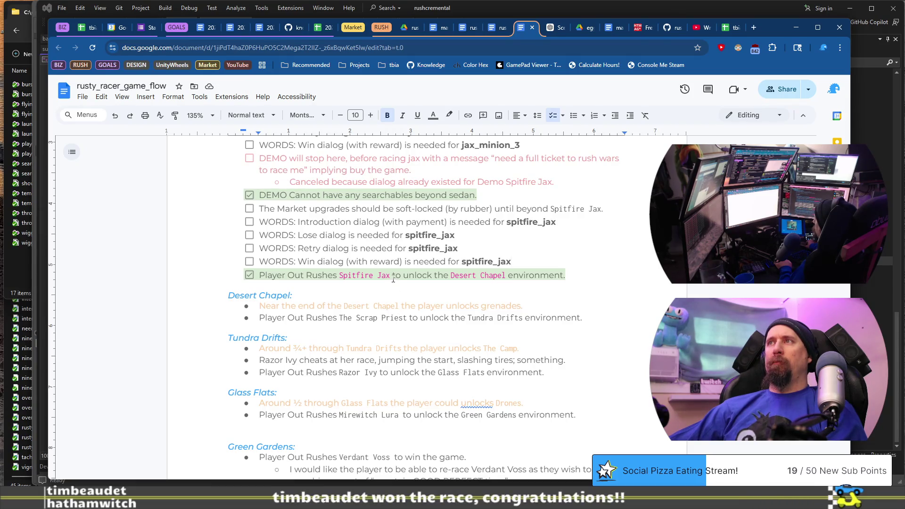
Make Spitfire Jax on the Market upgrades line magenta text and copy it
double_click(568, 209)
key("ctrl+shift+Right")
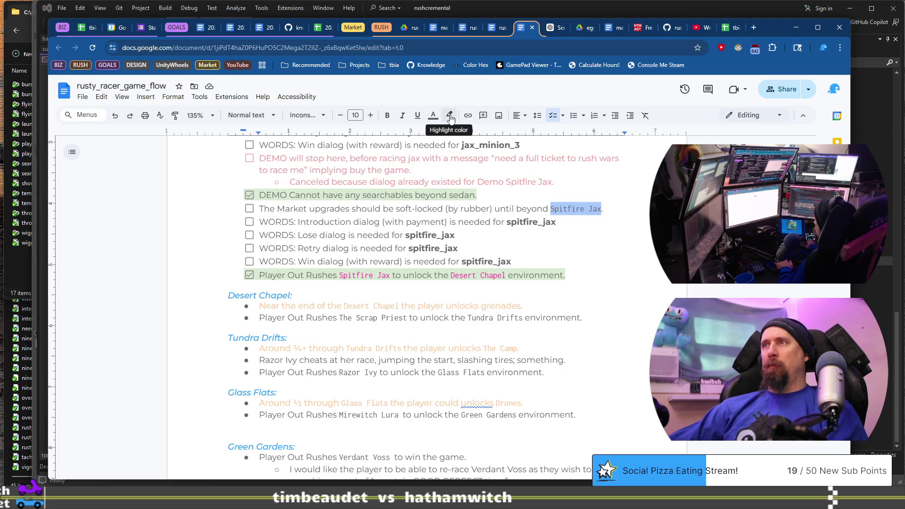
left_click(433, 117)
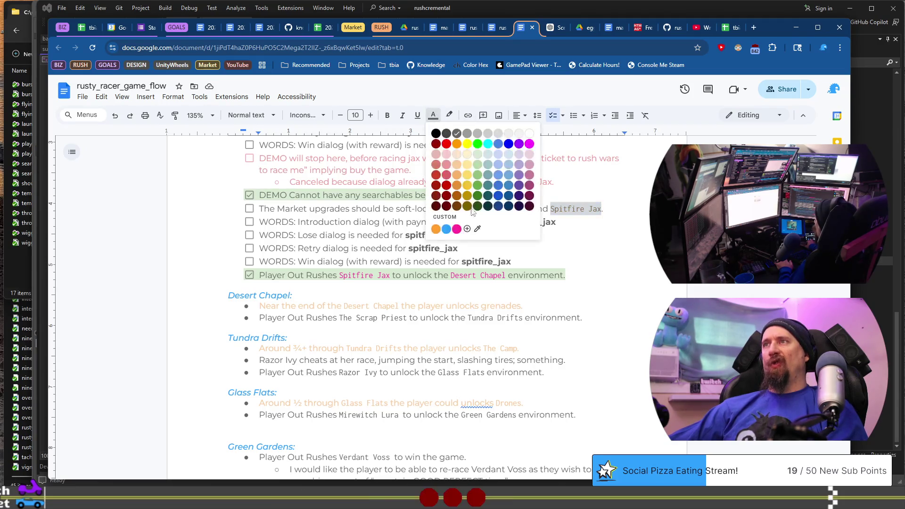
left_click(461, 229)
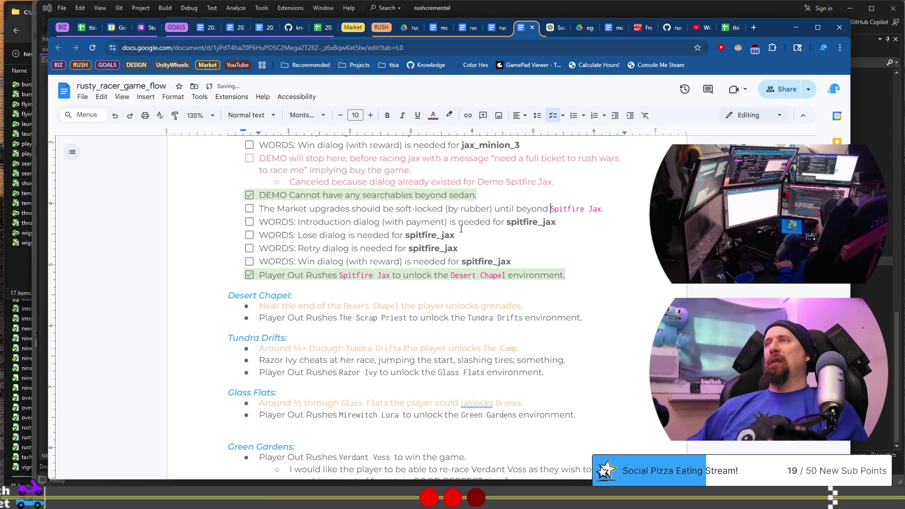
key("ctrl+c")
Replace bold spitfire_jax with magenta Spitfire Jax in the Introduction, Lose, Retry and Win lines
key("Down")
key("ctrl+shift+Left")
key("ctrl+v")
key("Down")
key("ctrl+shift+Left")
key("ctrl+v")
key("Down")
key("ctrl+shift+Left")
key("ctrl+v")
key("Down")
key("ctrl+shift+Left")
key("ctrl+v")
key("Down")
key("Down")
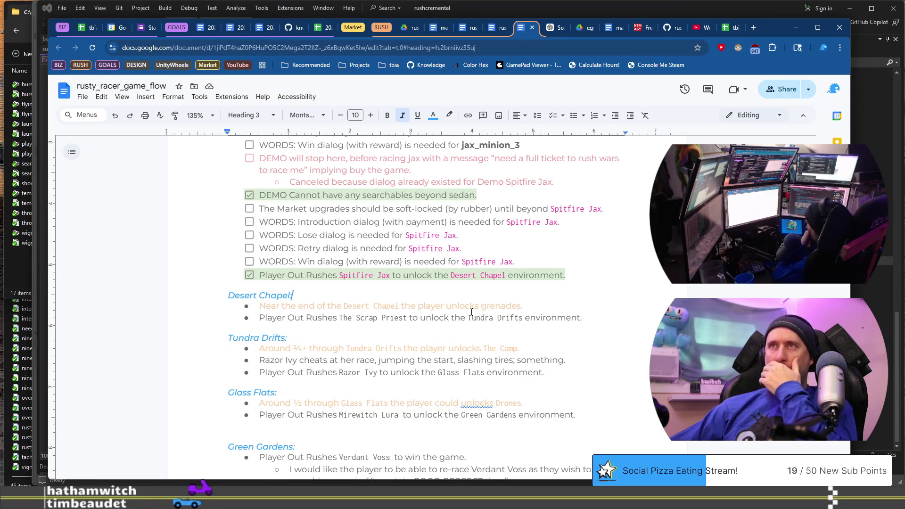
Select and copy the whole Spitfire Jax lose-dialog checklist line
scroll(472, 311, "up", 4)
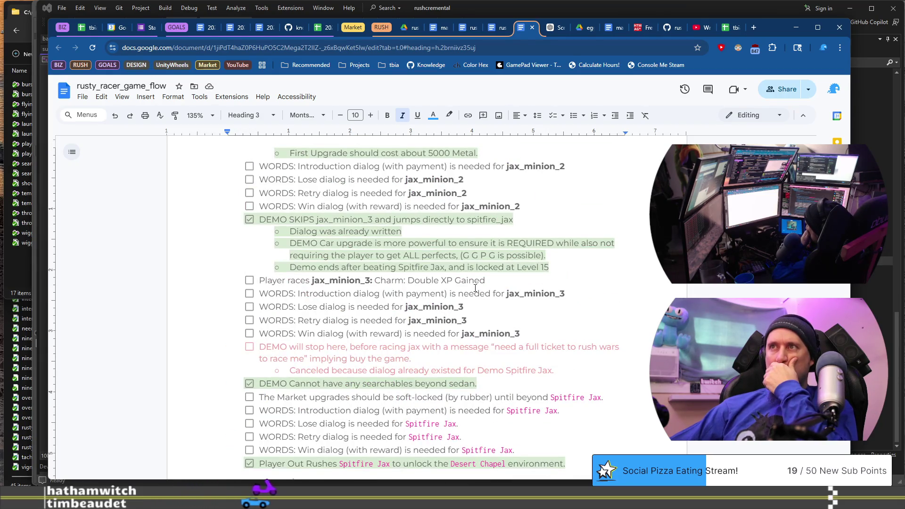
scroll(475, 288, "up", 10)
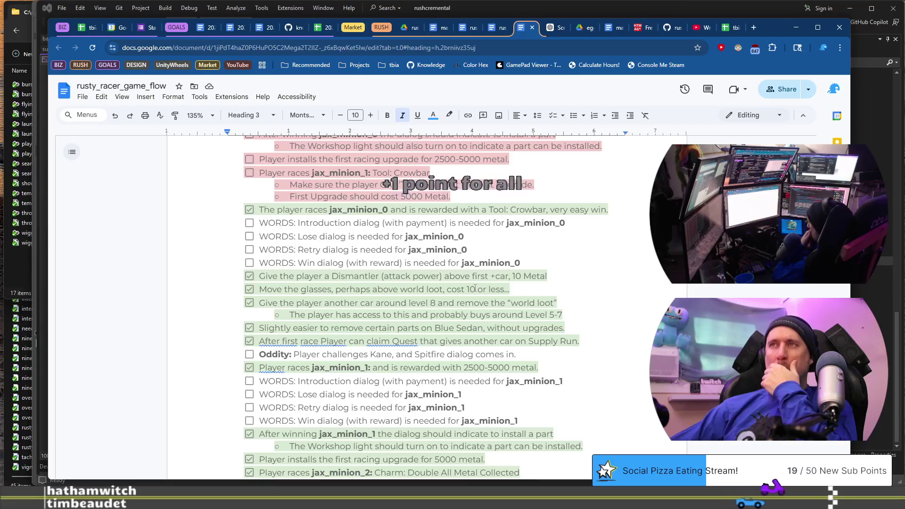
scroll(475, 288, "down", 5)
scroll(475, 288, "down", 5)
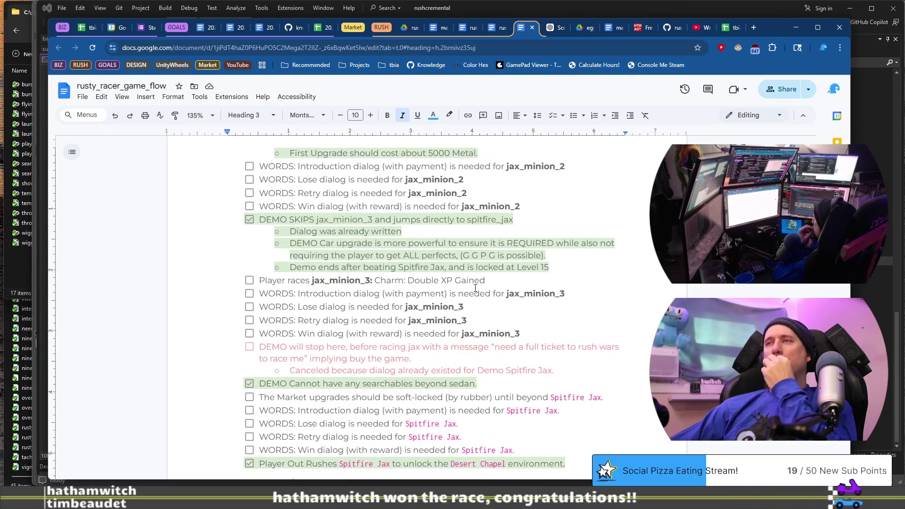
scroll(475, 288, "down", 3)
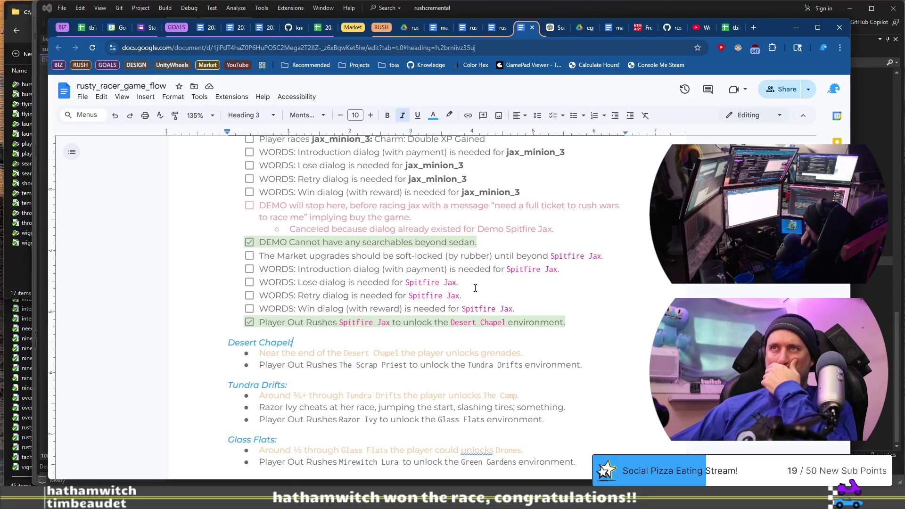
scroll(475, 288, "down", 2)
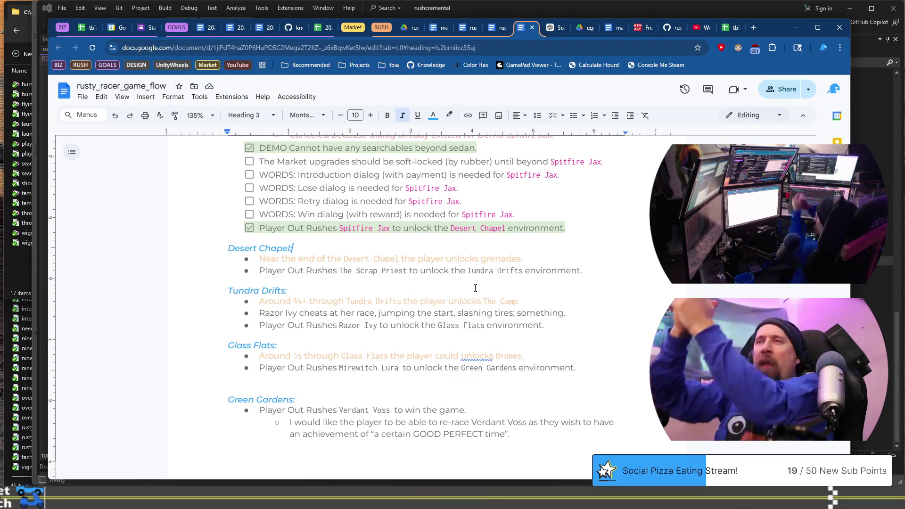
type(":")
left_click(504, 183)
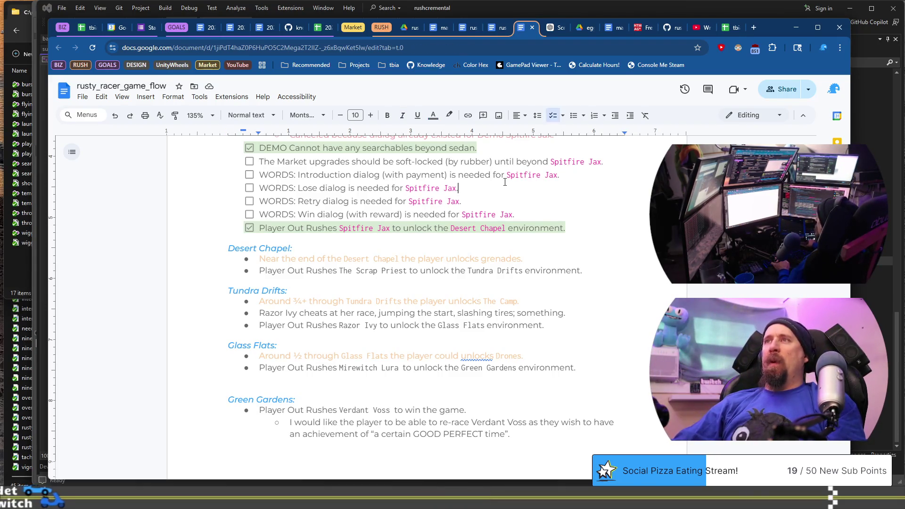
key("shift+Home")
Return to the end of the jax_minion_0 introduction line
scroll(504, 182, "up", 6)
scroll(505, 182, "up", 10)
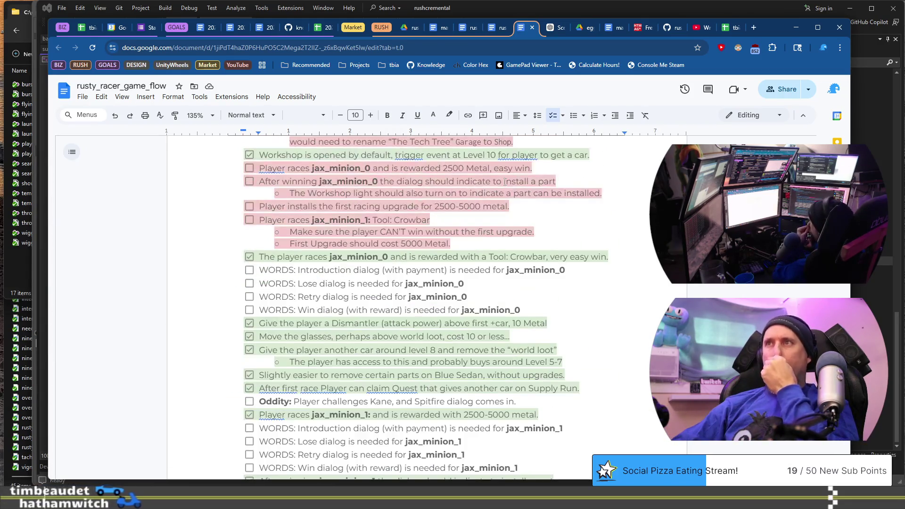
left_click(582, 270)
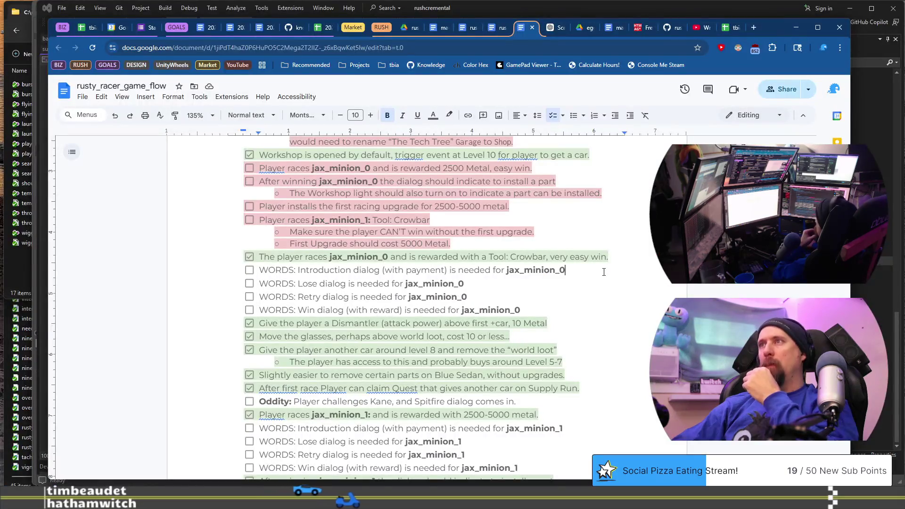
Paste the WORDS line as a new checklist item and edit it to 'key is paid and cost is zero links'
key("ctrl+v")
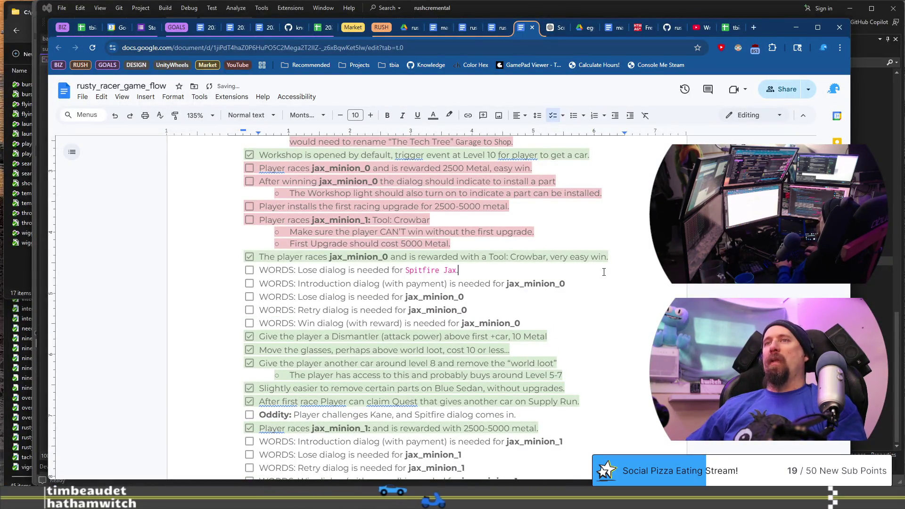
key("shift+Home")
key("ctrl+shift+Right")
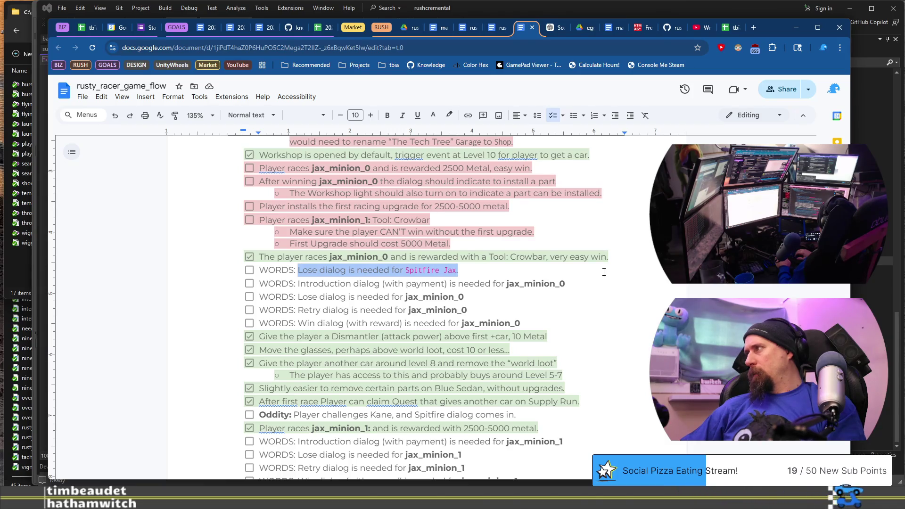
type("title/brief of UnlockChallengerBox whe")
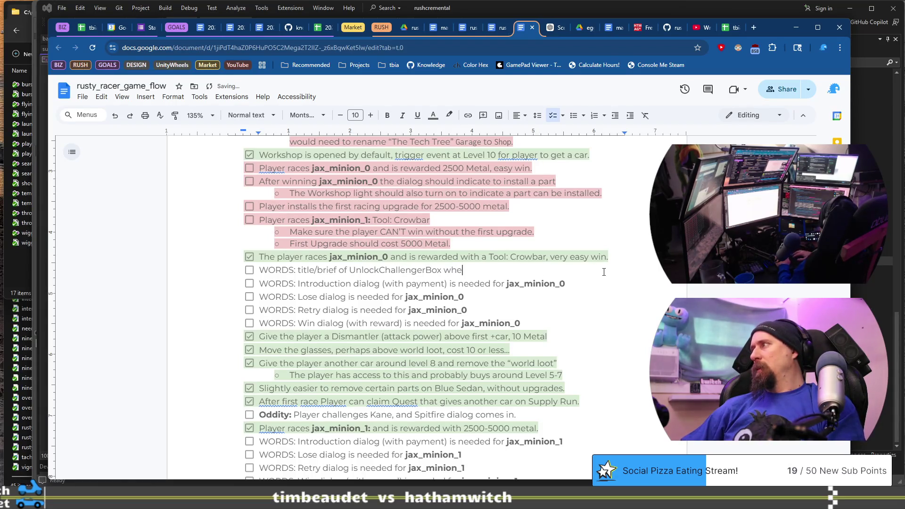
type("n ")
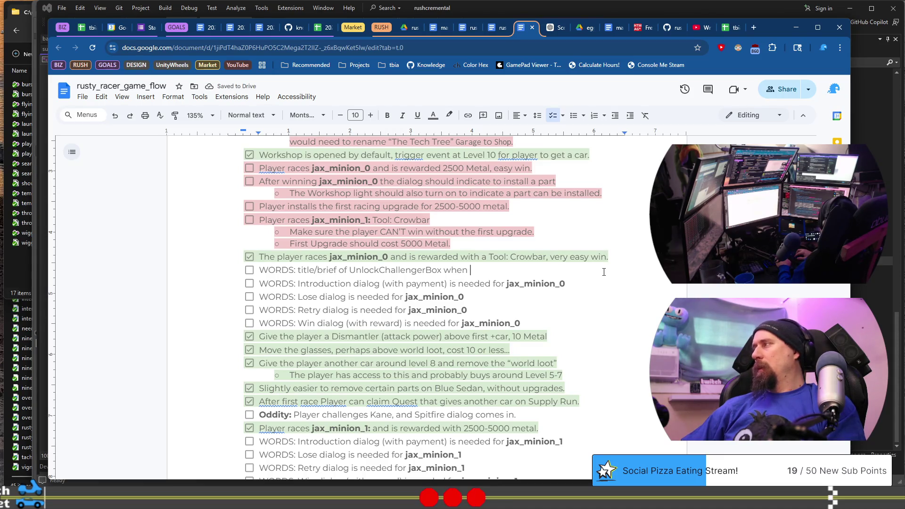
type("key is paid")
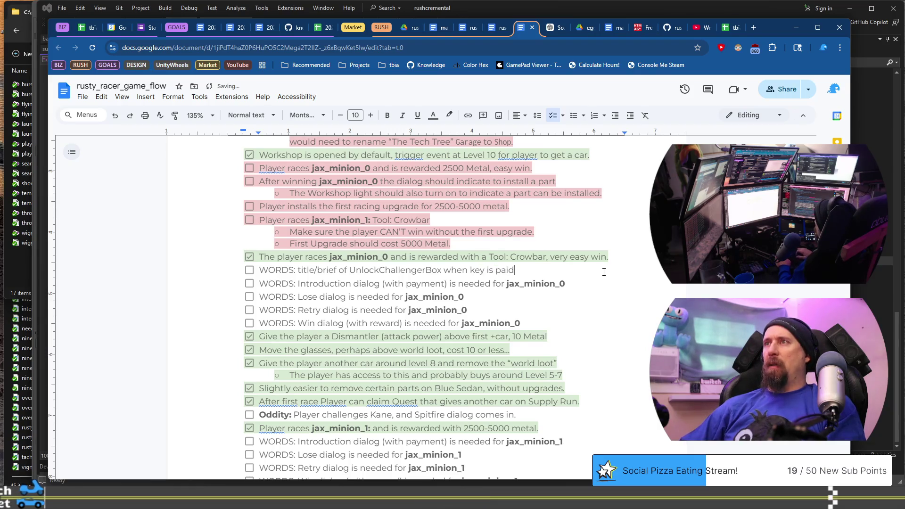
key("BackSpace")
key("BackSpace")
type("and co")
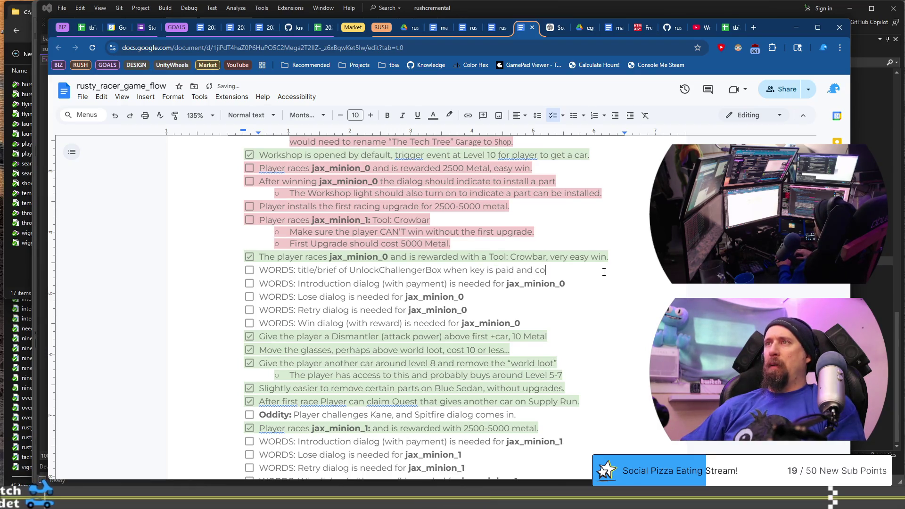
type("st is zero links")
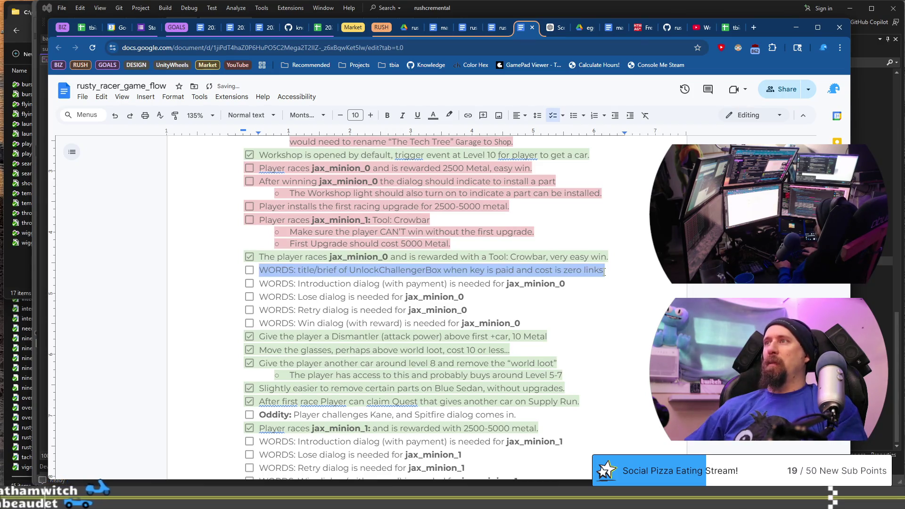
Add a duplicate WORDS item below that reads 'cost is > zero links'
key("Return")
key("ctrl+v")
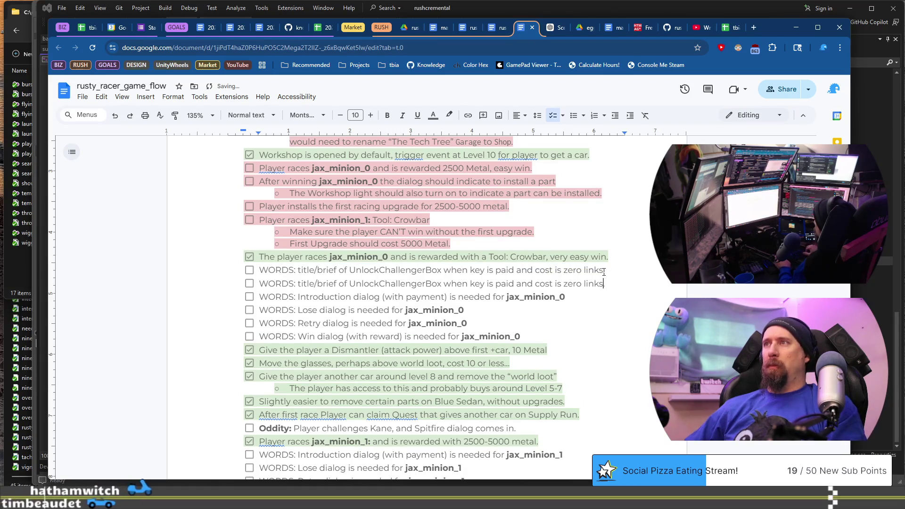
key("ctrl+Left")
key("ctrl+Left")
key("ctrl+Left")
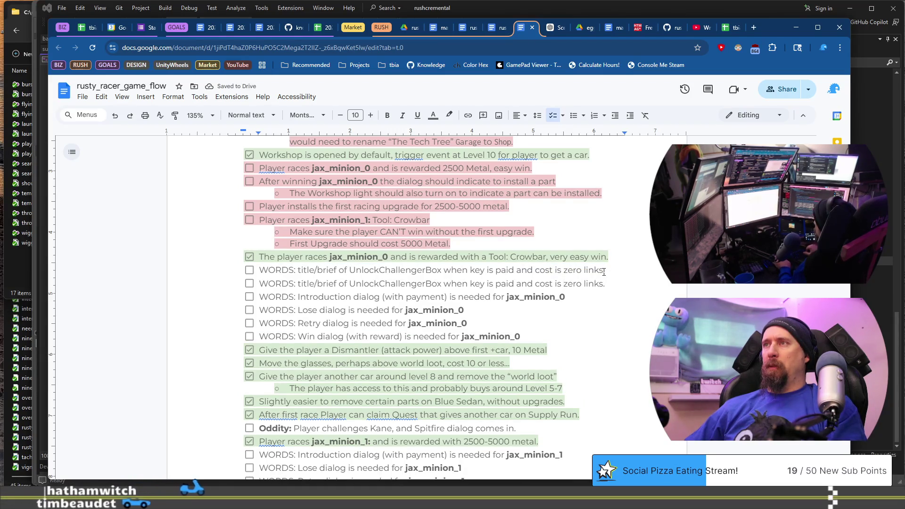
type(">")
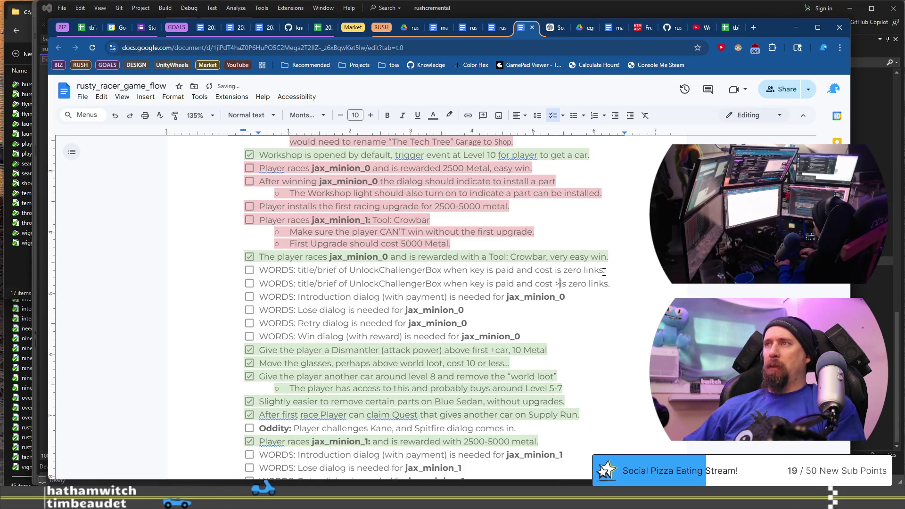
key("shift+ctrl+Right")
key("BackSpace")
key("BackSpace")
key("BackSpace")
key("BackSpace")
type("is >")
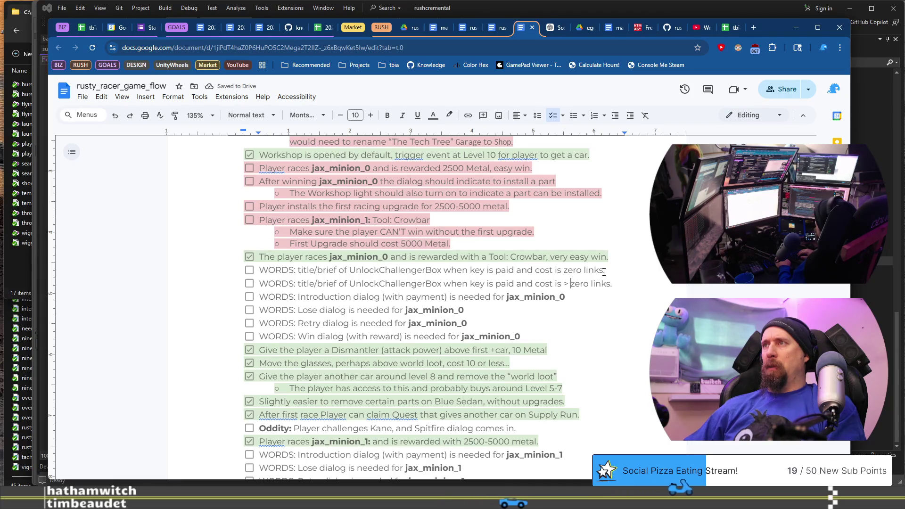
Change the first WORDS line's cost to 'free', then paste a third copy after the second line
key("Up")
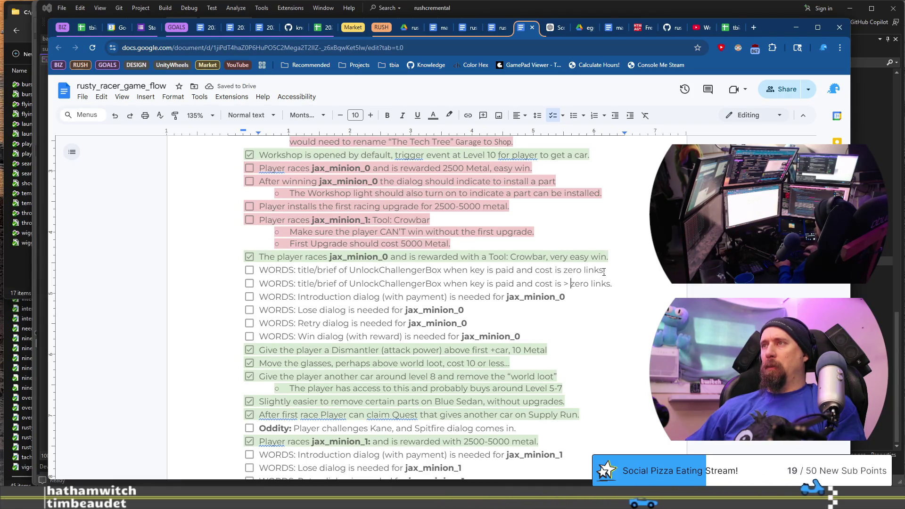
type("free/")
key("Down")
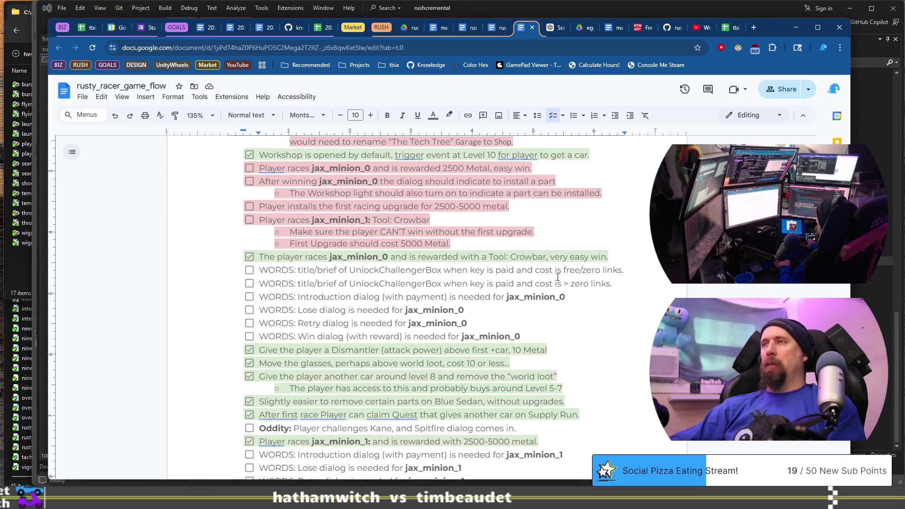
left_click(581, 283)
key("ctrl+v")
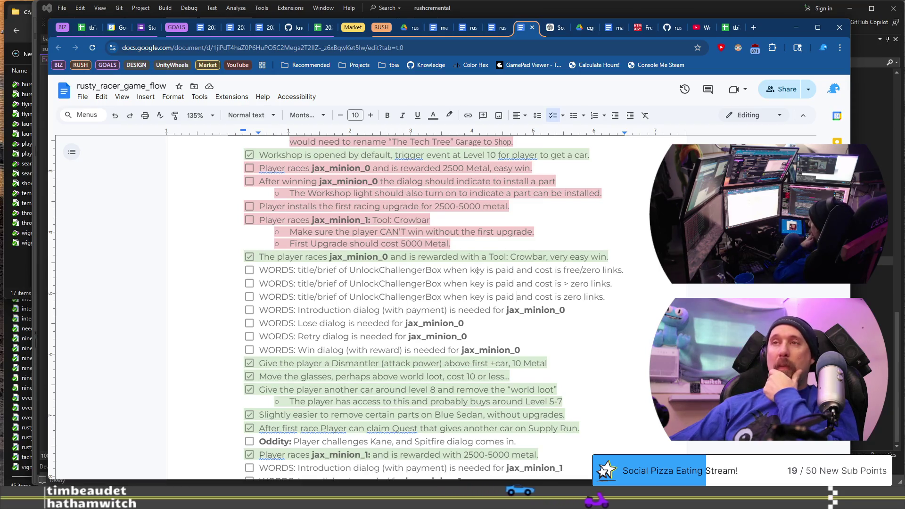
Scroll through the checklist to review the three UnlockChallengerBox WORDS items
scroll(477, 270, "up", 6)
scroll(477, 273, "down", 10)
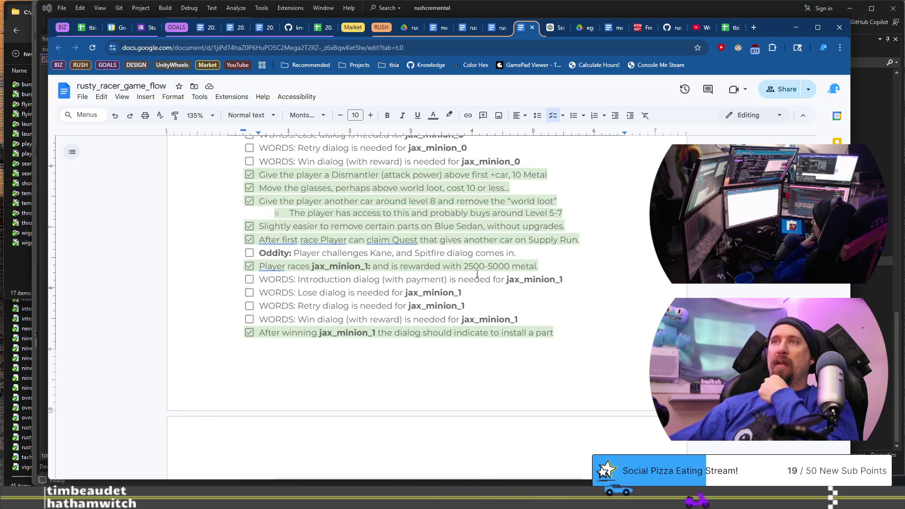
scroll(477, 273, "up", 2)
scroll(483, 257, "up", 10)
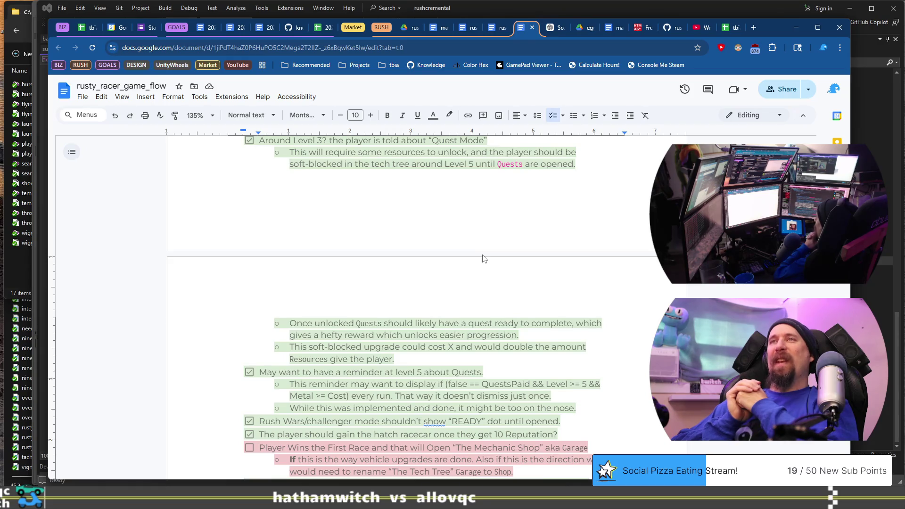
scroll(490, 221, "down", 8)
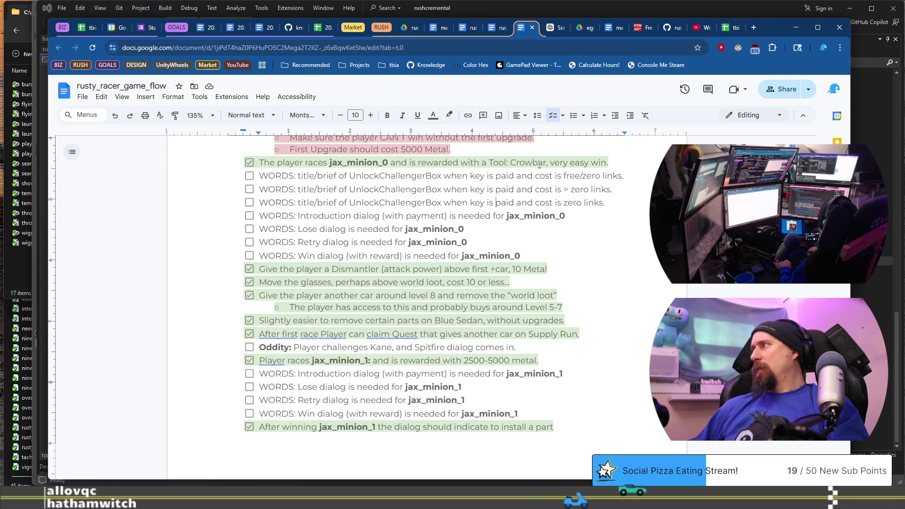
Replace 'key is' with 'not' on the free/zero and > zero WORDS lines
key("Up")
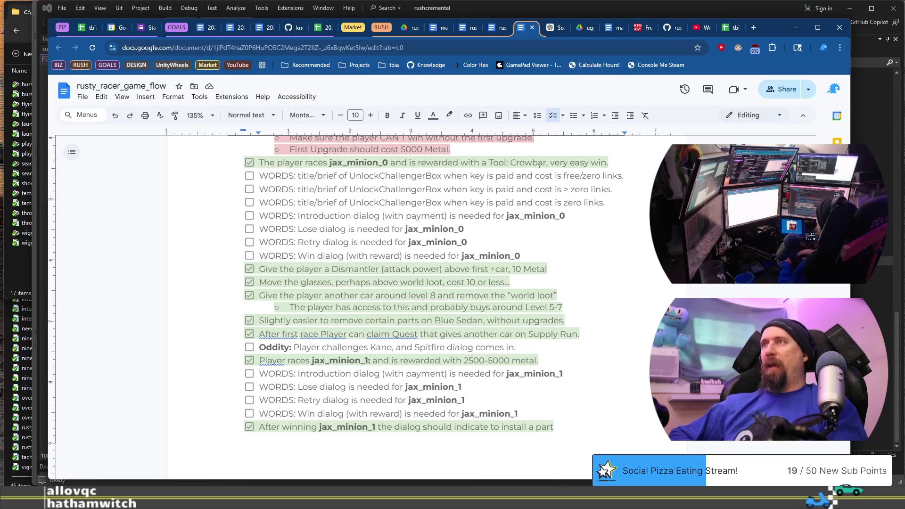
key("Up")
type("not")
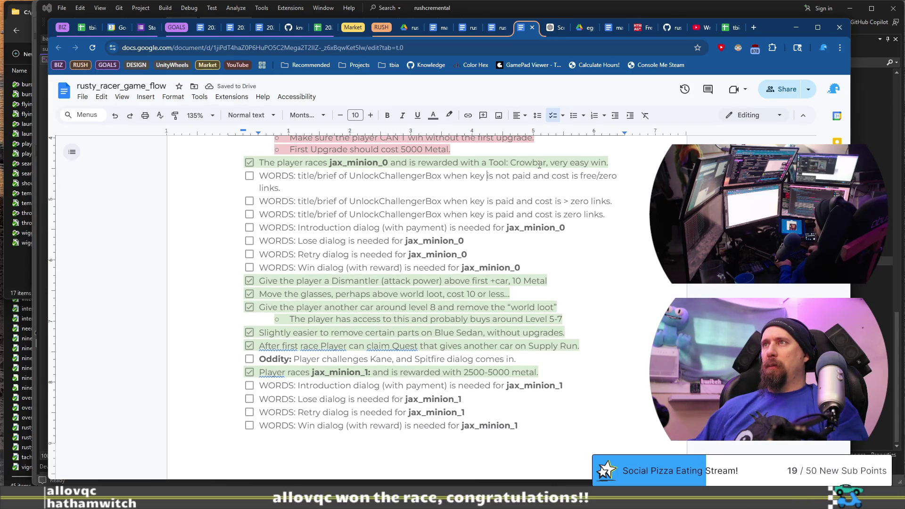
key("ctrl+Left")
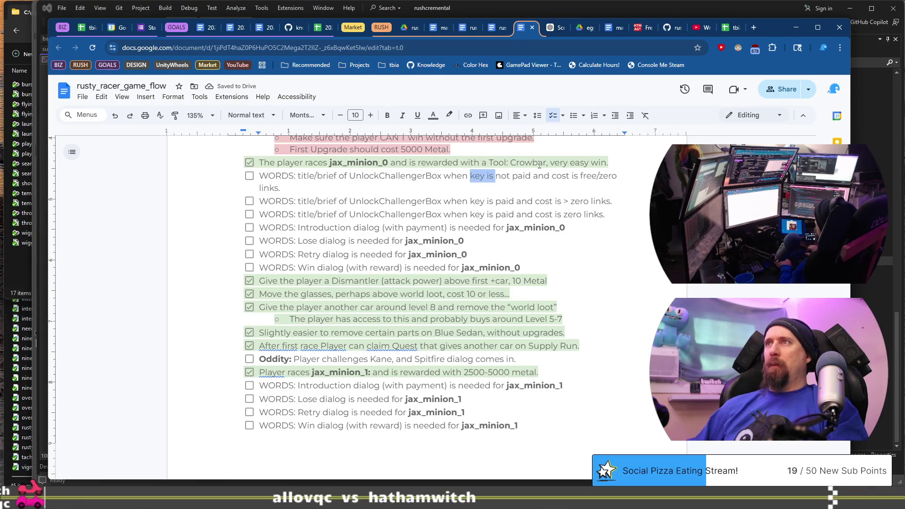
key("BackSpace")
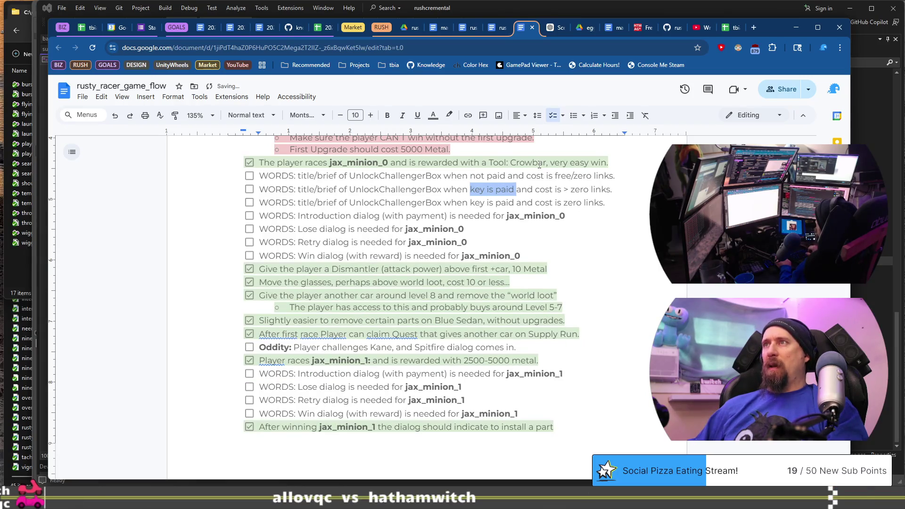
type("not")
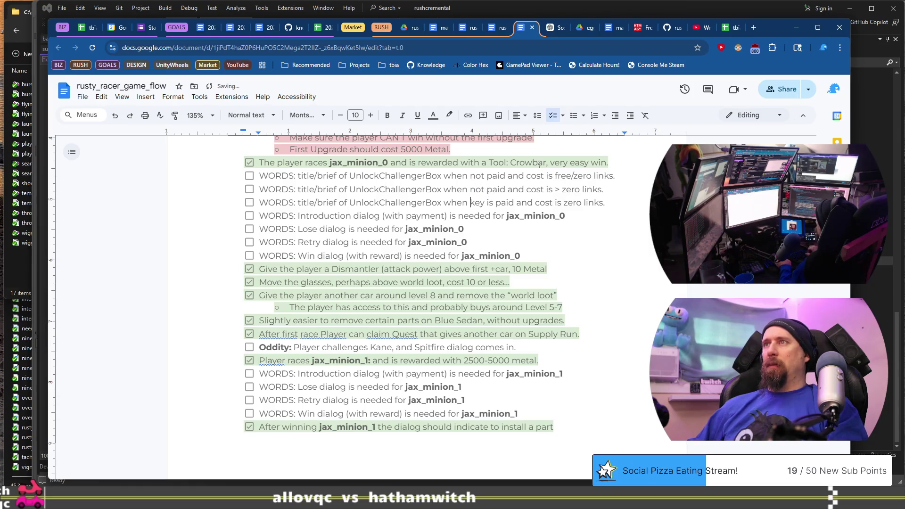
Reword the third WORDS line to 'when already paid.' and delete its cost clause
key("ctrl+shift+Right")
type("already")
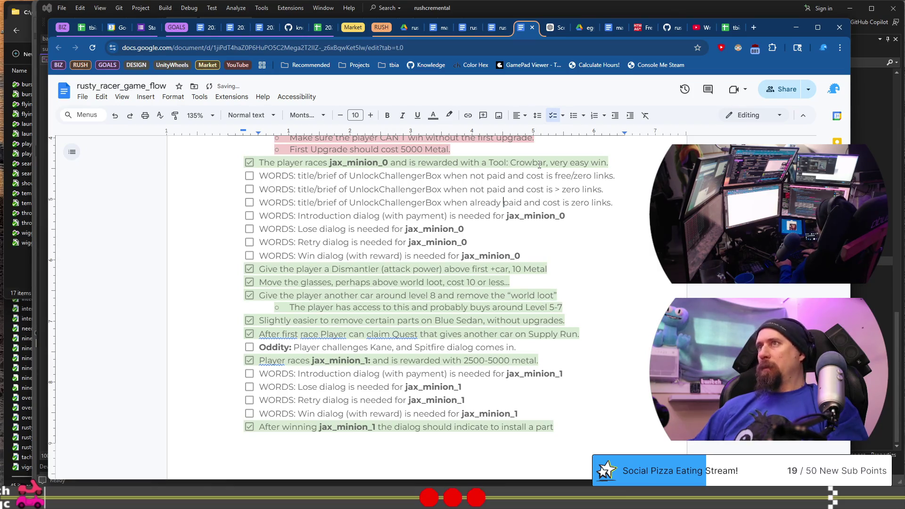
key("shift+End")
key("Delete")
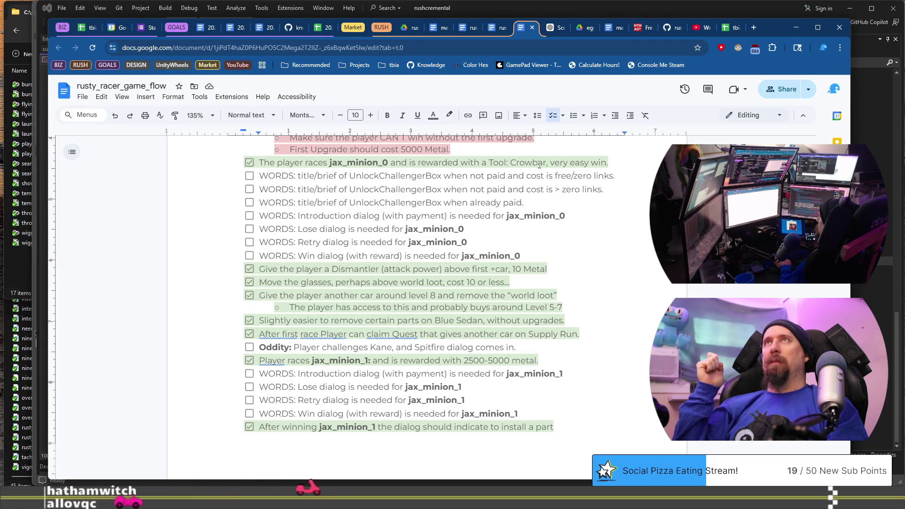
type(".")
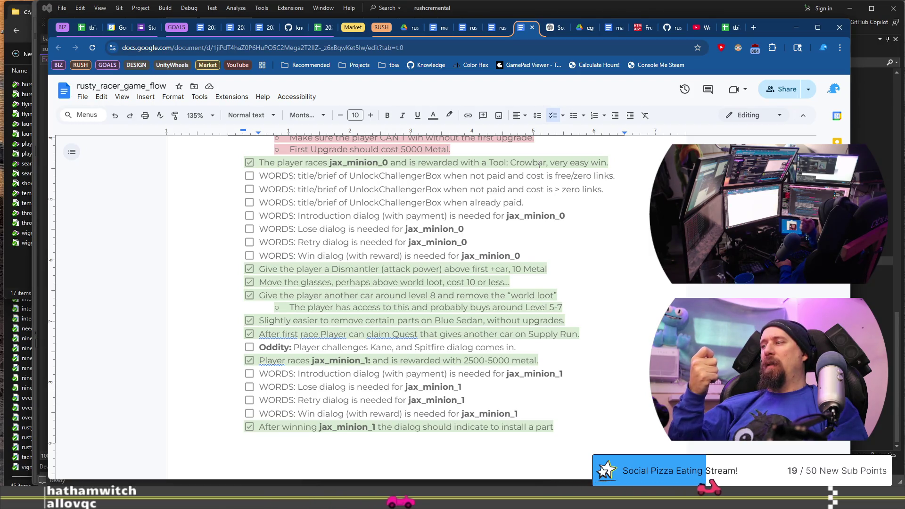
type(".")
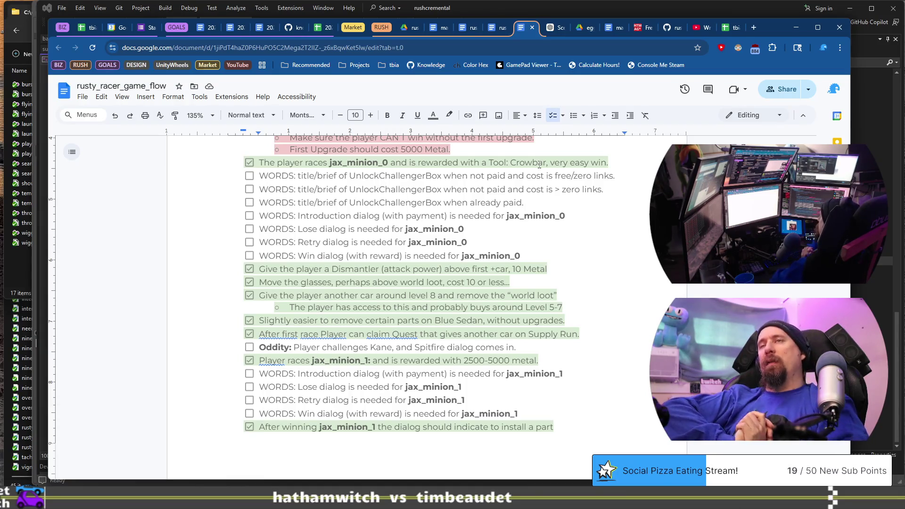
key("BackSpace")
scroll(283, 240, "up", 15)
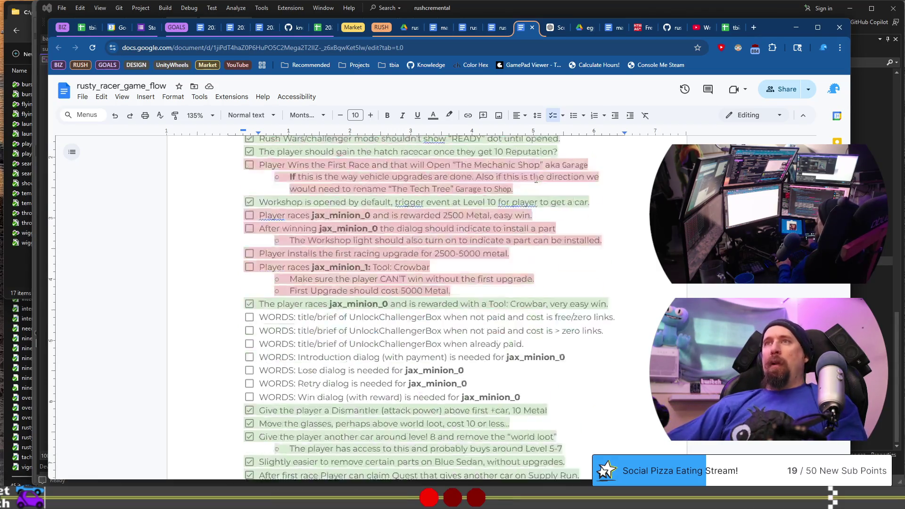
scroll(284, 240, "up", 6)
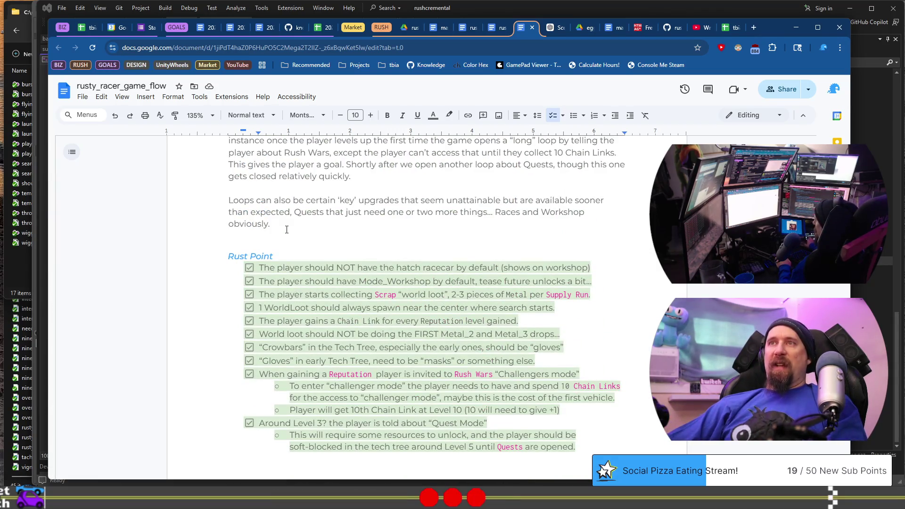
scroll(410, 249, "down", 12)
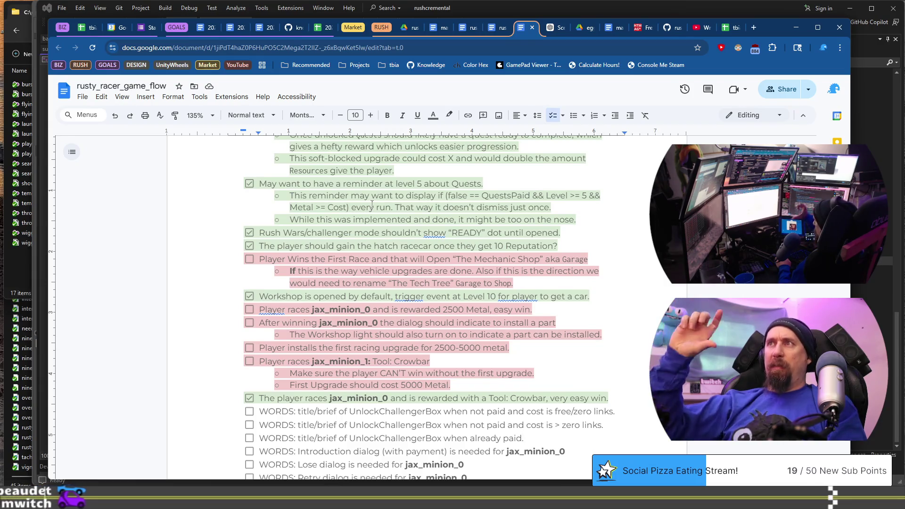
scroll(372, 203, "down", 3)
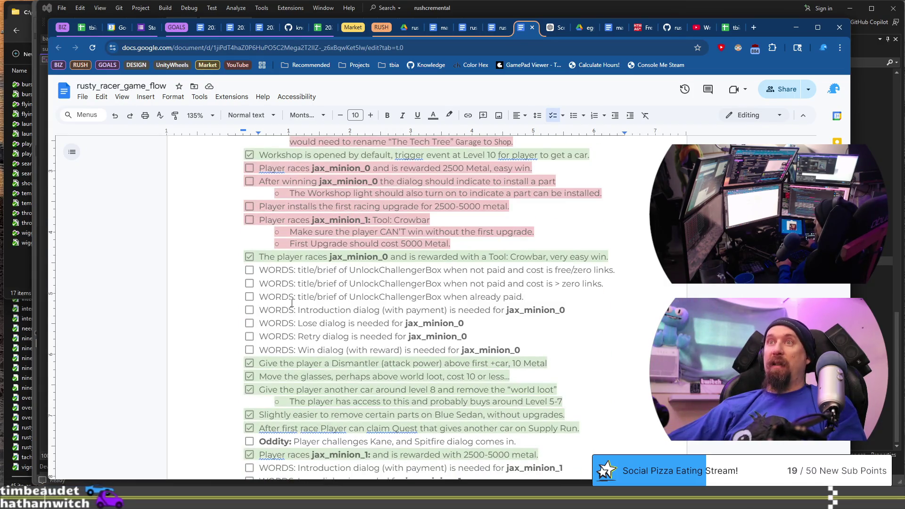
left_click(249, 284)
left_click(250, 285)
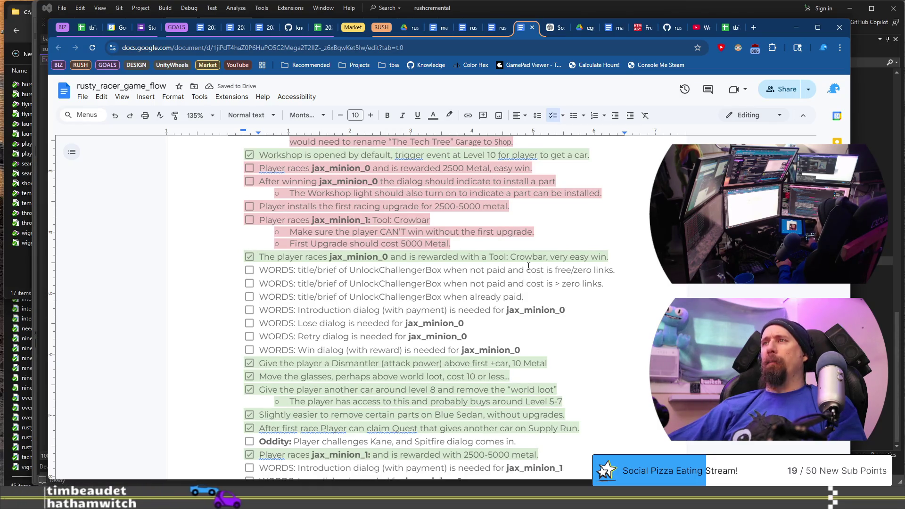
scroll(547, 324, "up", 10)
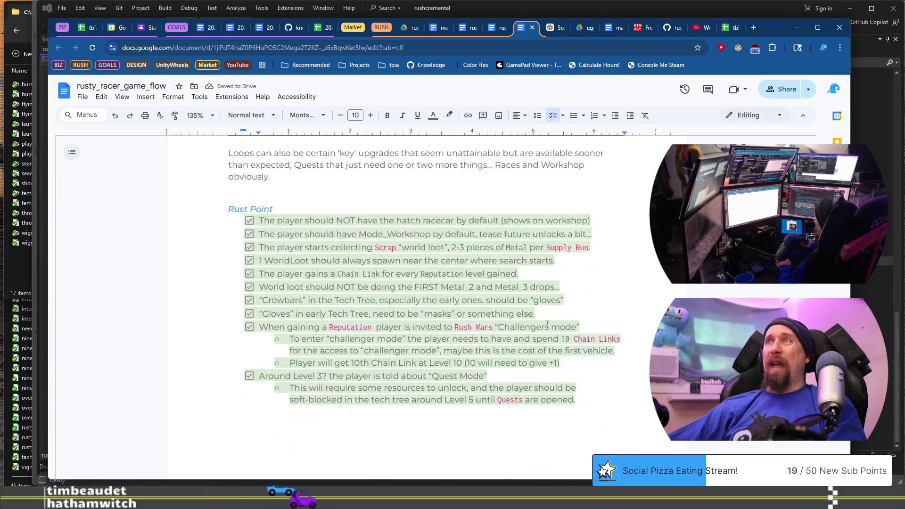
left_click_drag(373, 247, 595, 248)
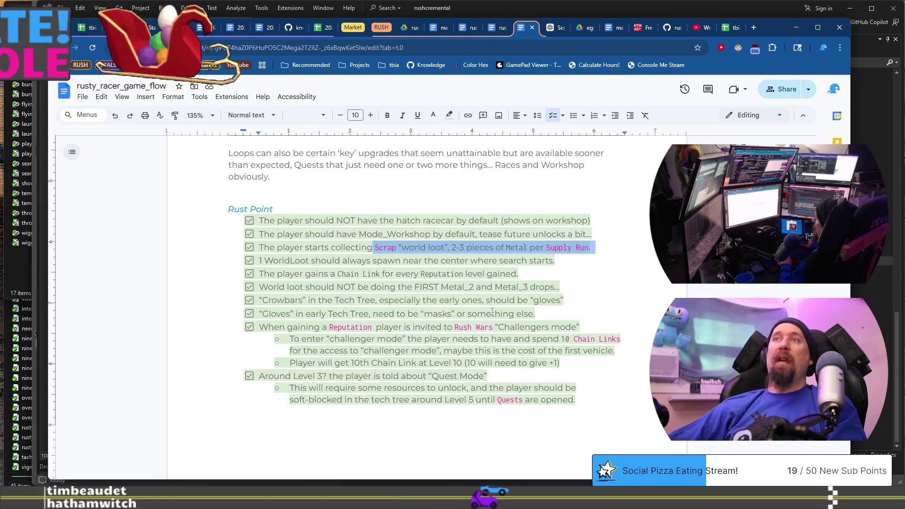
scroll(492, 311, "down", 5)
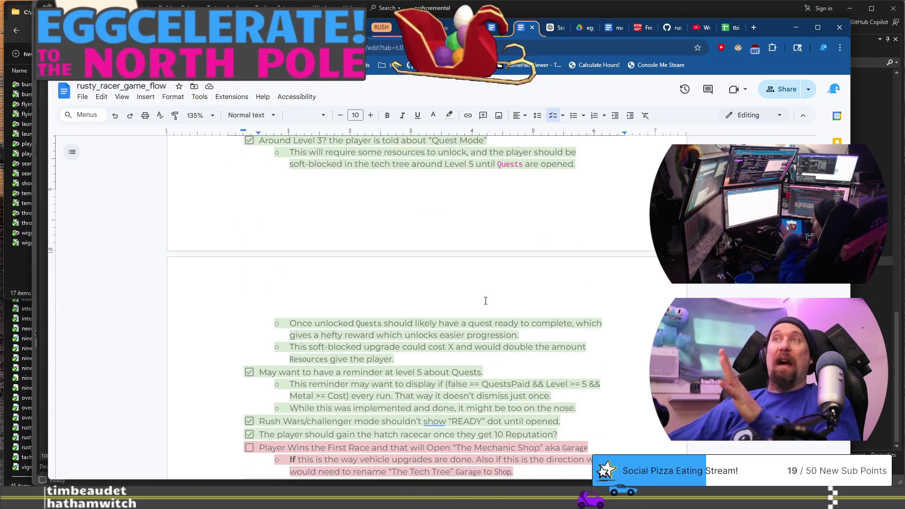
scroll(485, 301, "down", 10)
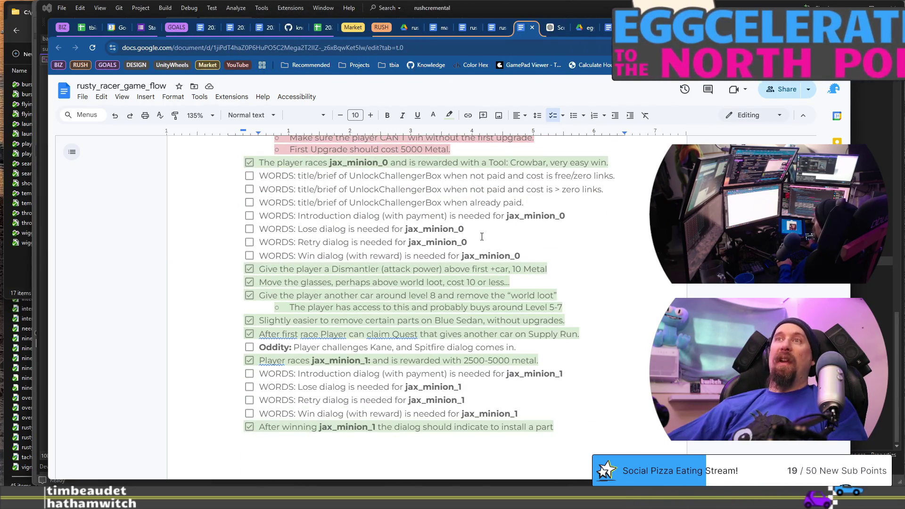
mouse_move(259, 176)
left_mouse_down()
mouse_move(538, 236)
mouse_move(566, 252)
left_mouse_up()
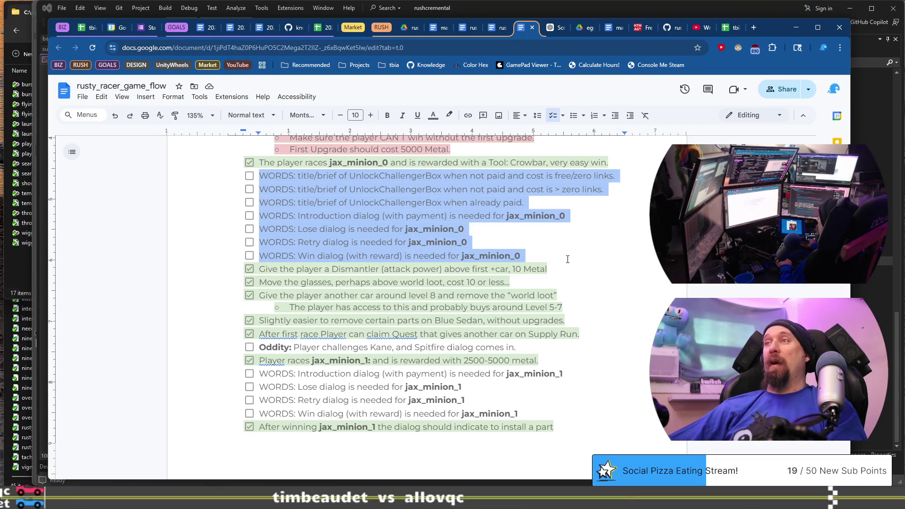
left_click(563, 348)
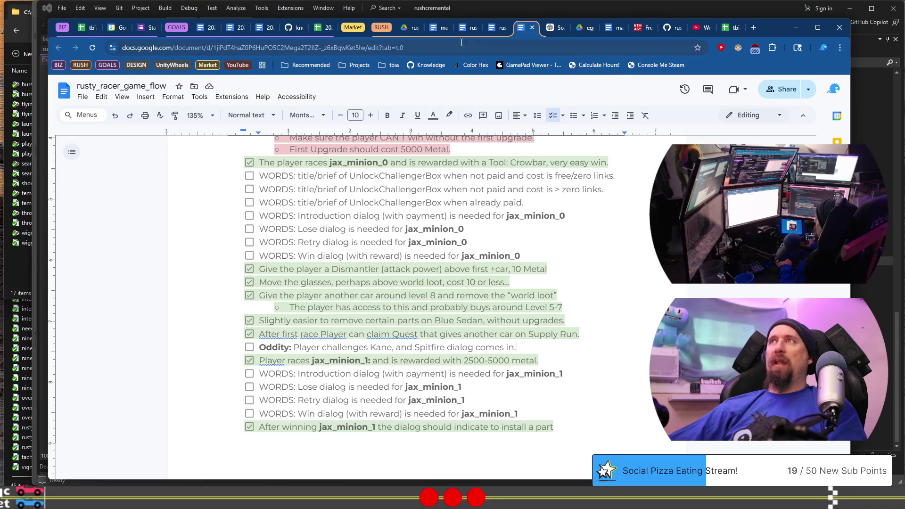
left_click(493, 28)
Select several Lady Rime dialogue lines in the scratch pad, then return to the rusty_racer_game_flow doc
scroll(424, 282, "down", 10)
scroll(424, 283, "up", 5)
scroll(424, 282, "down", 20)
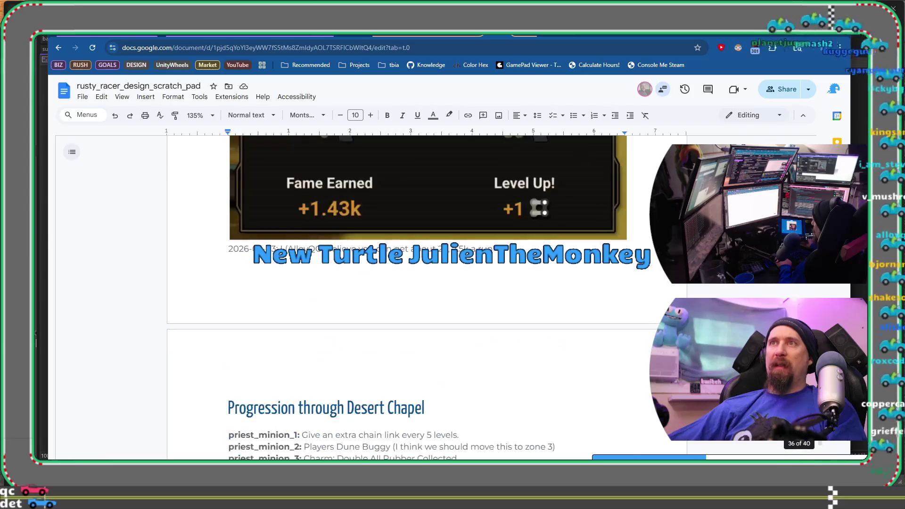
scroll(424, 283, "down", 20)
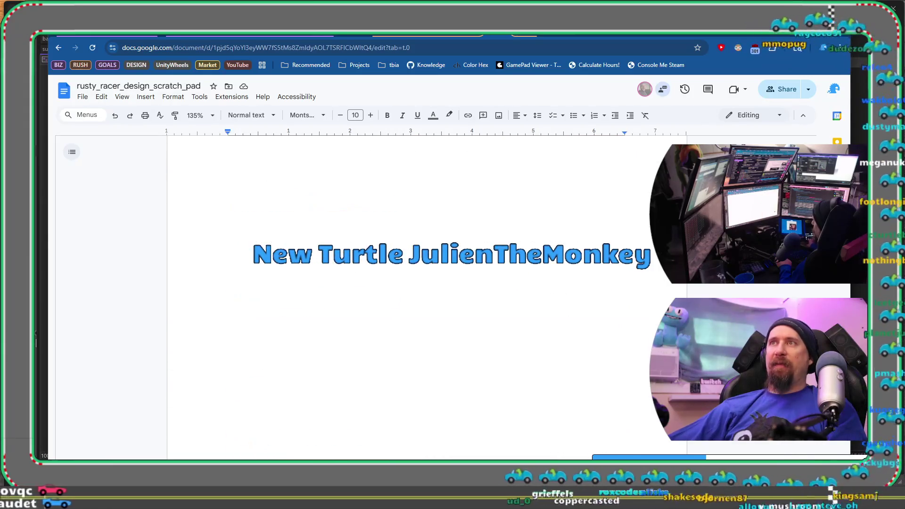
scroll(432, 269, "up", 15)
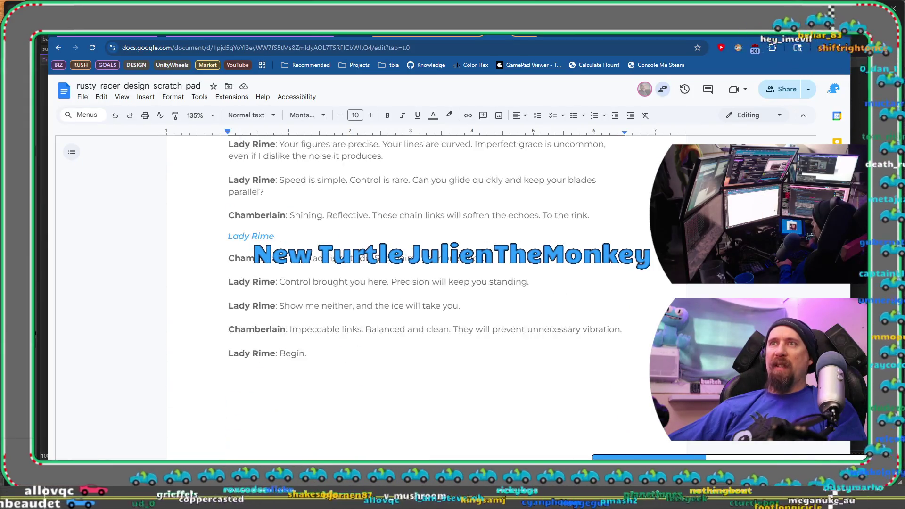
left_click_drag(431, 269, 470, 330)
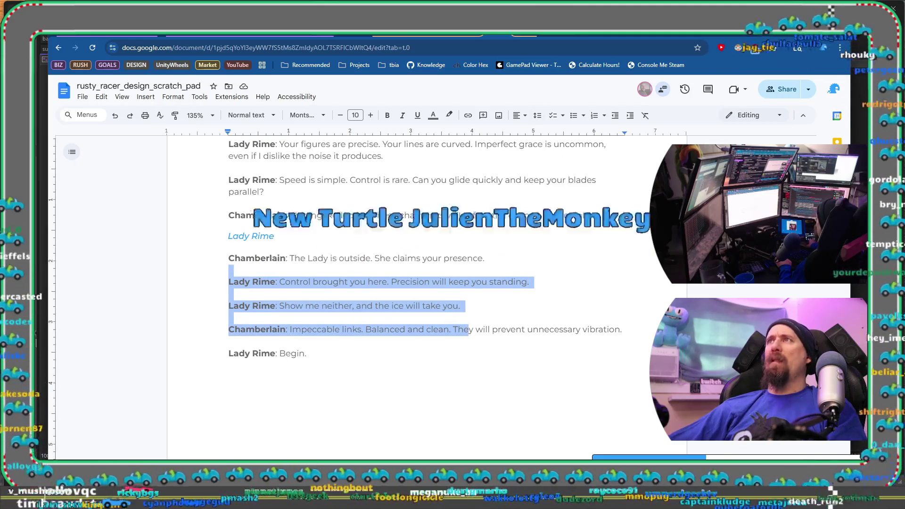
key("ctrl+Tab")
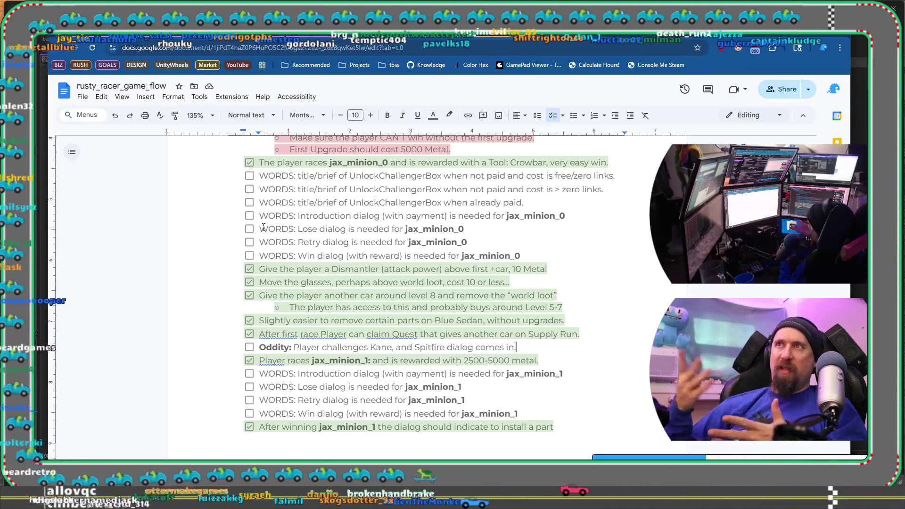
left_click(249, 203)
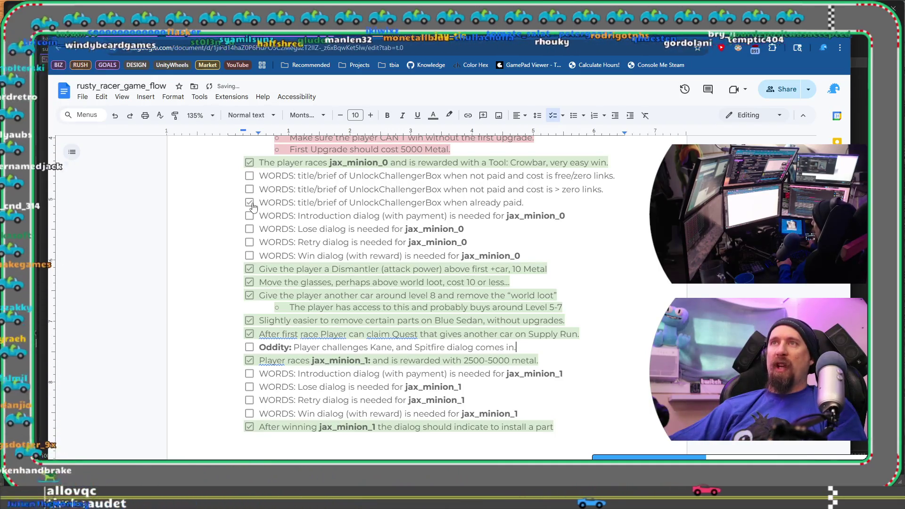
left_click(249, 203)
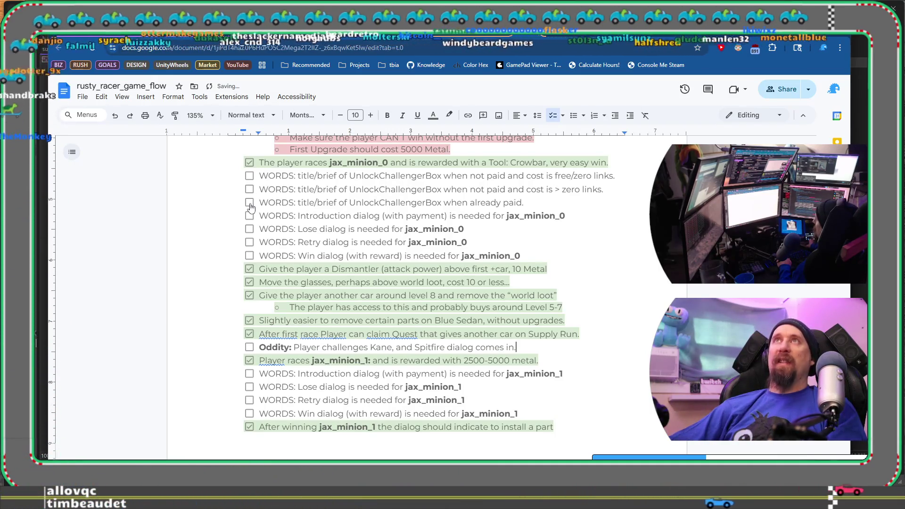
left_click_drag(259, 203, 590, 197)
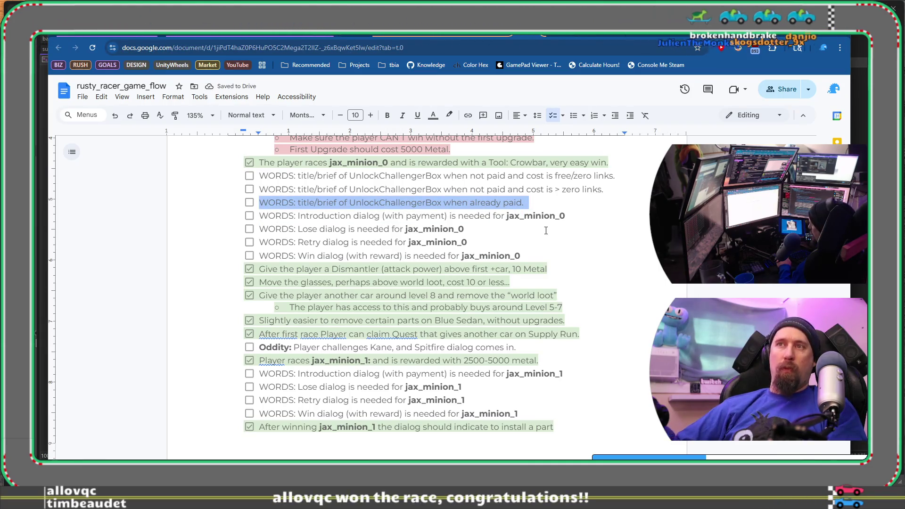
scroll(481, 295, "up", 5)
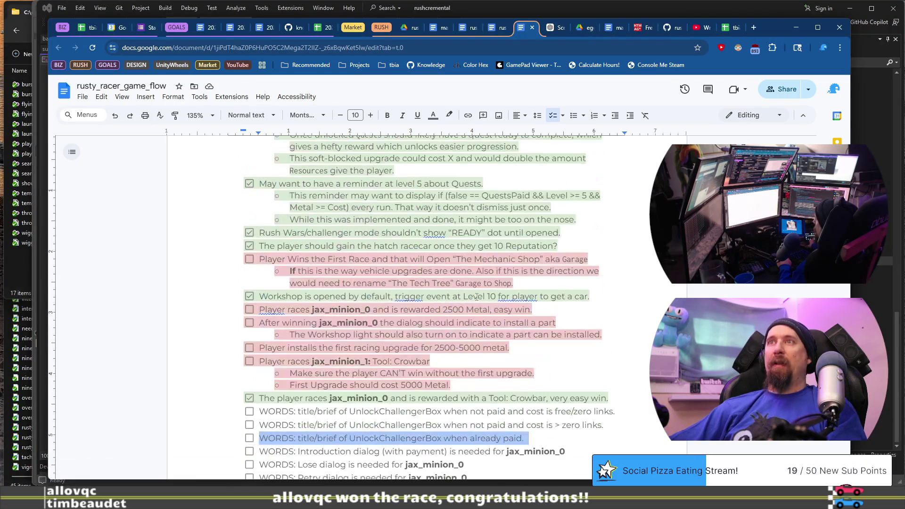
scroll(476, 296, "down", 6)
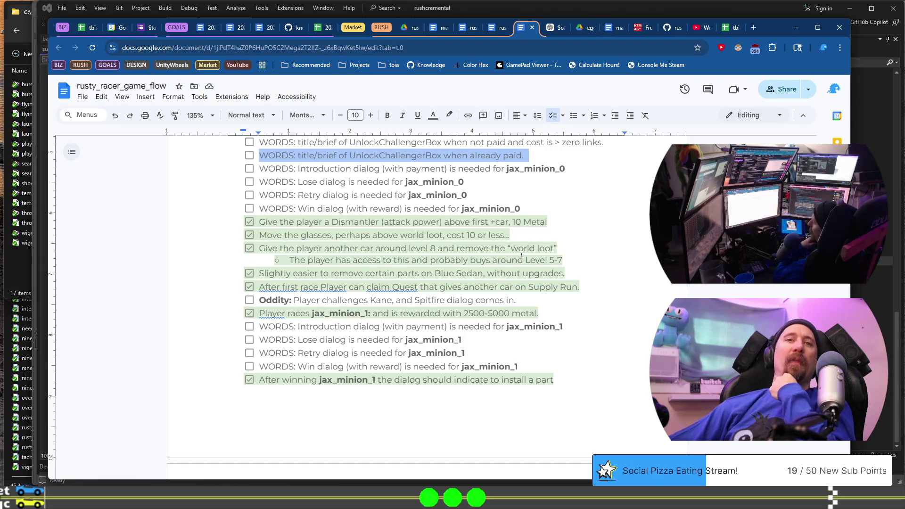
left_click(554, 212)
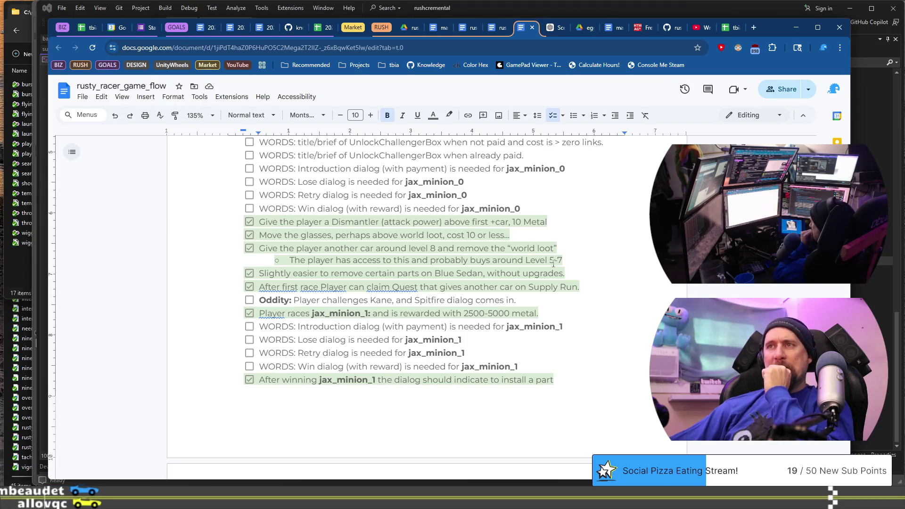
scroll(555, 315, "up", 3)
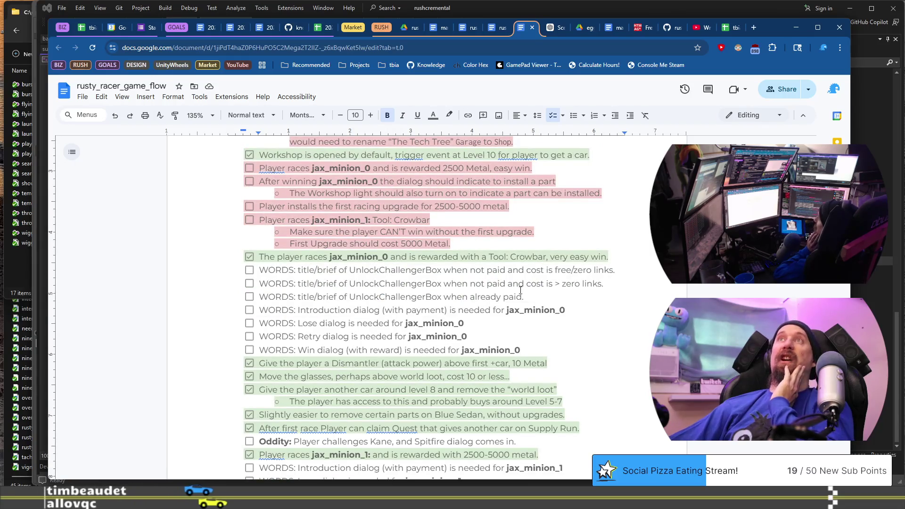
scroll(290, 302, "down", 2)
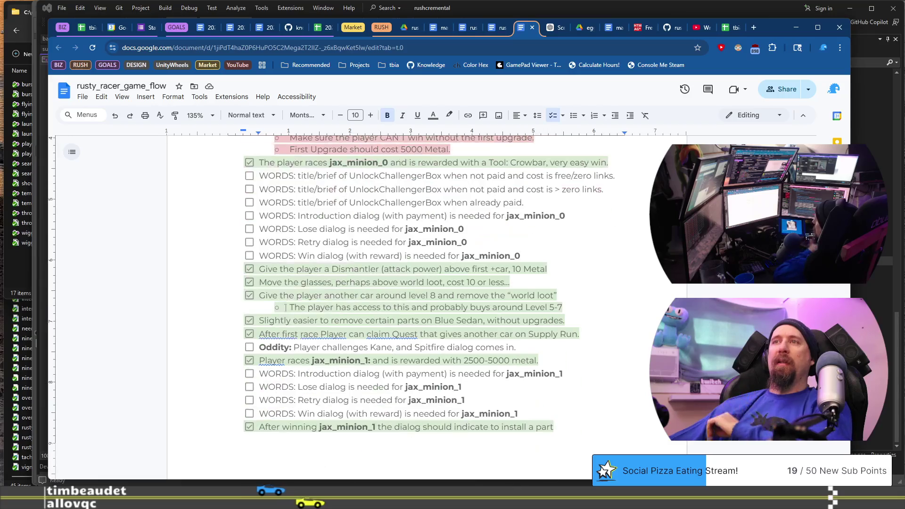
mouse_move(261, 219)
left_mouse_down()
mouse_move(563, 243)
mouse_move(545, 242)
mouse_move(567, 253)
left_mouse_up()
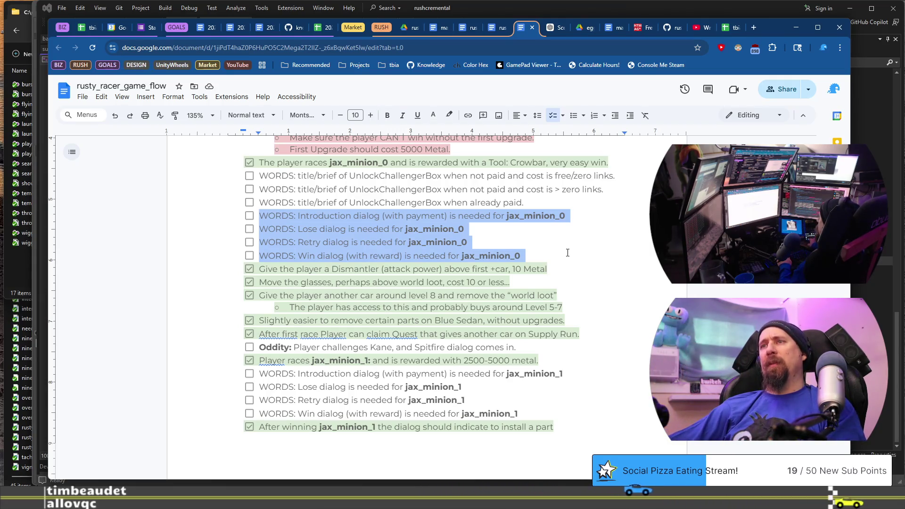
scroll(567, 253, "down", 5)
scroll(575, 253, "up", 1)
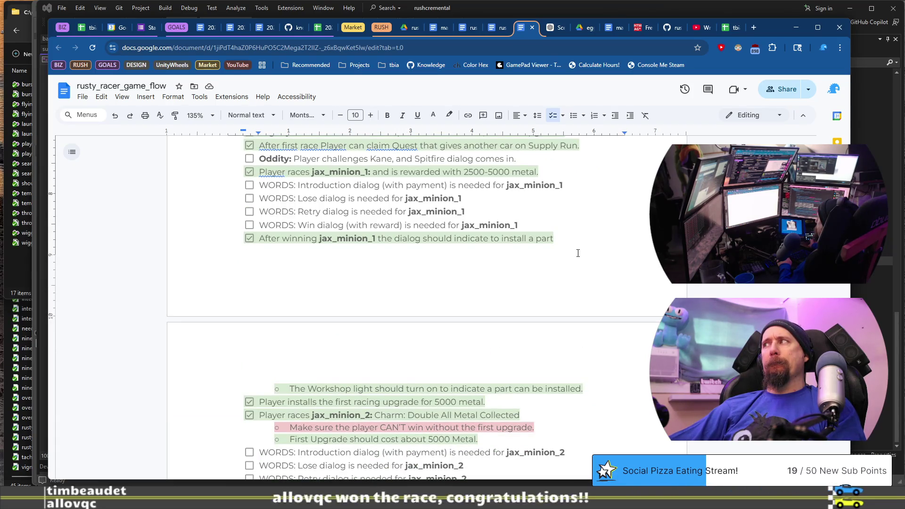
mouse_move(258, 184)
left_mouse_down()
mouse_move(572, 215)
mouse_move(577, 225)
left_mouse_up()
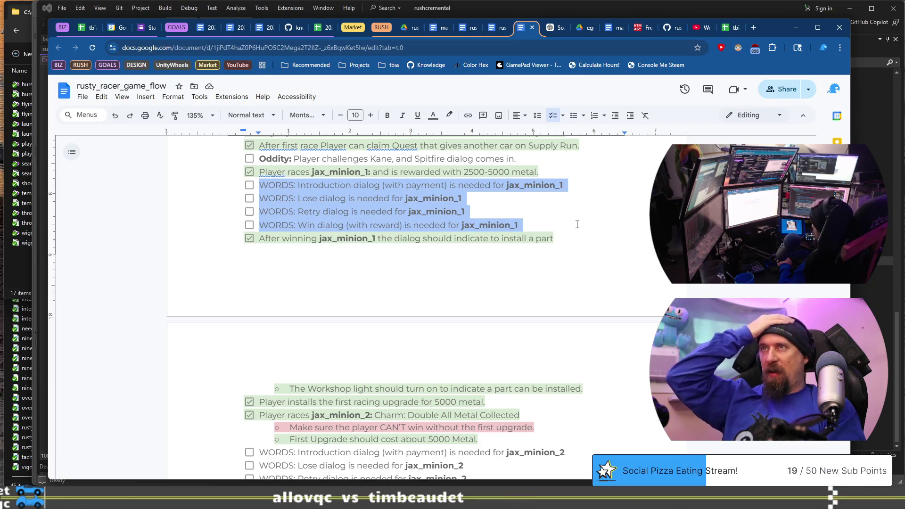
scroll(576, 224, "down", 15)
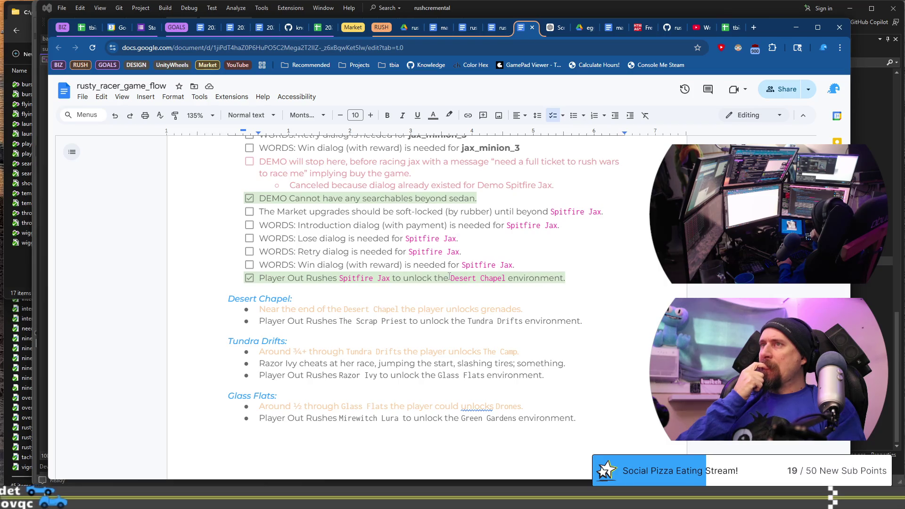
scroll(449, 277, "up", 1)
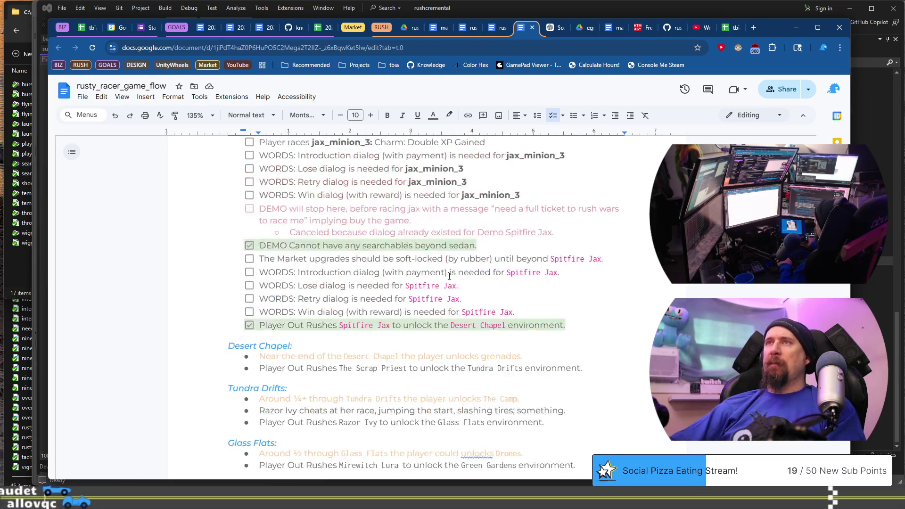
scroll(430, 349, "up", 1)
scroll(376, 348, "up", 2)
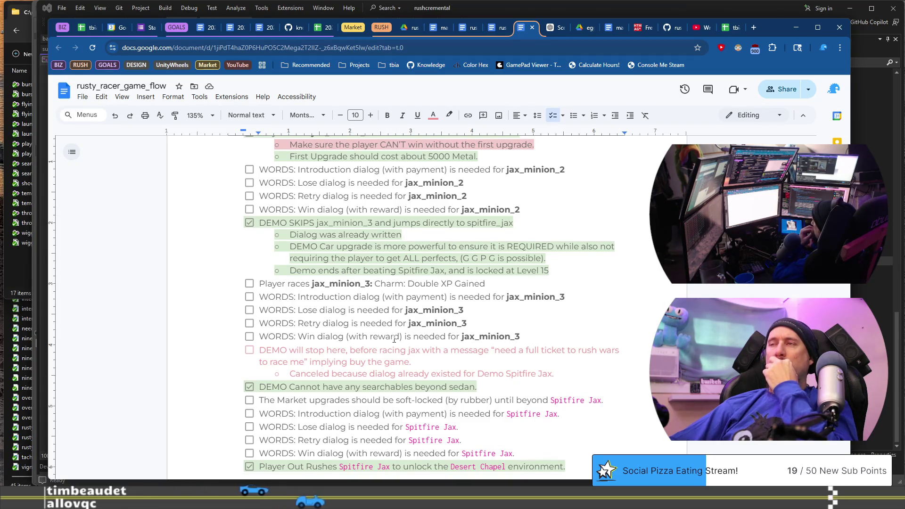
mouse_move(566, 376)
left_mouse_down()
mouse_move(317, 374)
mouse_move(260, 362)
mouse_move(260, 349)
left_mouse_up()
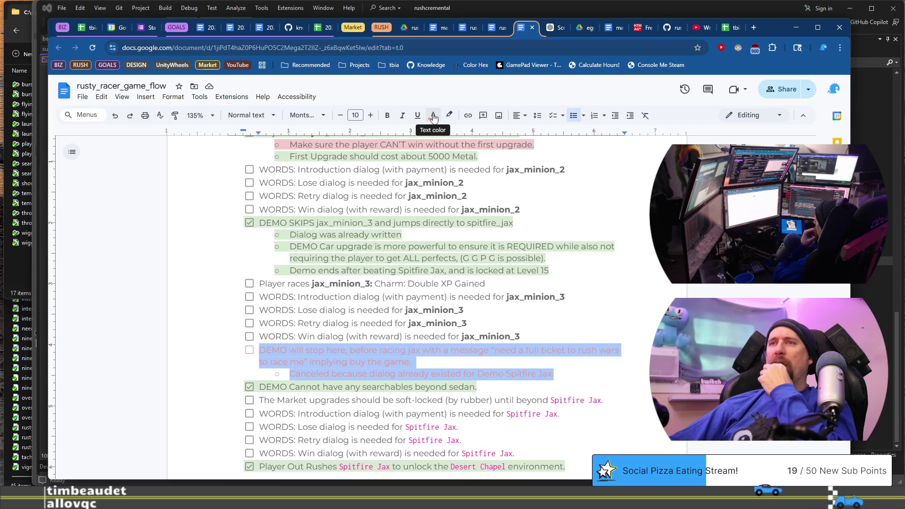
Color the 'DEMO will stop here' item and its note dark gray with a light pink highlight
left_click(434, 118)
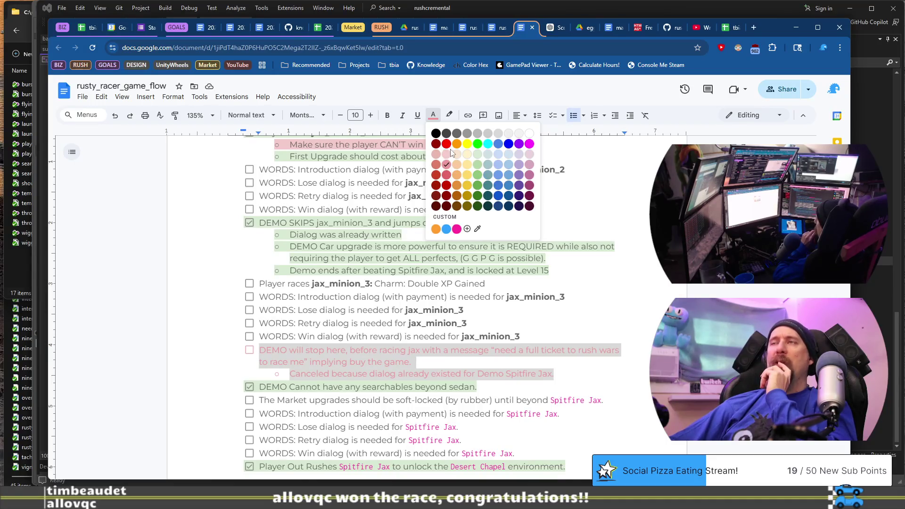
left_click(457, 133)
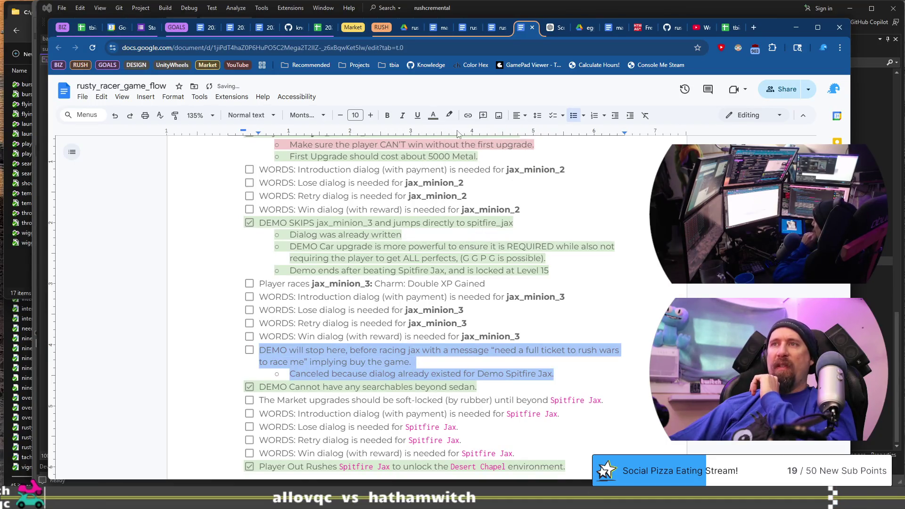
left_click(450, 116)
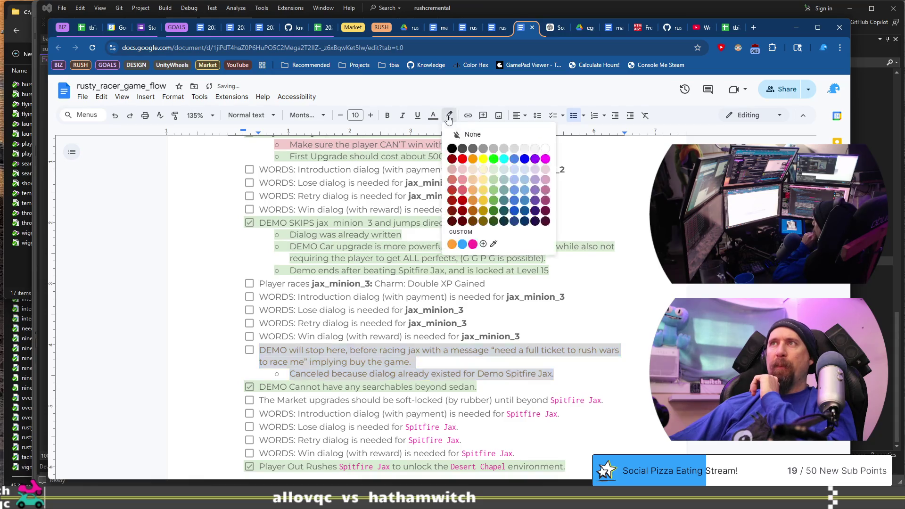
left_click(463, 169)
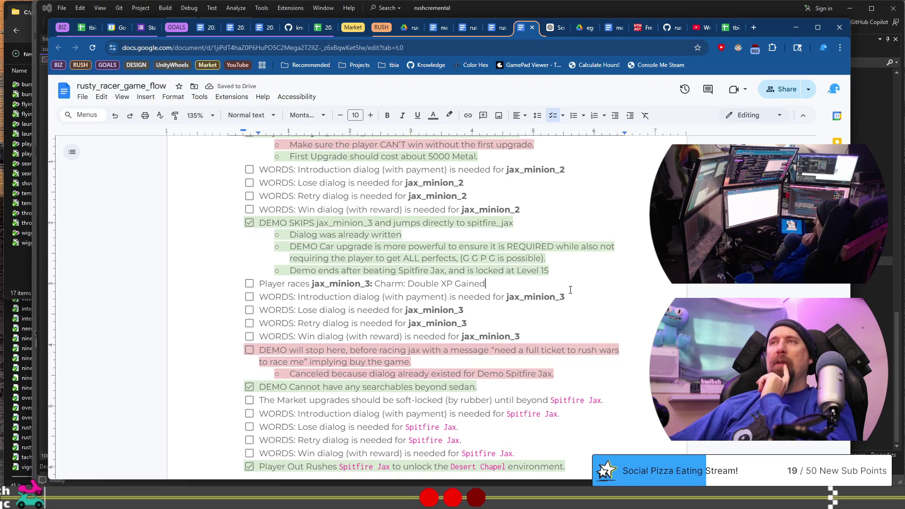
scroll(570, 290, "up", 3)
scroll(571, 290, "down", 3)
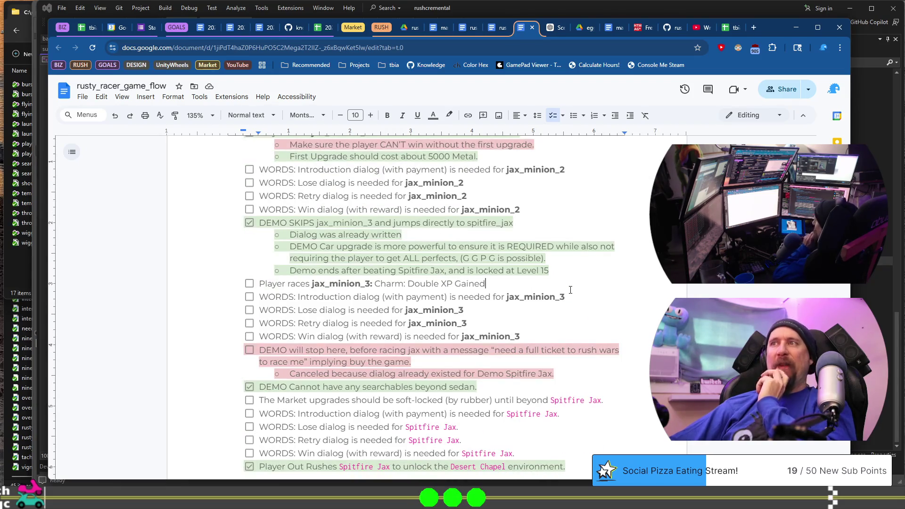
scroll(570, 290, "down", 2)
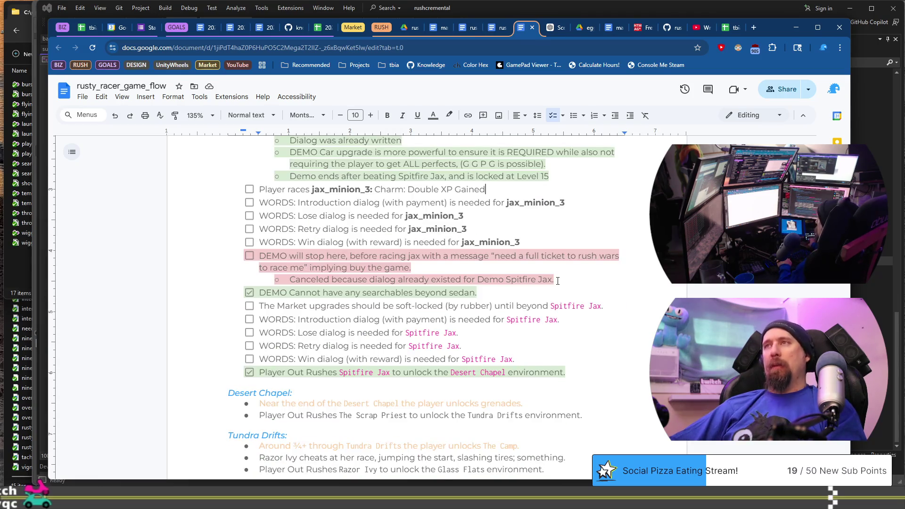
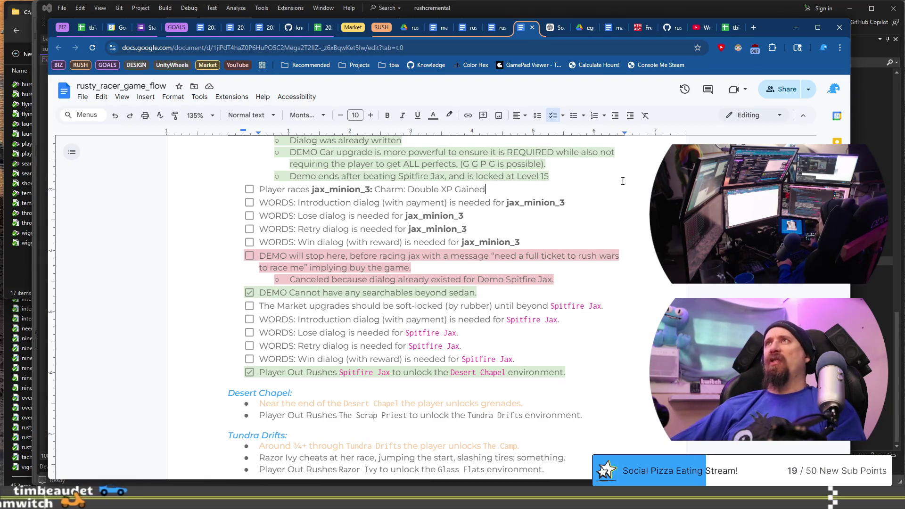
Bring Visual Studio showing quest_scene.cpp to the front, leaving the Google Docs game flow plan
left_click(726, 9)
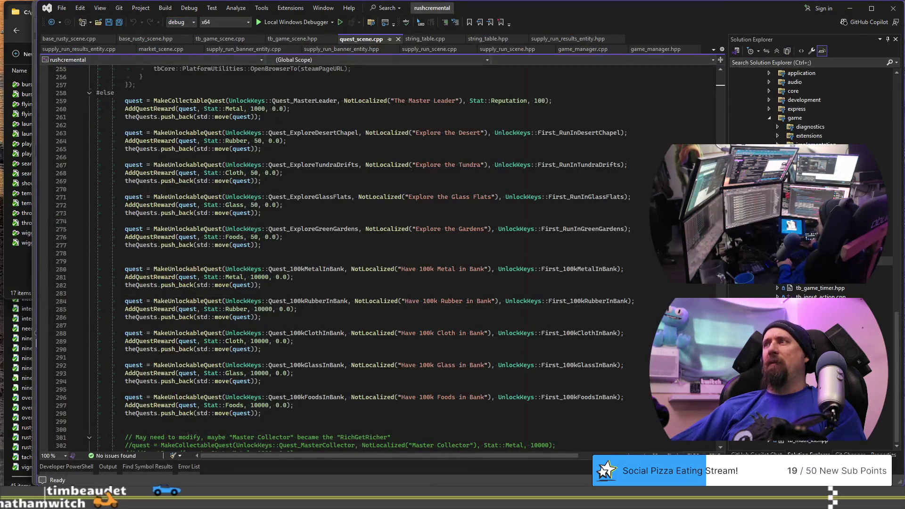
Open circle_transition_scene.hpp and .cpp and select the mBeforeSprite lines in OnUpdate
scroll(811, 189, "down", 10)
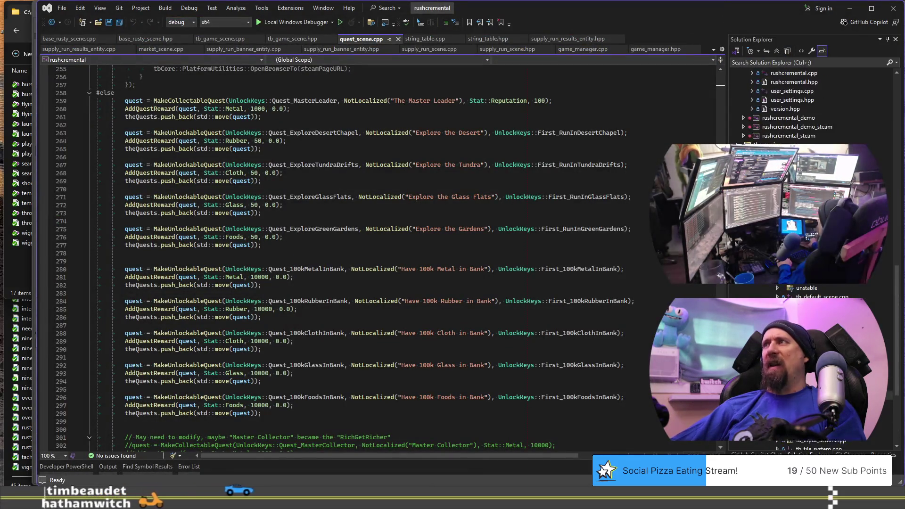
scroll(810, 103, "up", 10)
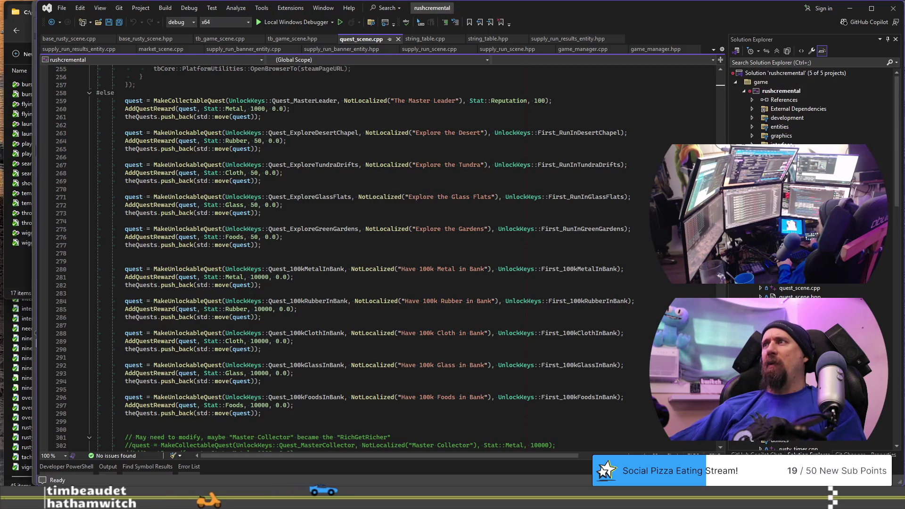
key("Return")
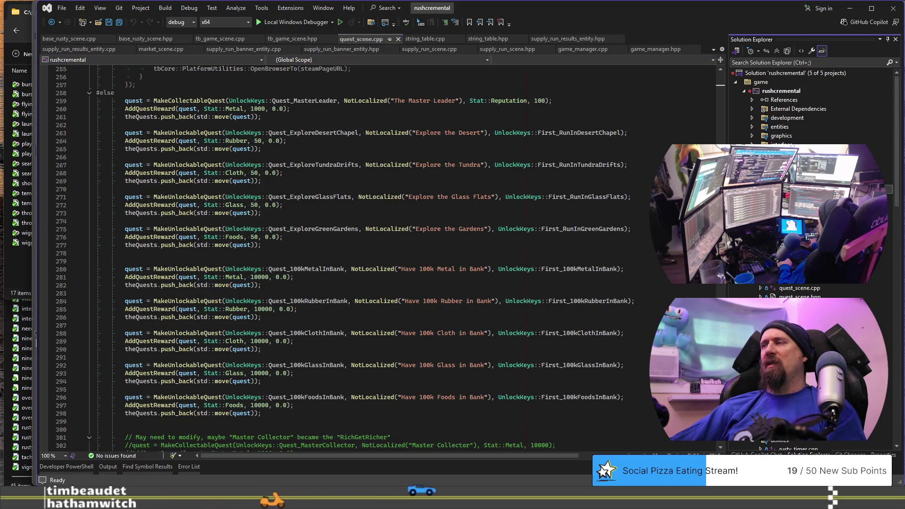
key("ctrl+k")
key("ctrl+o")
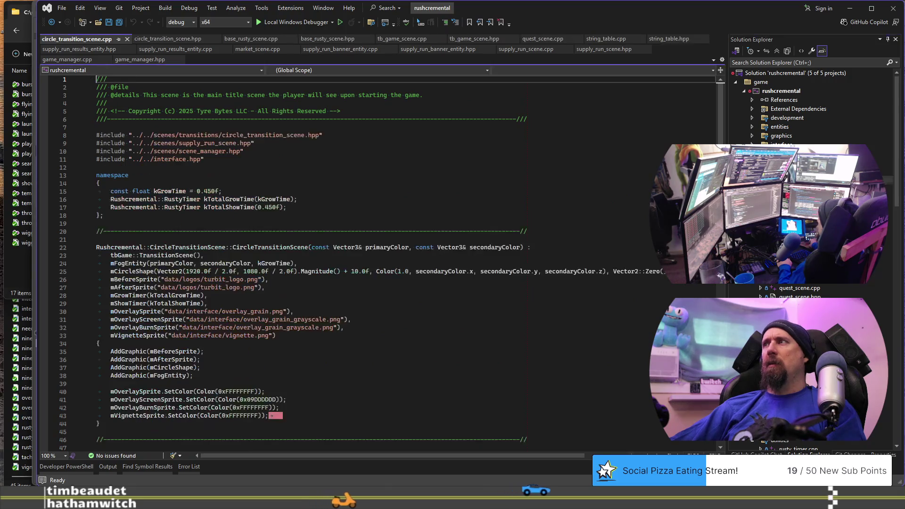
scroll(368, 296, "down", 5)
scroll(368, 296, "down", 11)
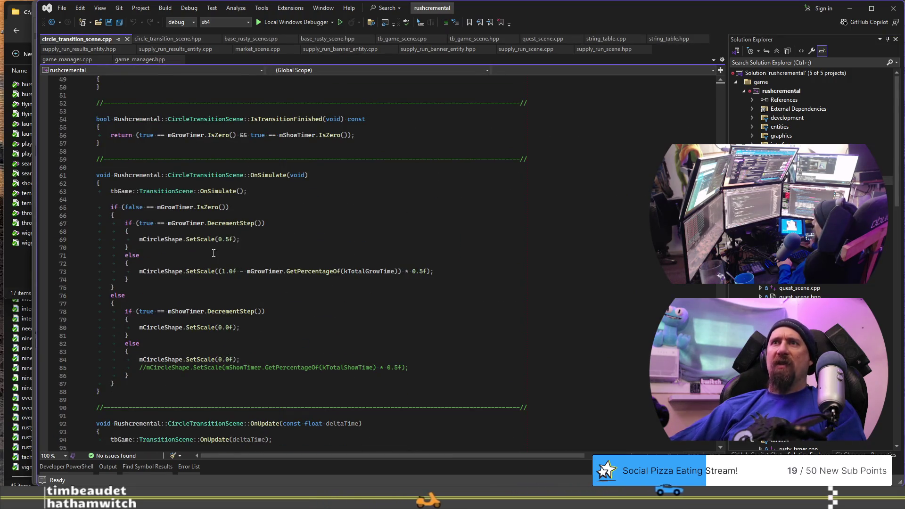
scroll(214, 253, "down", 13)
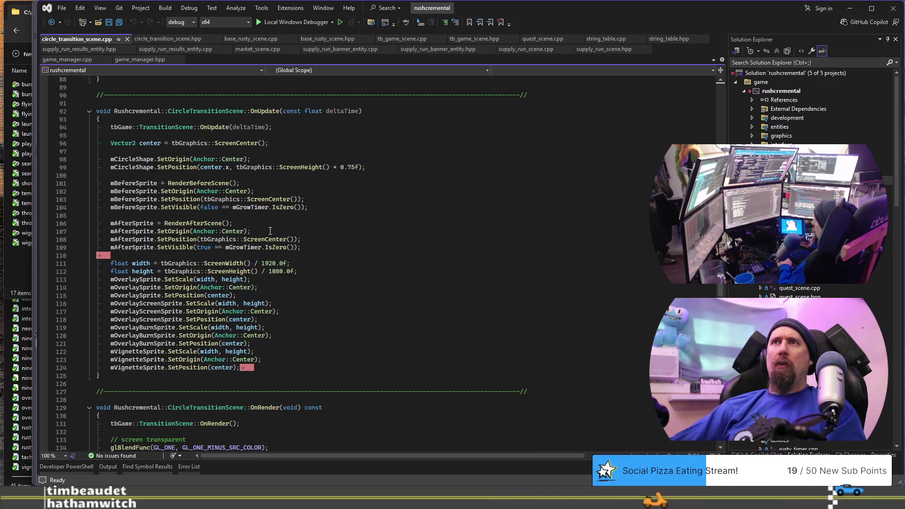
left_click_drag(248, 181, 95, 183)
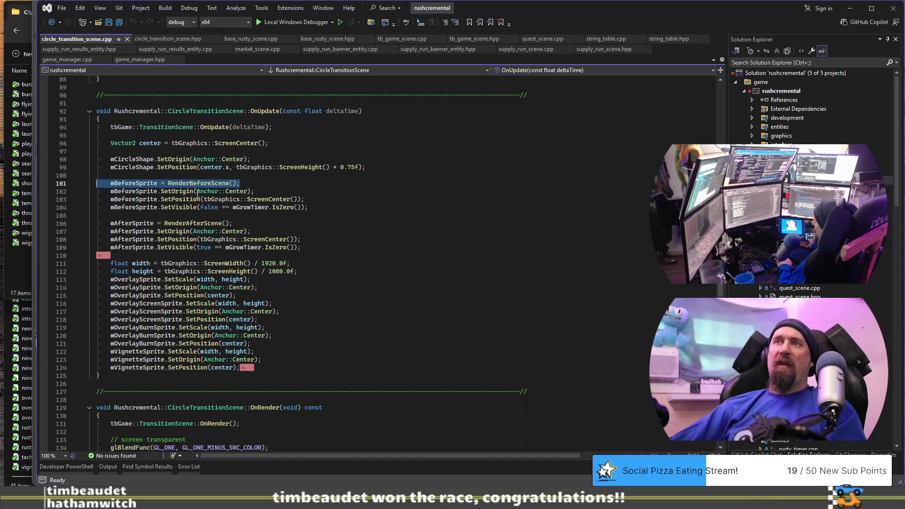
left_click_drag(97, 216, 97, 182)
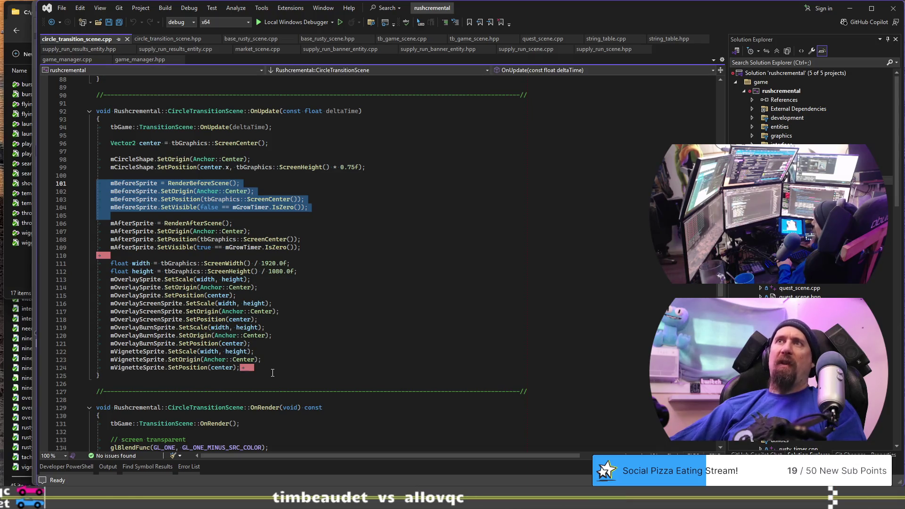
Check CircleTransitionScene references, close both circle transition files, and return to Chrome
left_click(185, 385)
left_click(234, 407)
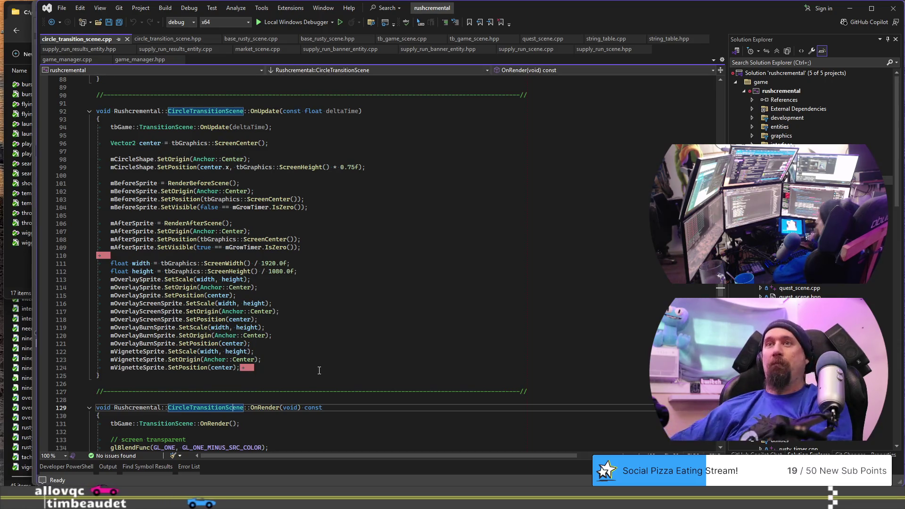
left_click(127, 40)
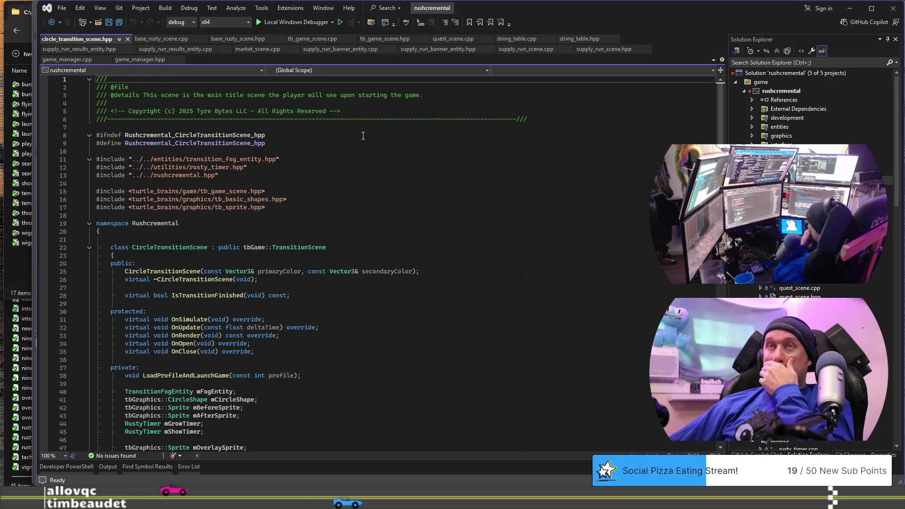
left_click(128, 40)
key("alt+Tab")
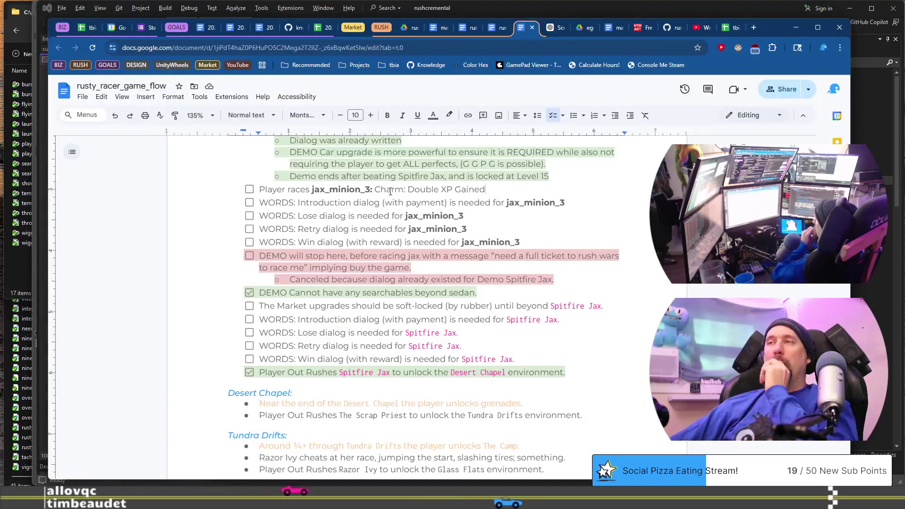
scroll(519, 276, "down", 1)
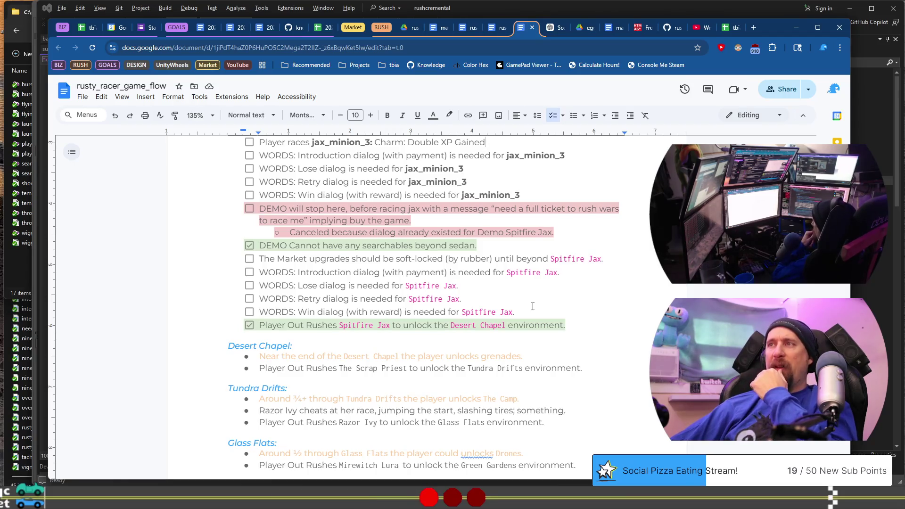
scroll(532, 305, "down", 4)
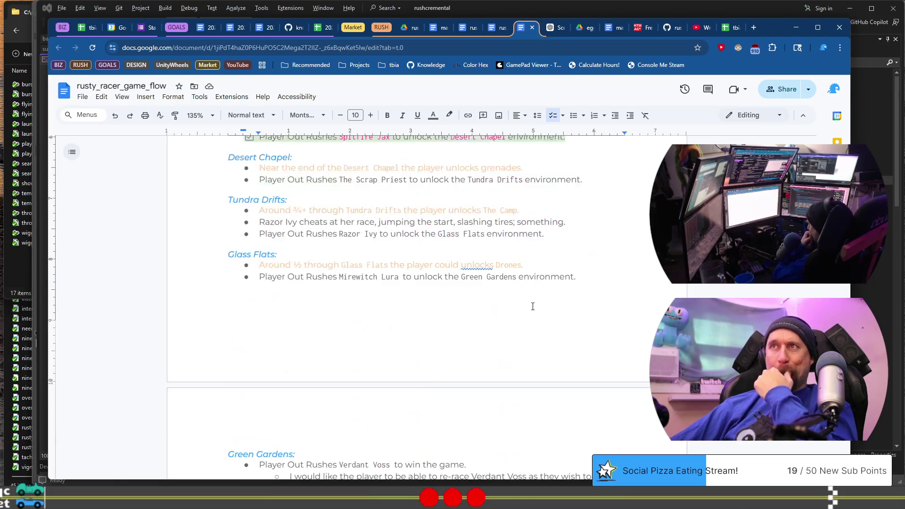
scroll(531, 305, "up", 4)
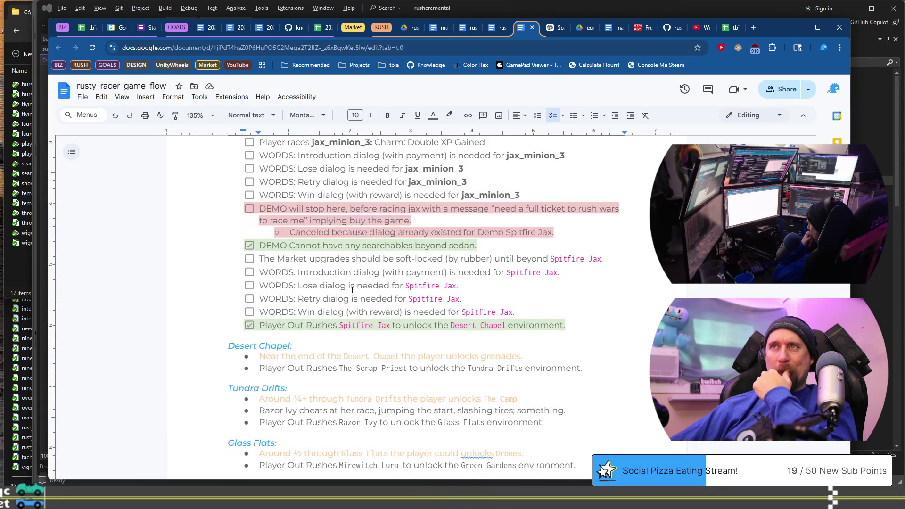
scroll(352, 290, "up", 10)
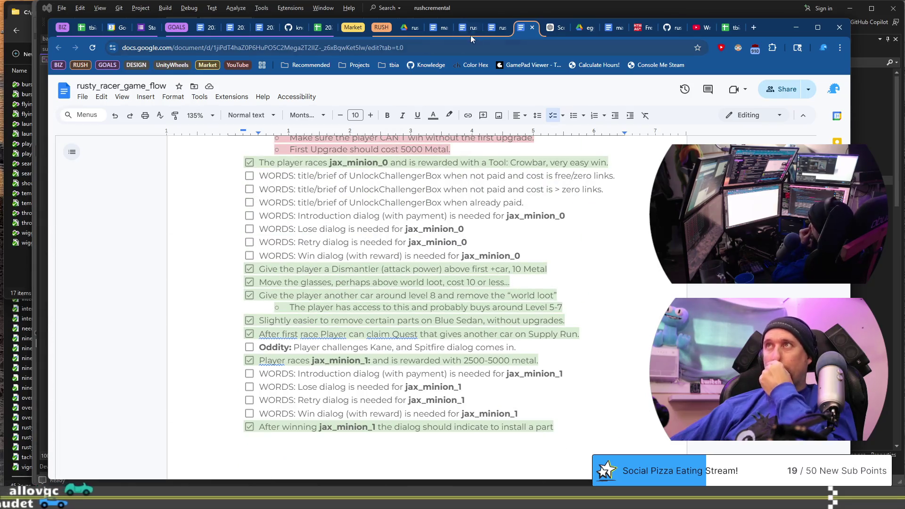
left_click(494, 29)
Scroll the design scratch pad to its Quests section listing ExploreTheDesert, DesertRunner and DesertRacer
scroll(544, 257, "down", 15)
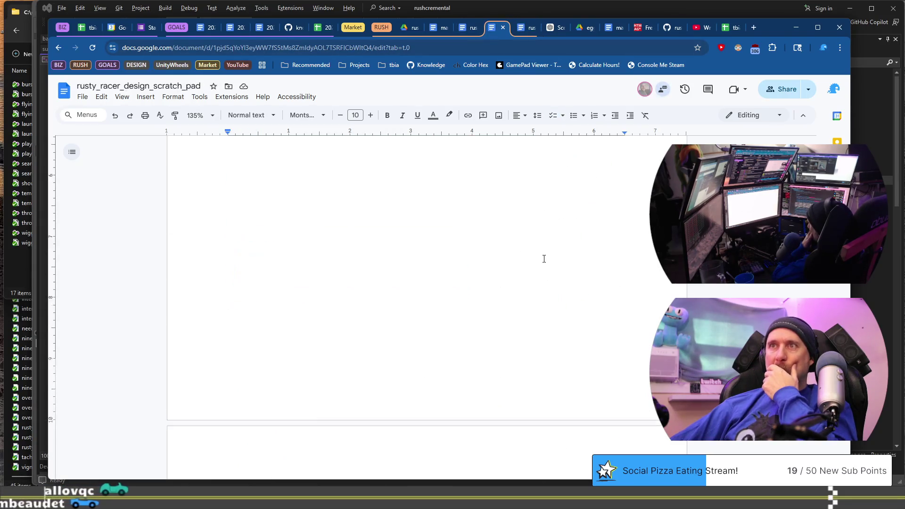
scroll(545, 261, "down", 15)
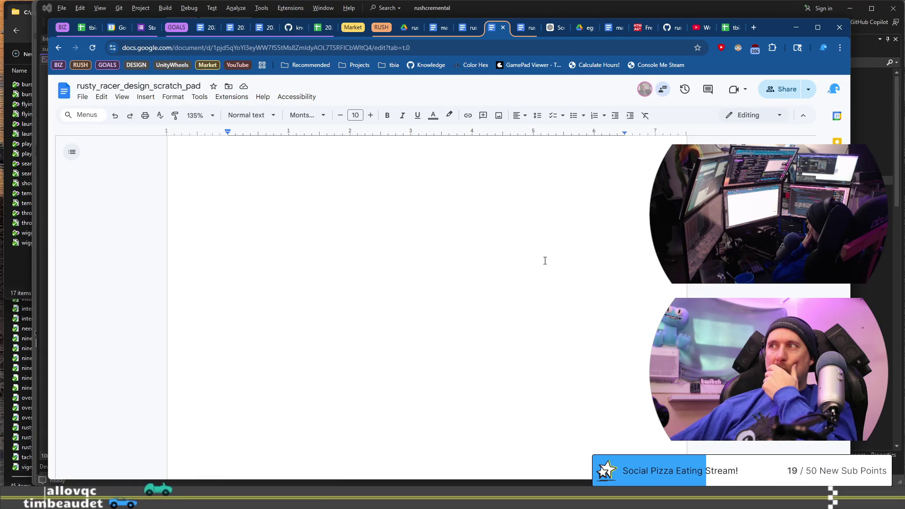
scroll(545, 260, "down", 10)
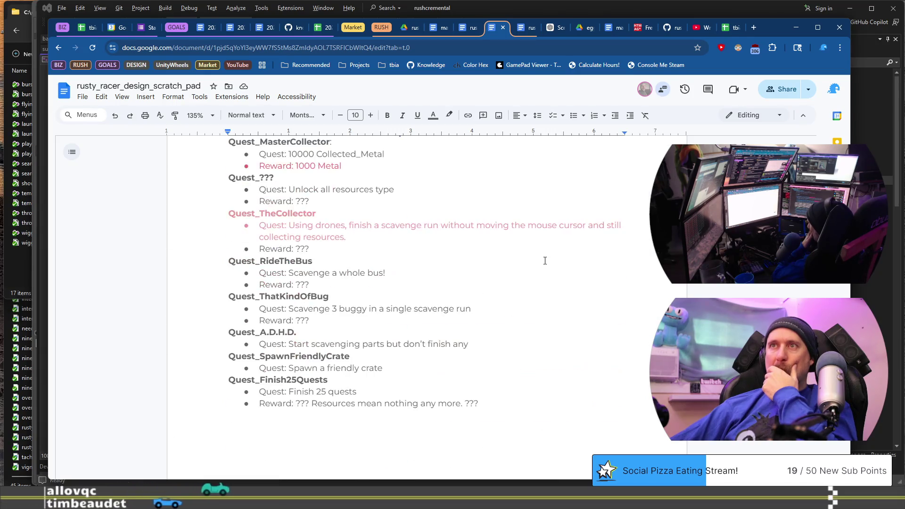
scroll(544, 261, "up", 1)
scroll(545, 261, "down", 15)
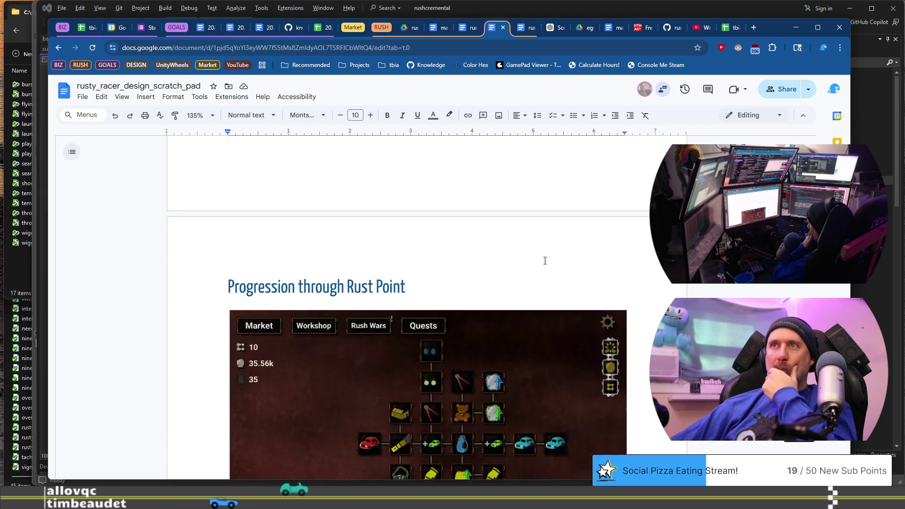
scroll(544, 260, "down", 6)
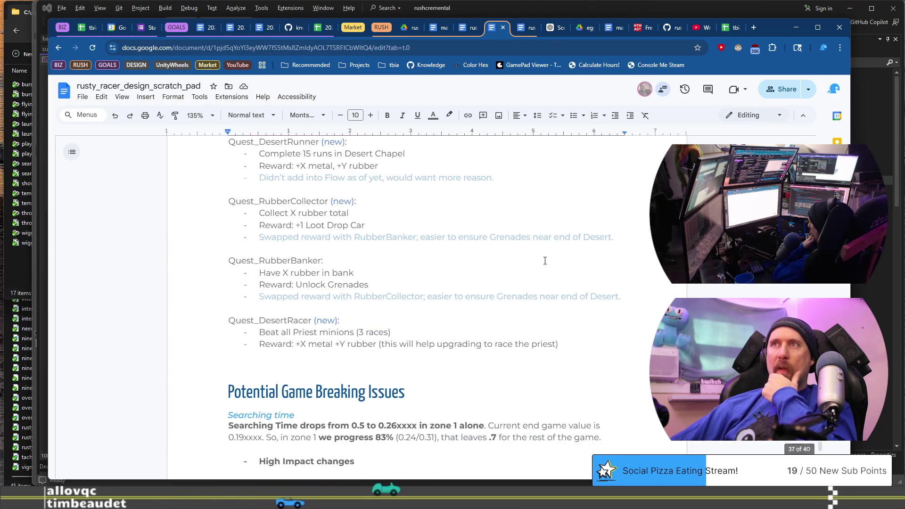
scroll(545, 260, "up", 1)
scroll(545, 261, "up", 1)
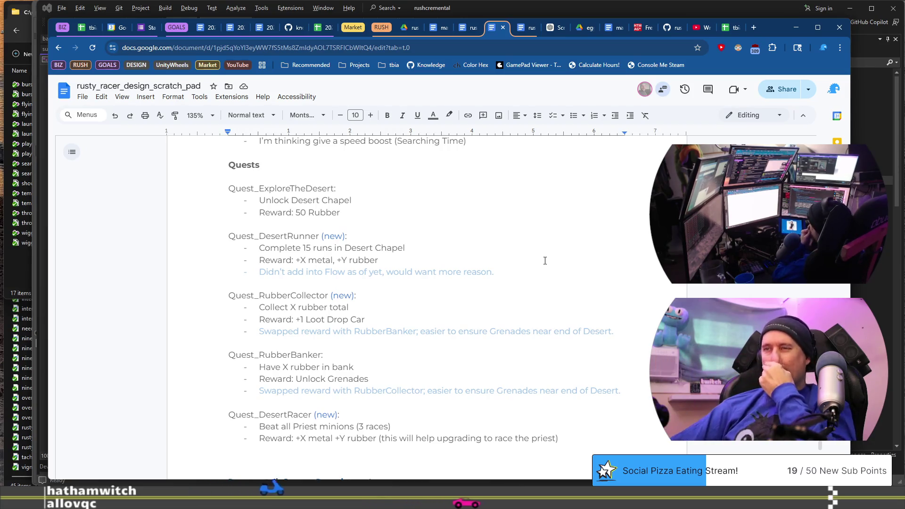
left_click(568, 350)
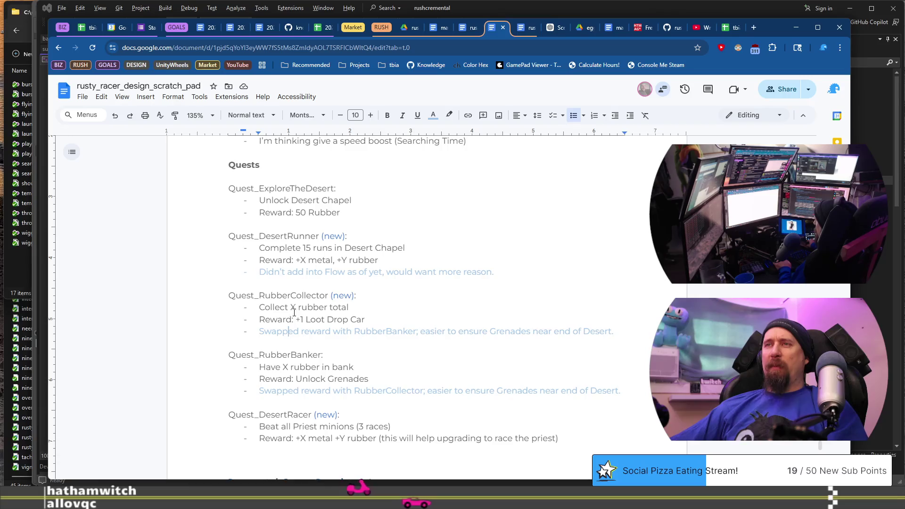
left_click(289, 367)
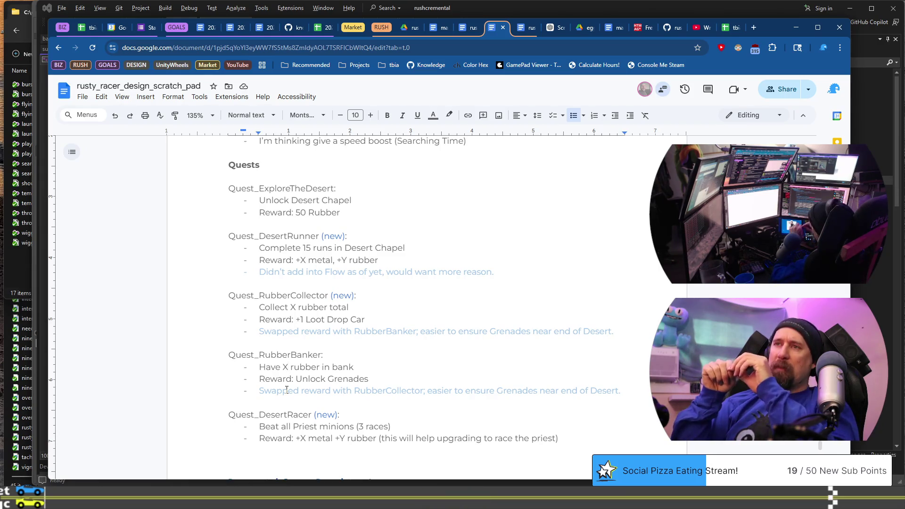
left_click_drag(296, 438, 458, 439)
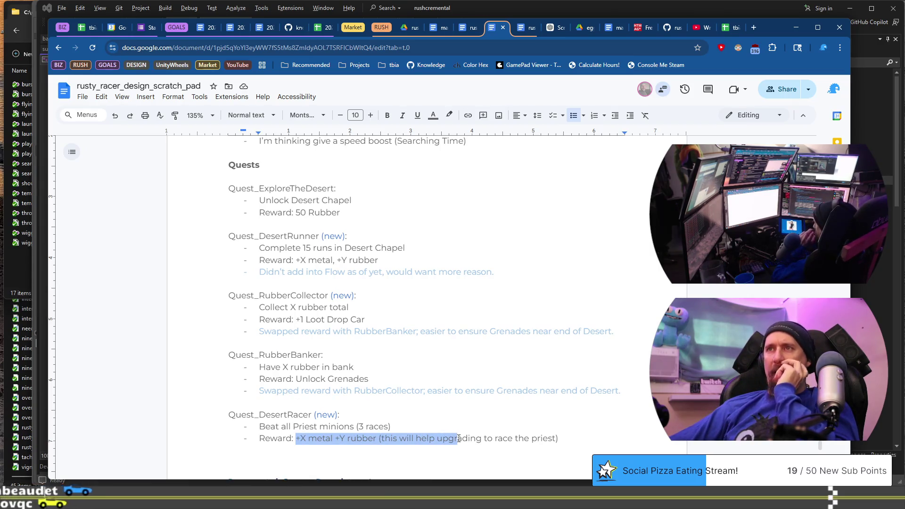
left_click(493, 438)
mouse_move(559, 438)
left_mouse_down()
mouse_move(380, 438)
mouse_move(372, 427)
mouse_move(383, 438)
left_mouse_up()
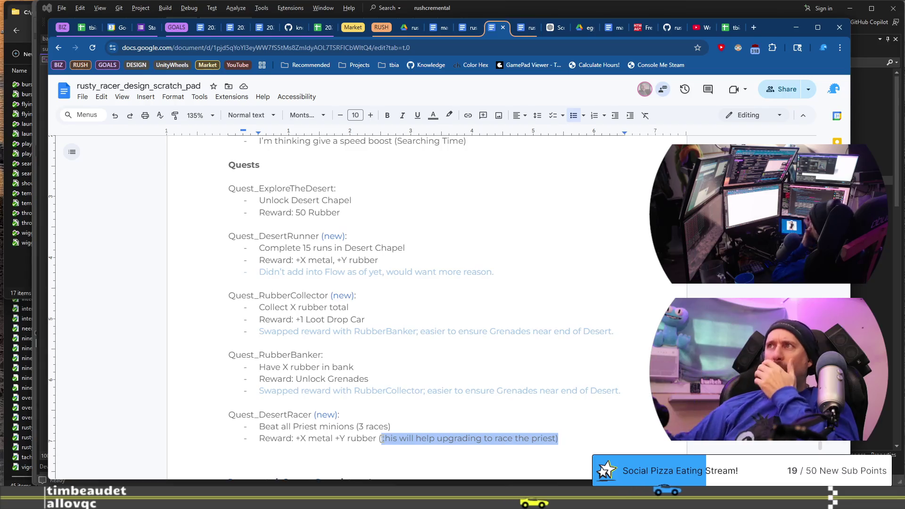
scroll(553, 367, "up", 15)
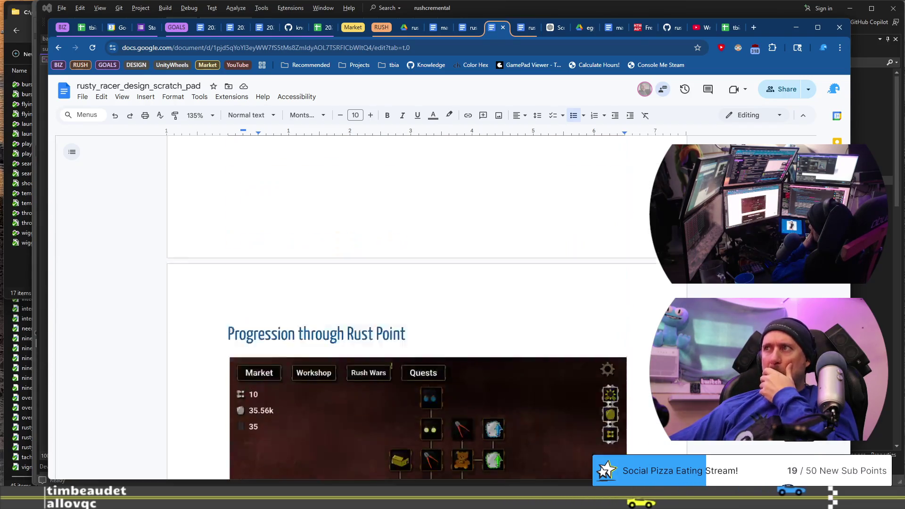
scroll(553, 366, "up", 15)
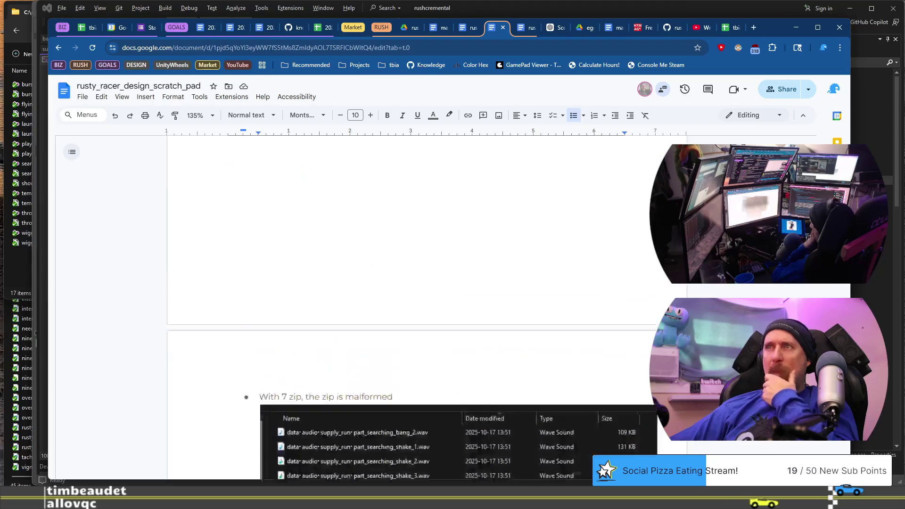
scroll(553, 367, "up", 20)
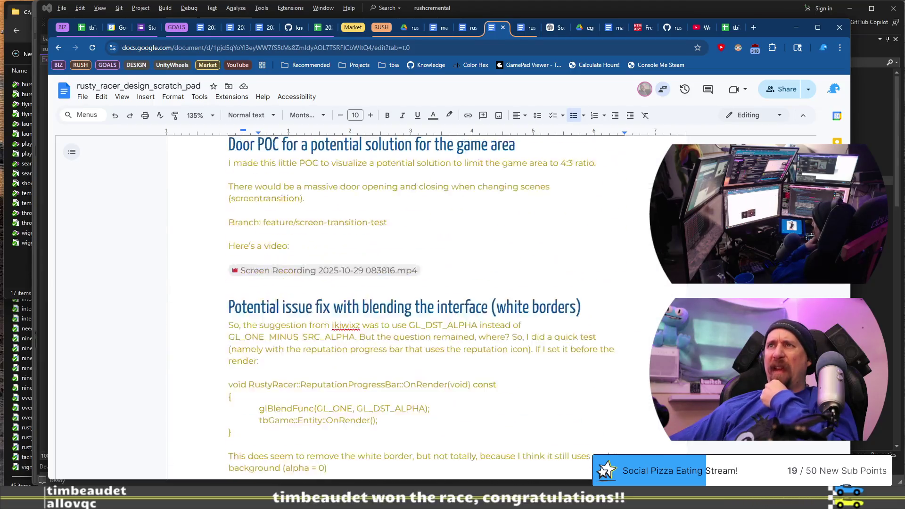
scroll(553, 367, "up", 3)
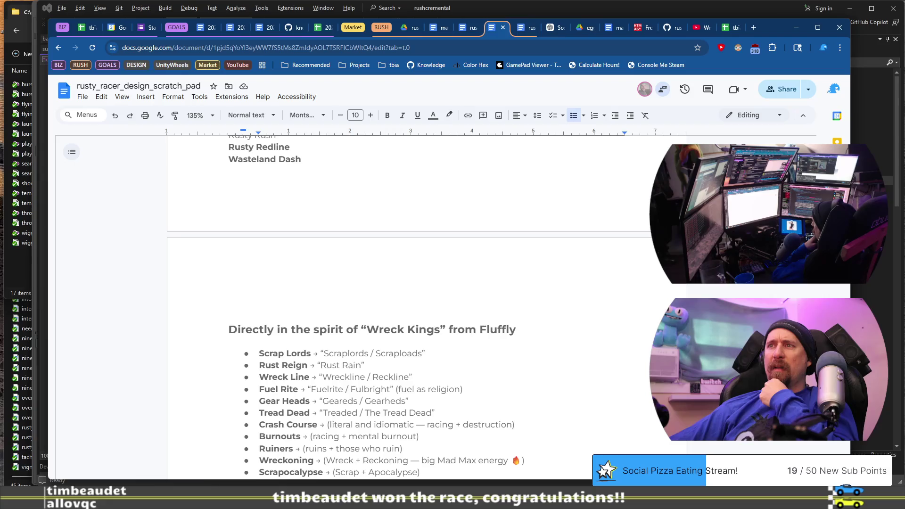
scroll(409, 307, "down", 1)
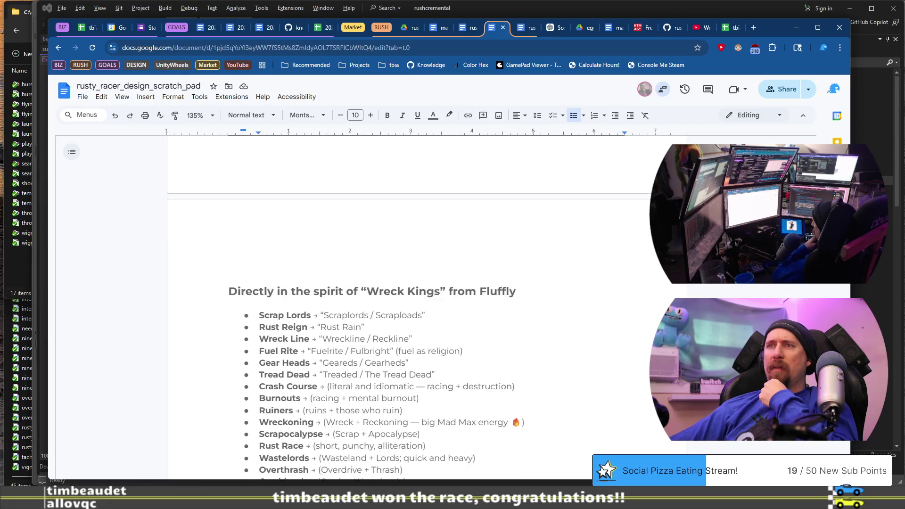
scroll(409, 307, "down", 15)
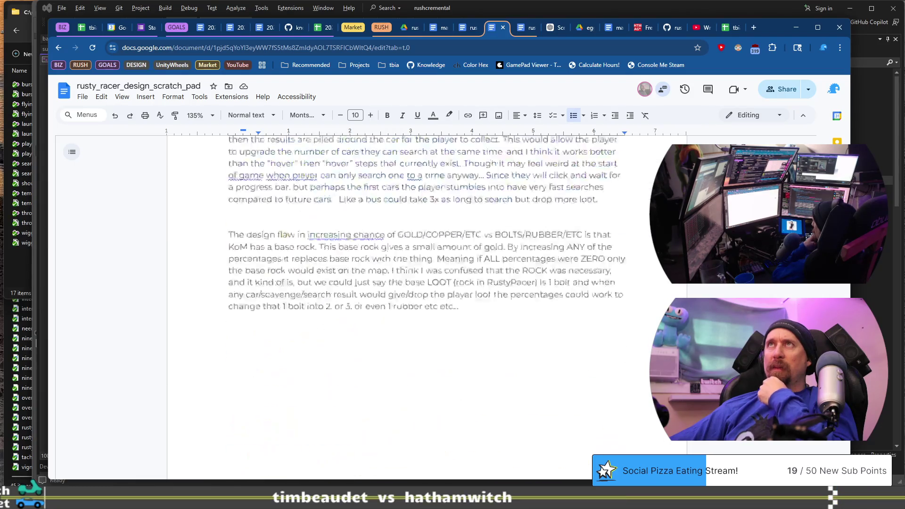
scroll(797, 287, "down", 15)
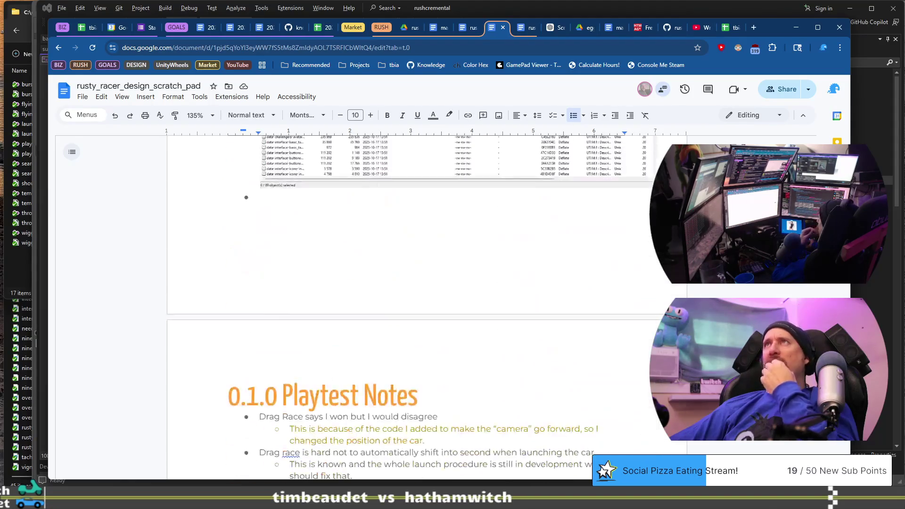
scroll(797, 288, "down", 10)
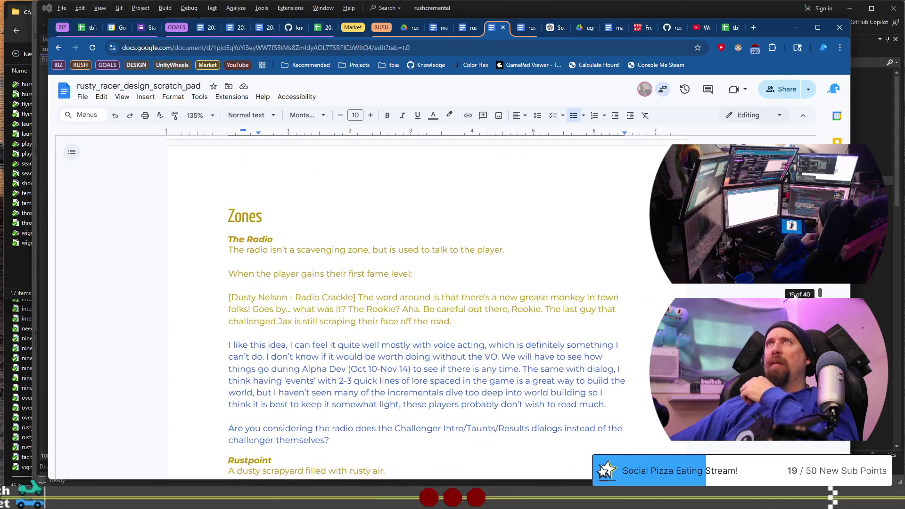
scroll(795, 294, "down", 10)
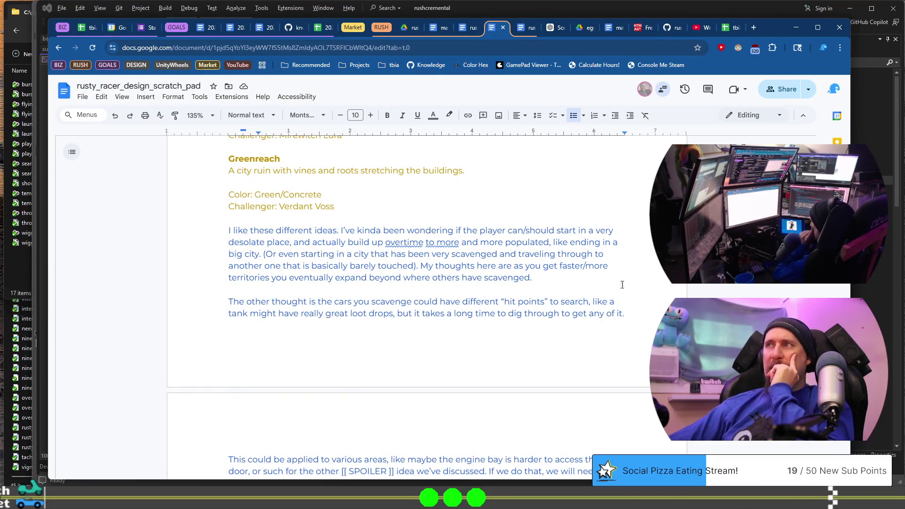
scroll(804, 293, "down", 15)
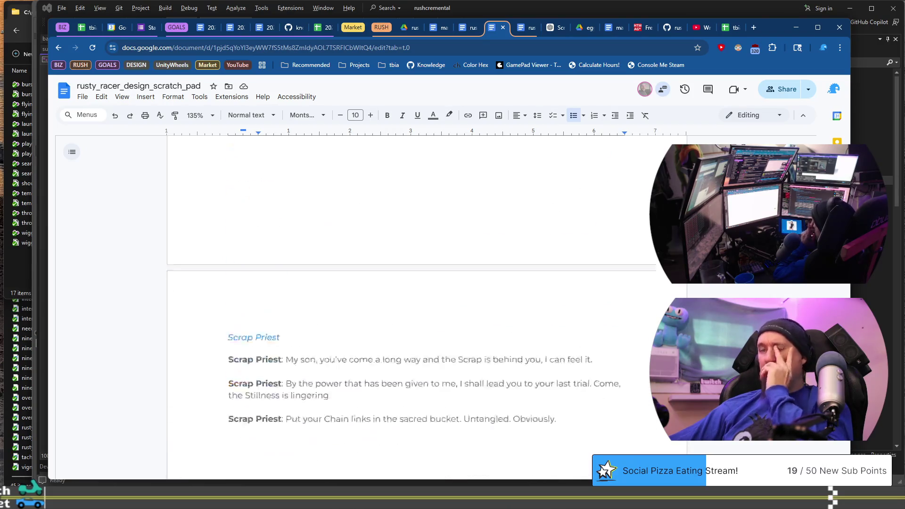
scroll(805, 293, "down", 20)
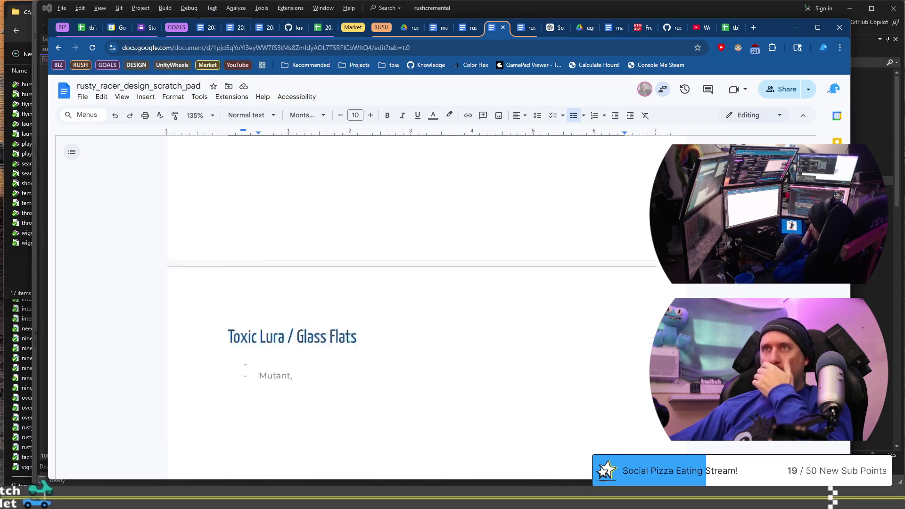
scroll(804, 293, "down", 20)
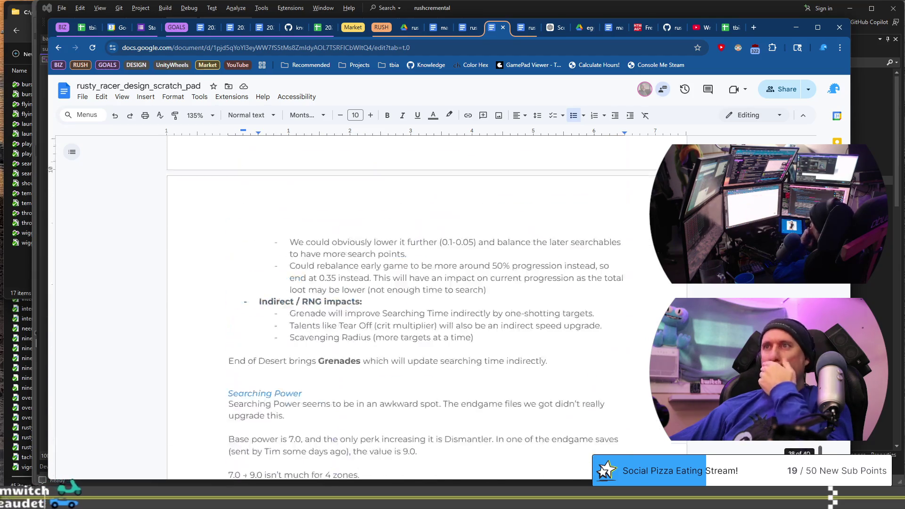
scroll(805, 293, "up", 20)
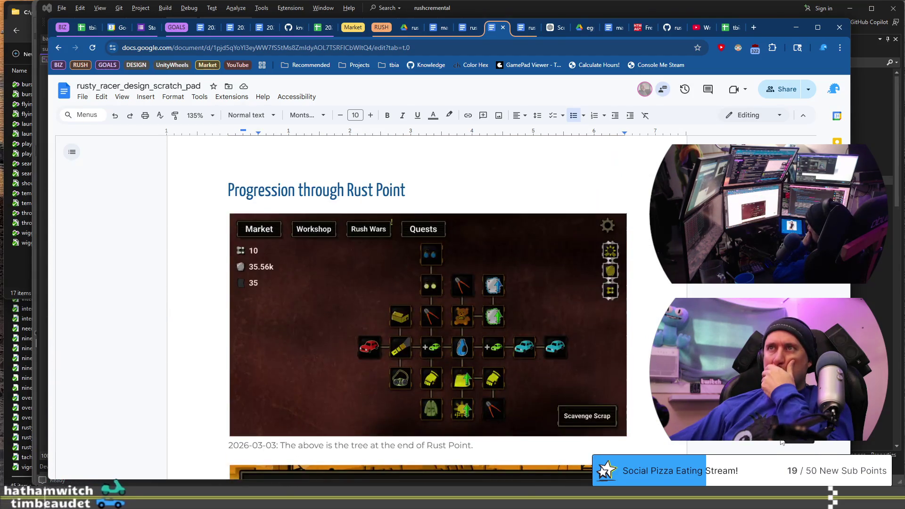
scroll(804, 293, "up", 3)
scroll(804, 293, "down", 20)
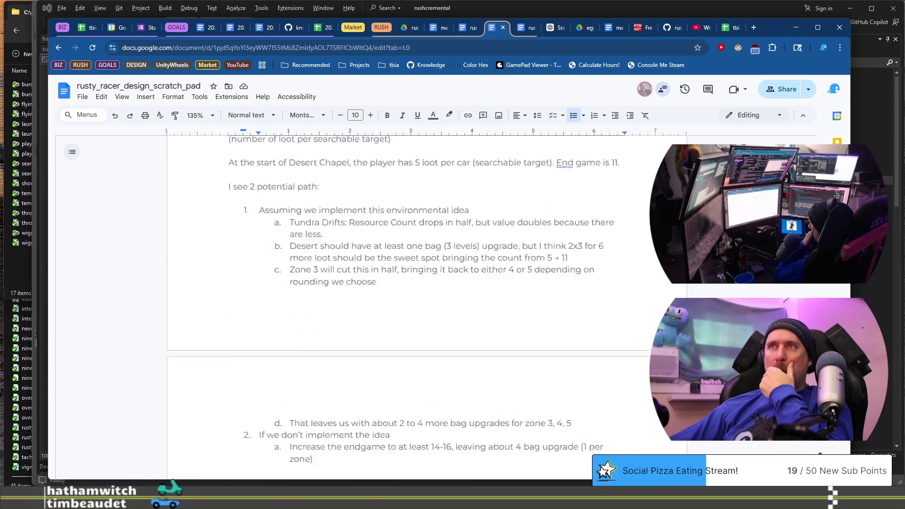
scroll(396, 306, "up", 7)
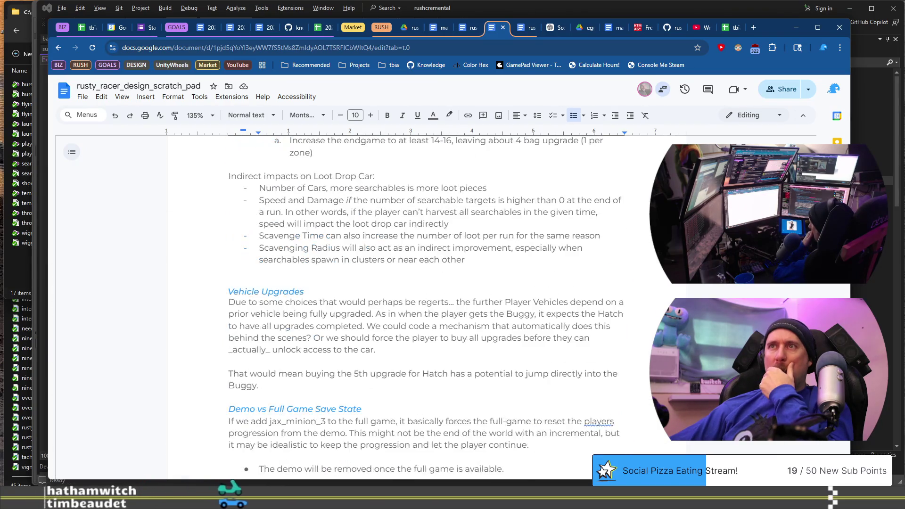
scroll(548, 358, "up", 15)
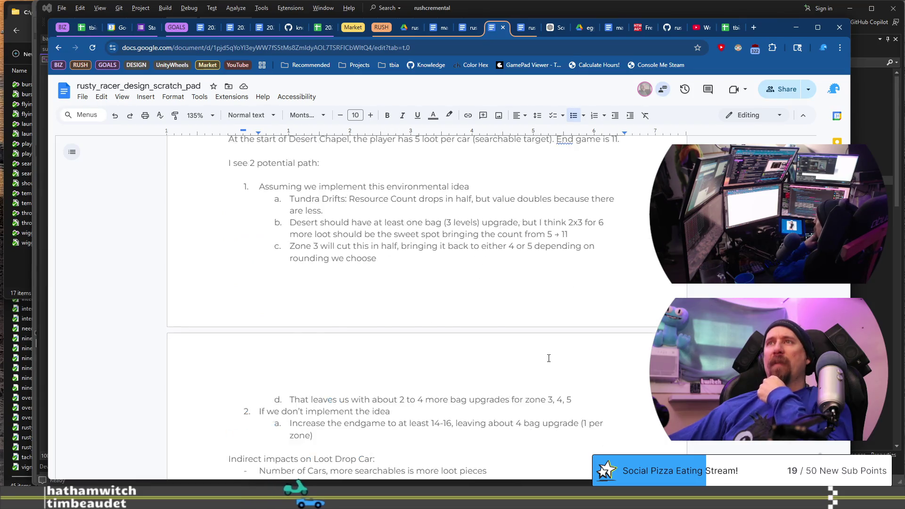
scroll(548, 358, "down", 4)
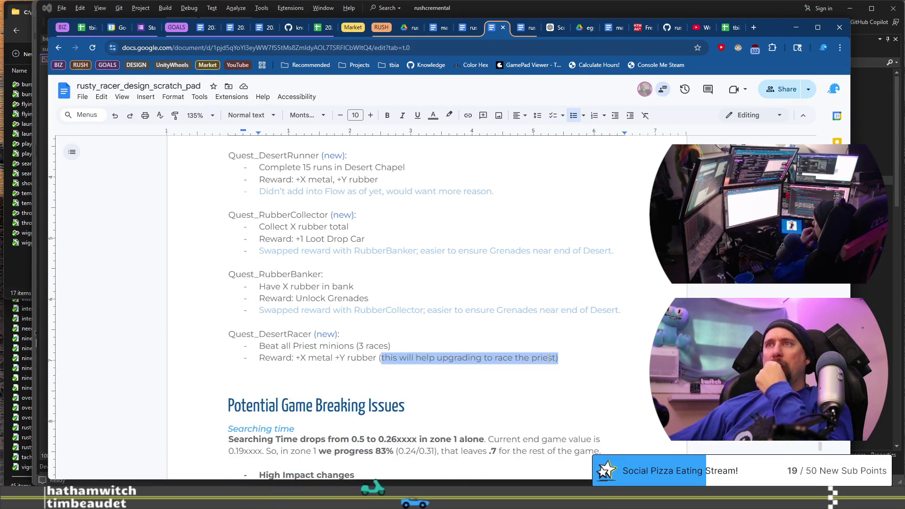
scroll(548, 358, "up", 3)
Look over the quest list and the Potential Game Breaking Issues section text
left_click_drag(229, 202, 476, 236)
left_click(476, 236)
scroll(476, 236, "down", 2)
scroll(477, 236, "down", 6)
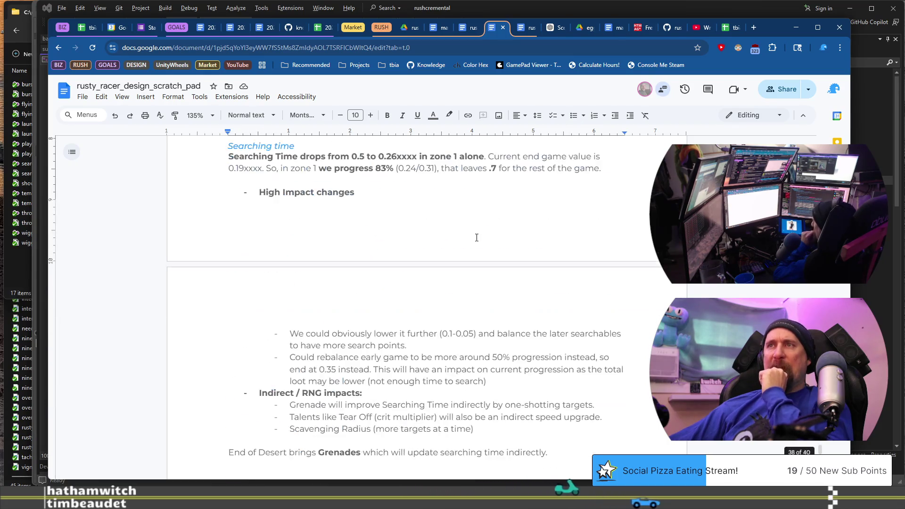
scroll(476, 236, "up", 2)
left_click_drag(228, 216, 438, 414)
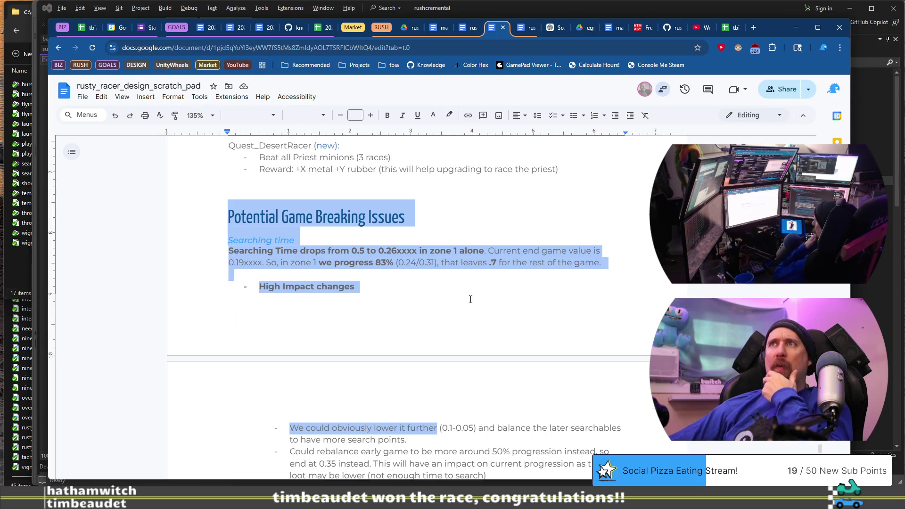
scroll(471, 298, "up", 5)
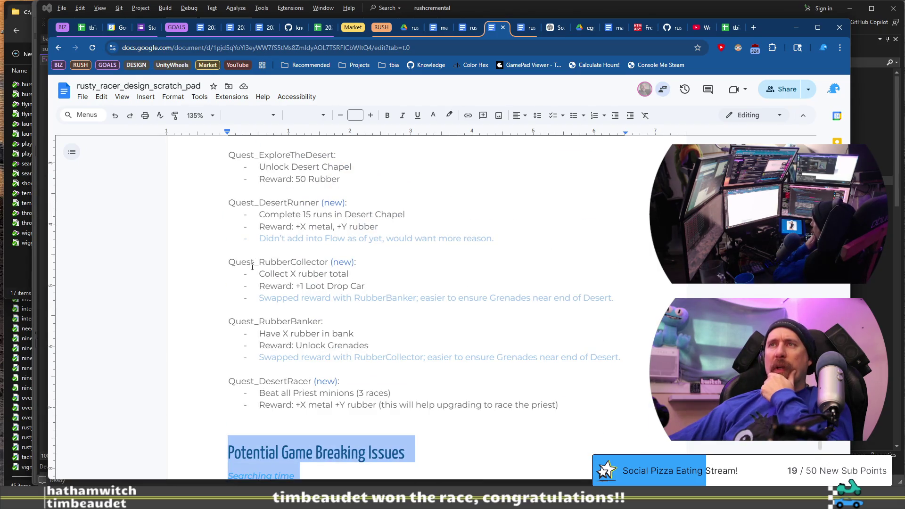
left_click(236, 250)
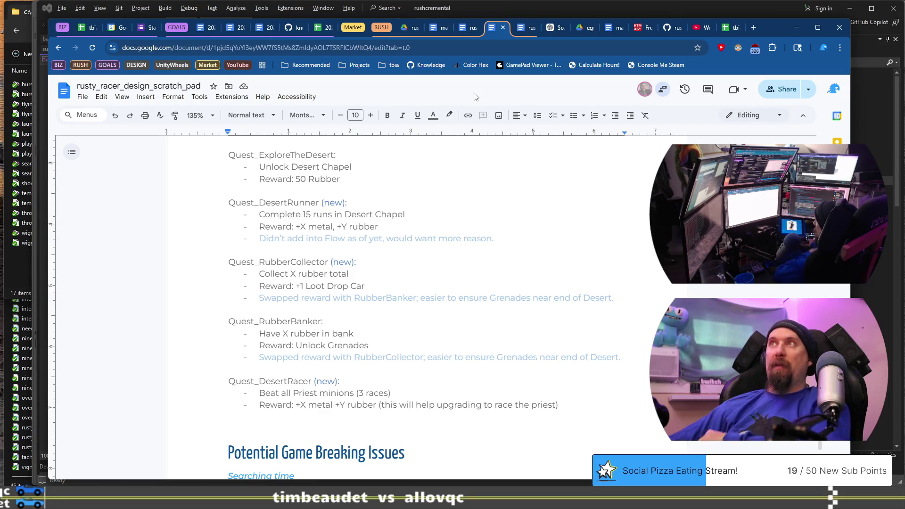
Select the Desert Chapel progression notes through Tool_Wrench, then switch to rusty_racer_game_flow
scroll(399, 285, "up", 3)
scroll(251, 288, "down", 2)
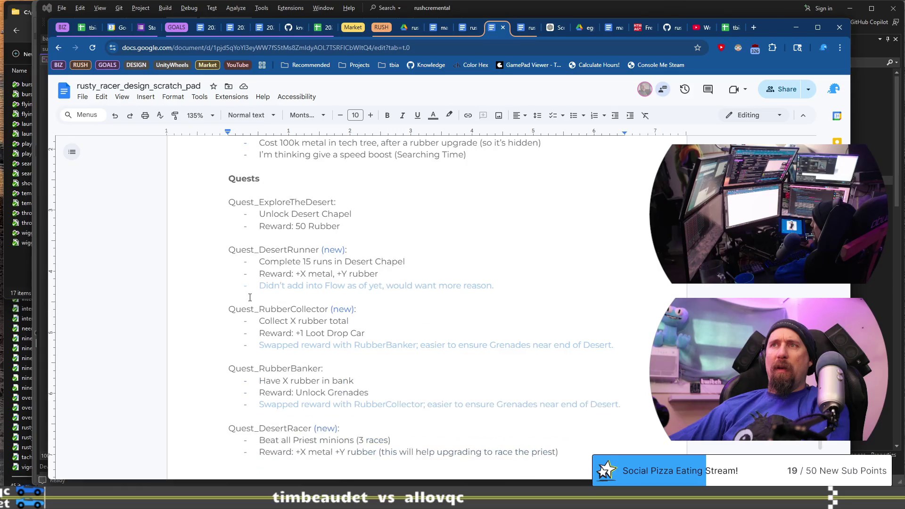
scroll(344, 290, "up", 4)
scroll(229, 243, "down", 7)
scroll(230, 243, "up", 7)
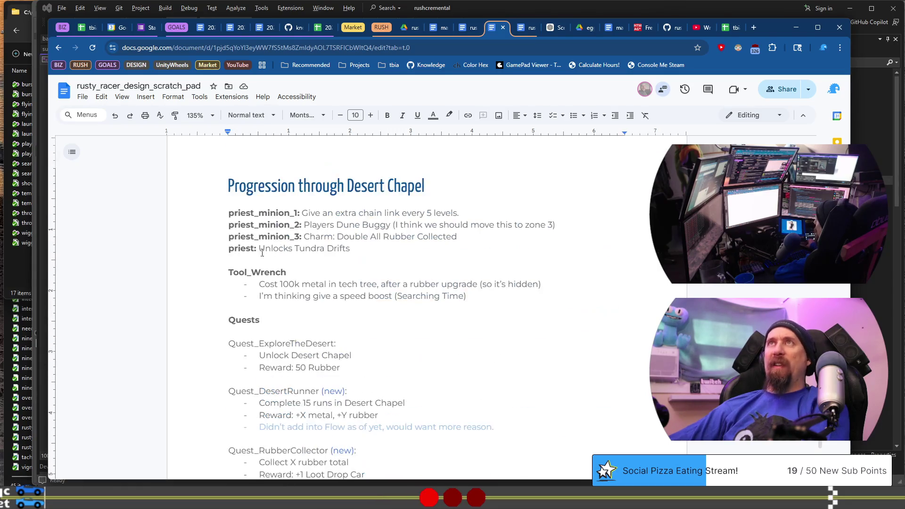
mouse_move(219, 219)
left_mouse_down()
mouse_move(415, 346)
mouse_move(422, 361)
left_mouse_up()
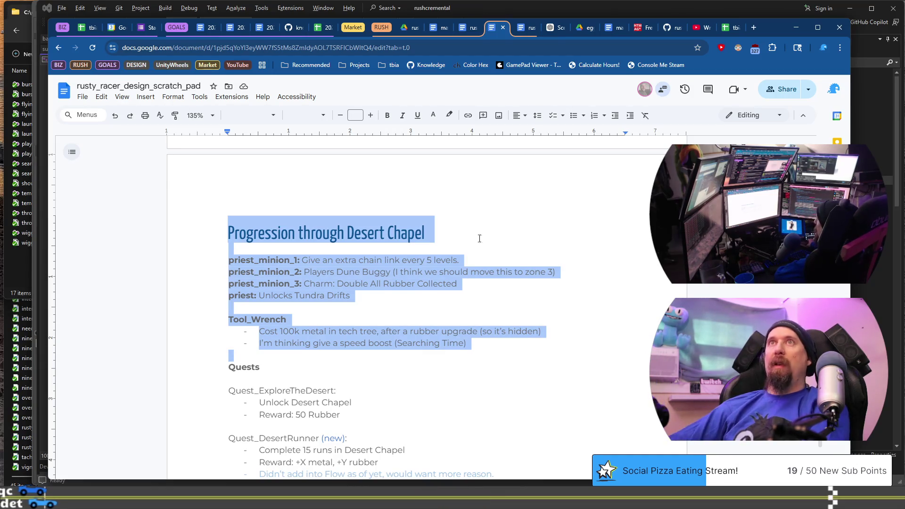
left_click(525, 27)
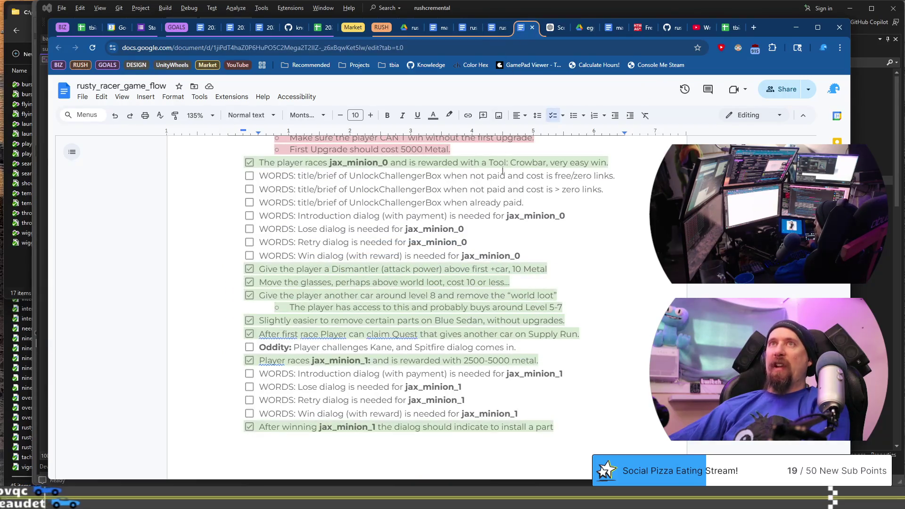
scroll(521, 262, "down", 20)
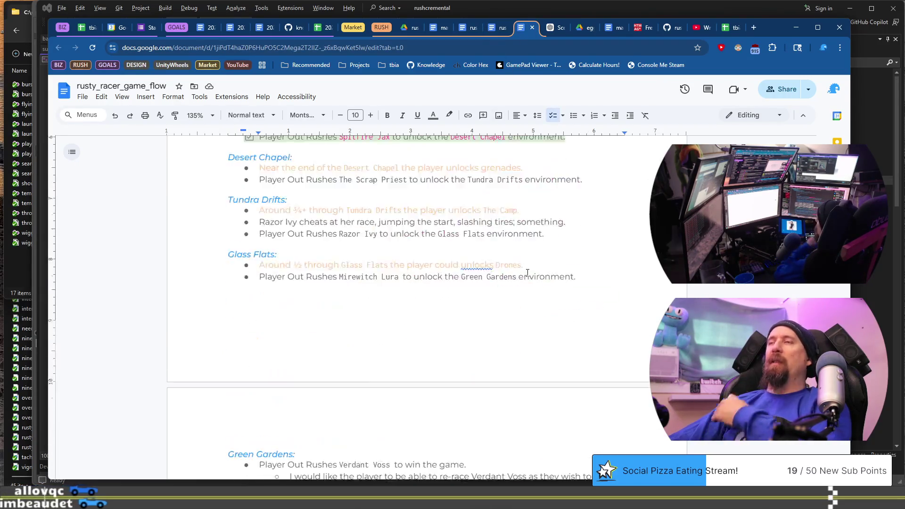
scroll(528, 273, "down", 20)
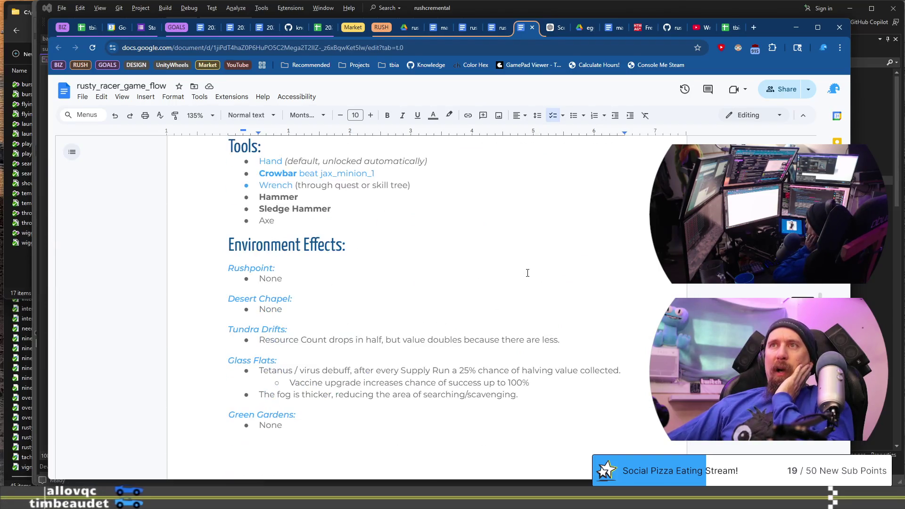
scroll(527, 273, "down", 20)
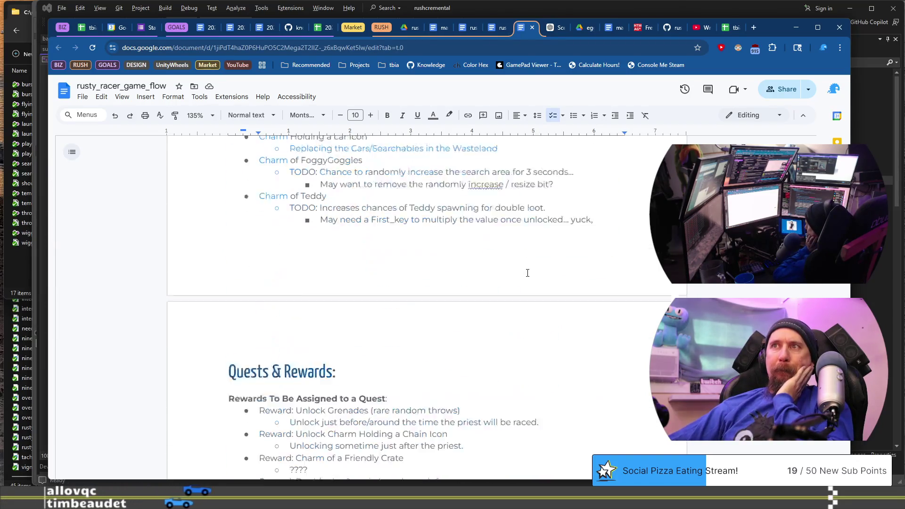
scroll(527, 273, "down", 10)
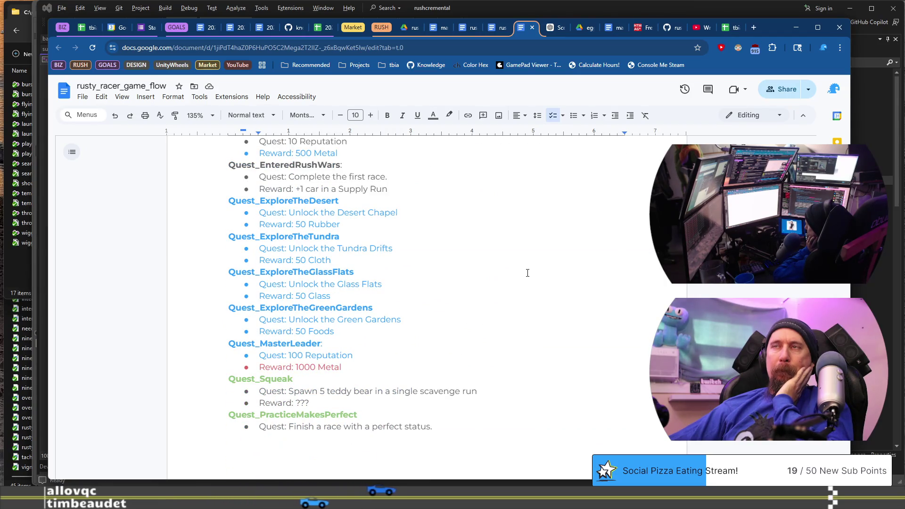
left_click(517, 224)
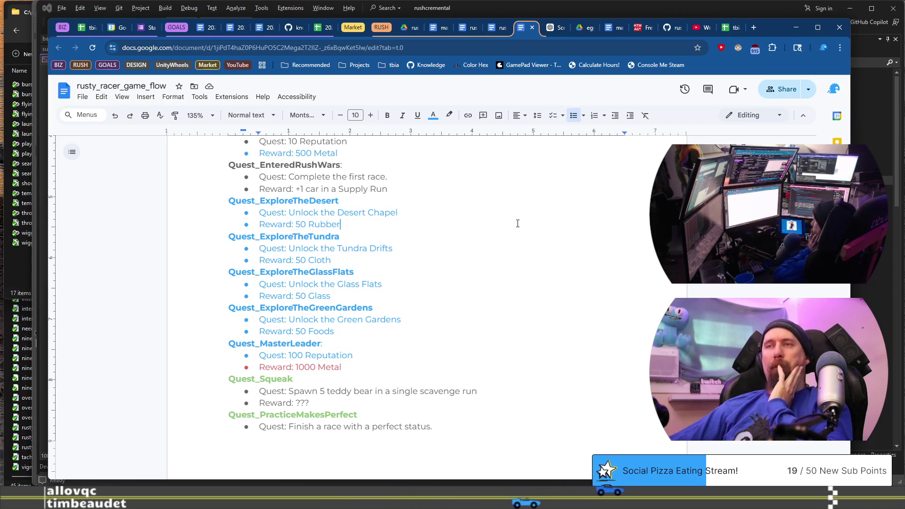
scroll(518, 223, "up", 3)
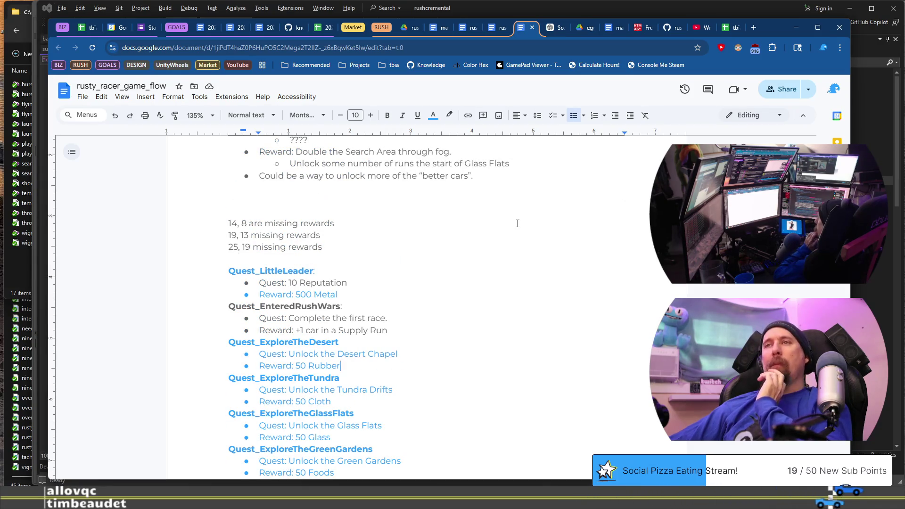
scroll(517, 223, "up", 15)
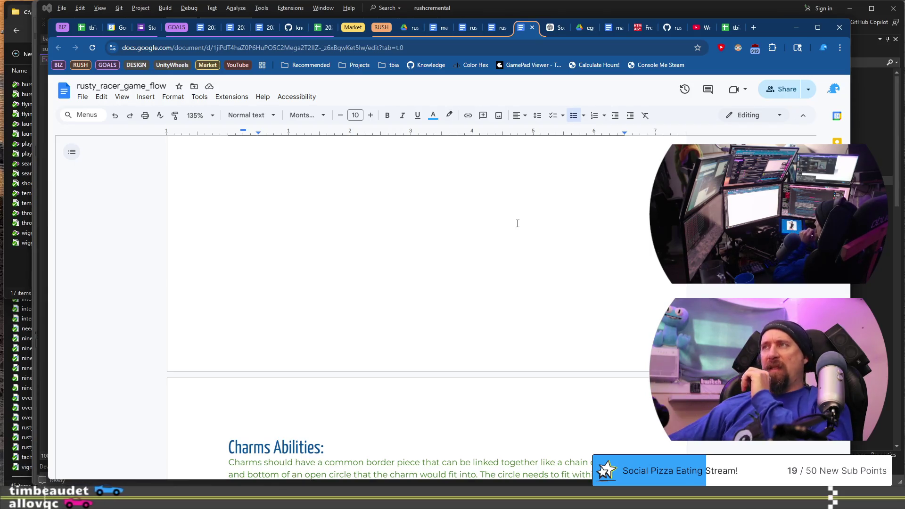
scroll(517, 223, "up", 20)
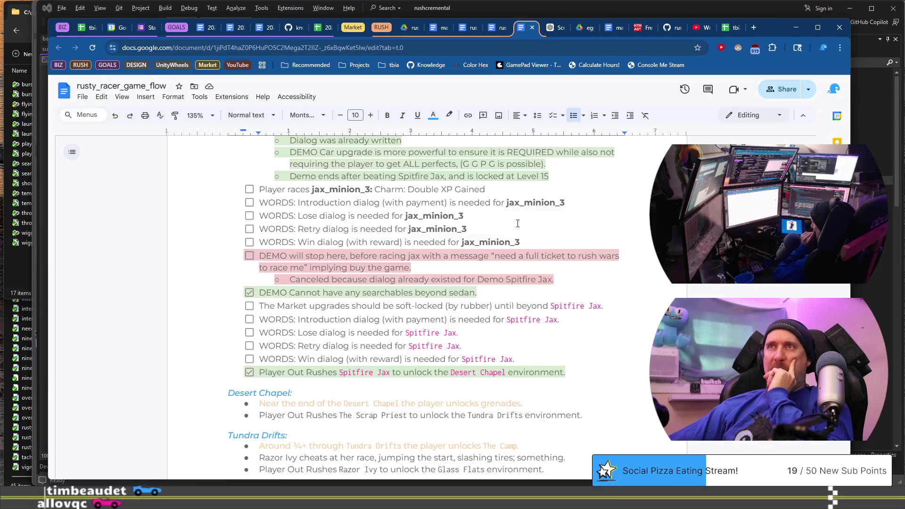
scroll(517, 223, "up", 1)
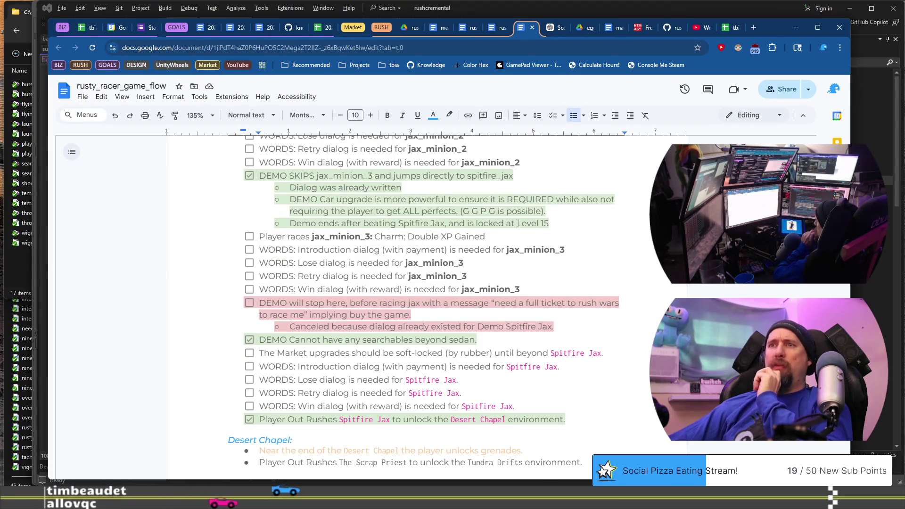
scroll(518, 223, "down", 3)
scroll(517, 223, "down", 1)
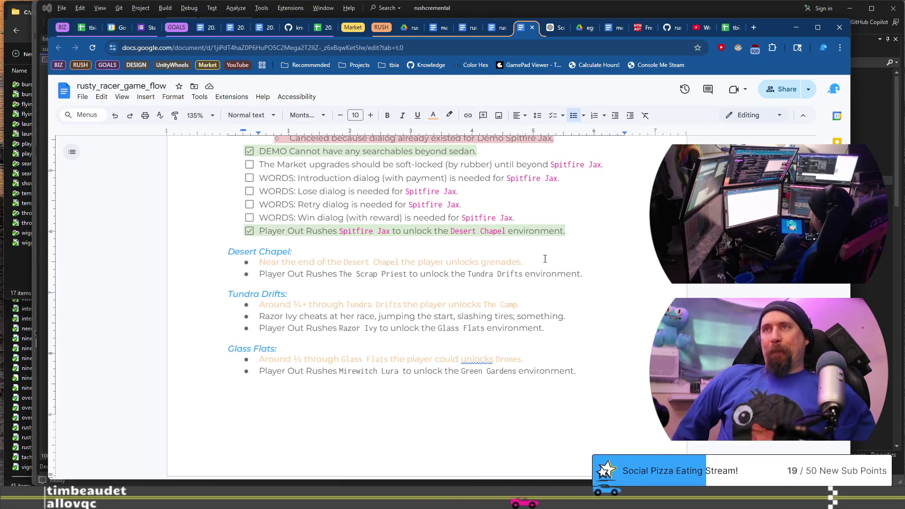
Paste the four Spitfire Jax dialog lines into a new bullet under Desert Chapel
key("shift+Home")
key("Left")
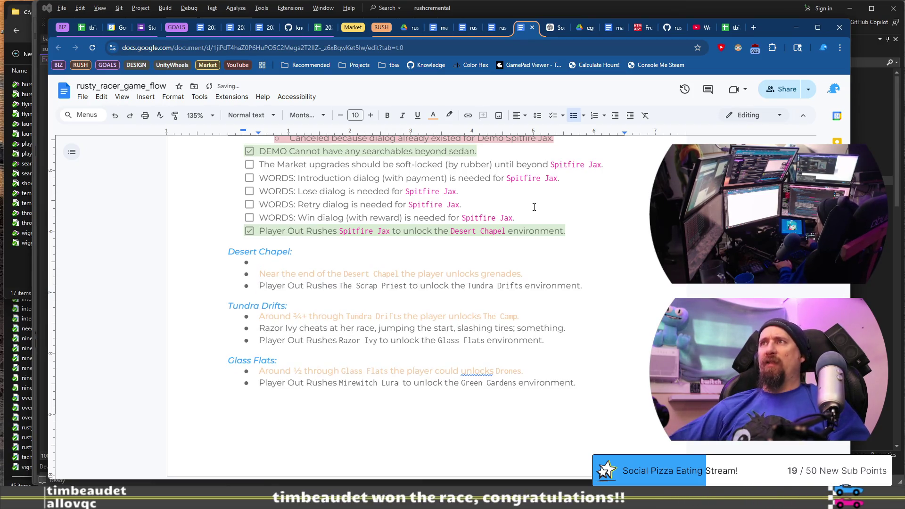
scroll(534, 207, "up", 7)
scroll(523, 270, "down", 2)
scroll(521, 285, "down", 2)
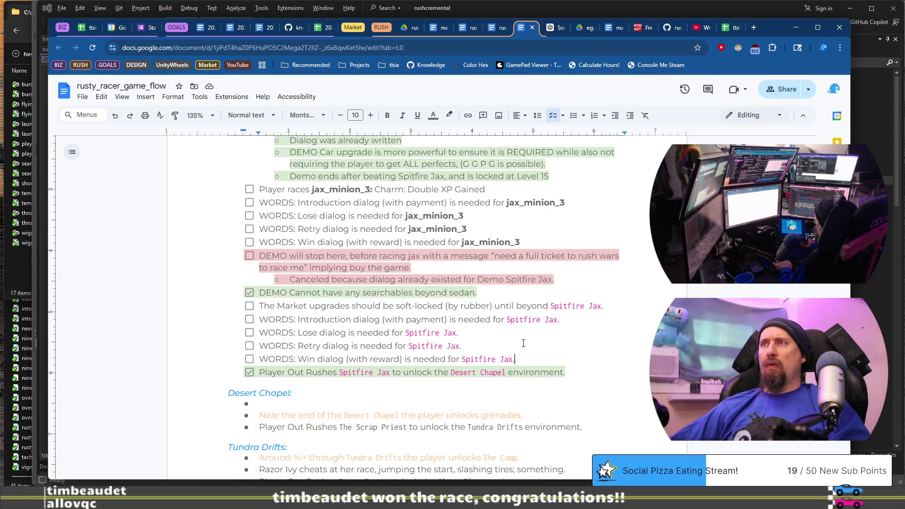
left_click(261, 319, "shift")
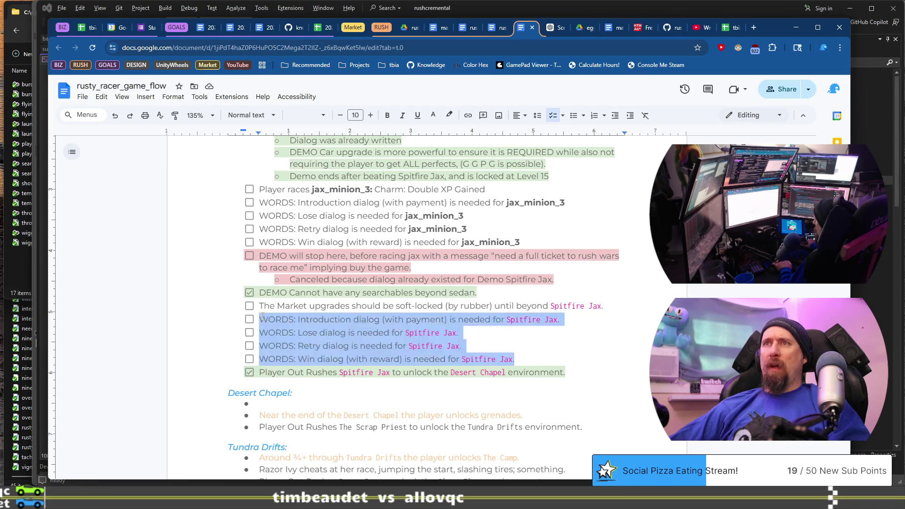
left_click(332, 405)
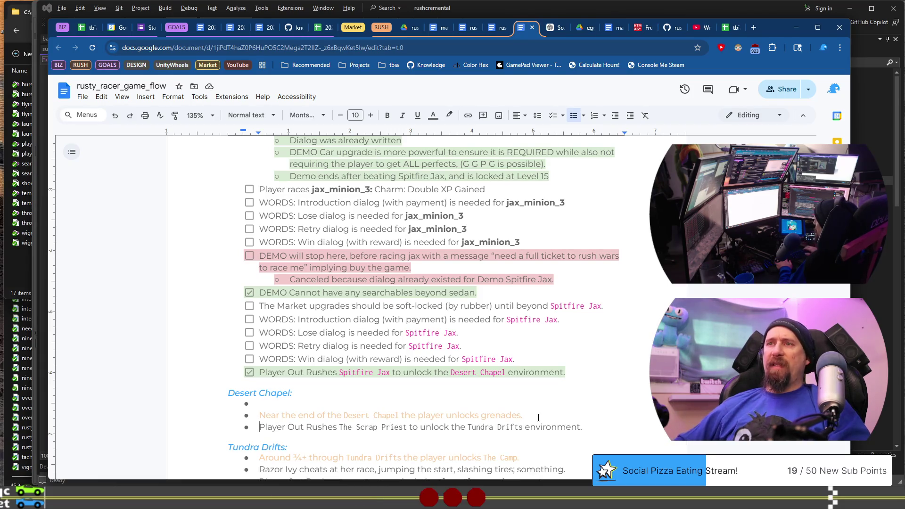
type("WORDS: Introduction dialog (with payment) is needed for Spitfire Jax. WORDS: Lose dialog is needed for Spitfire Jax. WORDS: Retry dialog is needed for Spitfire Jax. WORDS: Win dialog (with reward) is needed for Spitfire Jax.")
Colour the name The Scrap Priest pink
scroll(481, 359, "down", 5)
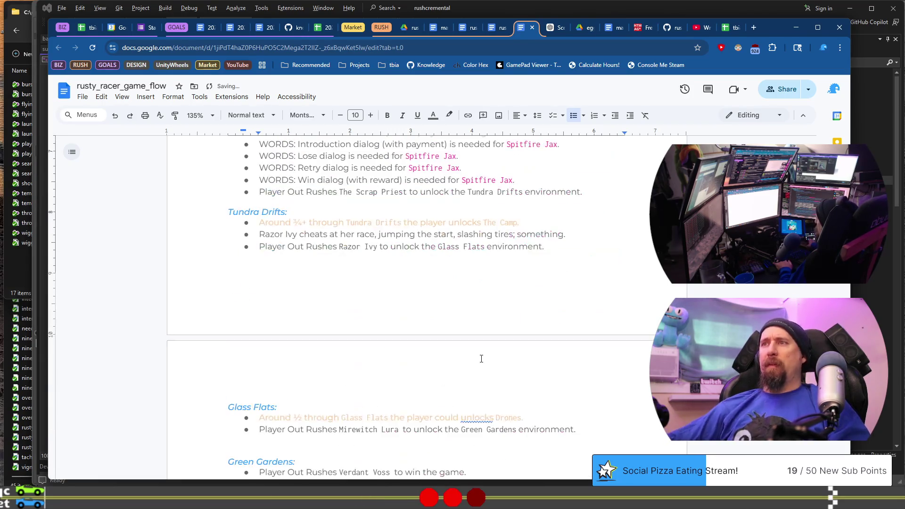
scroll(368, 233, "up", 2)
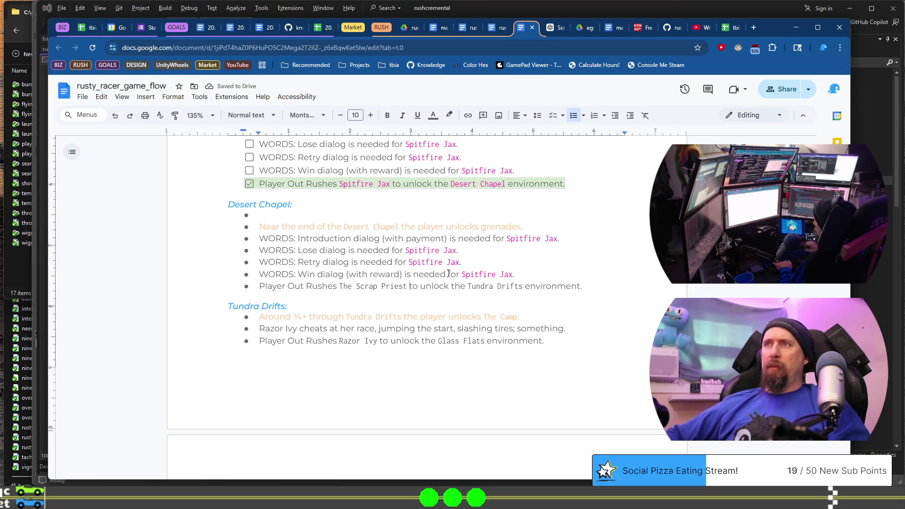
double_click(393, 286)
key("ctrl+shift+Left")
key("ctrl+shift+Left")
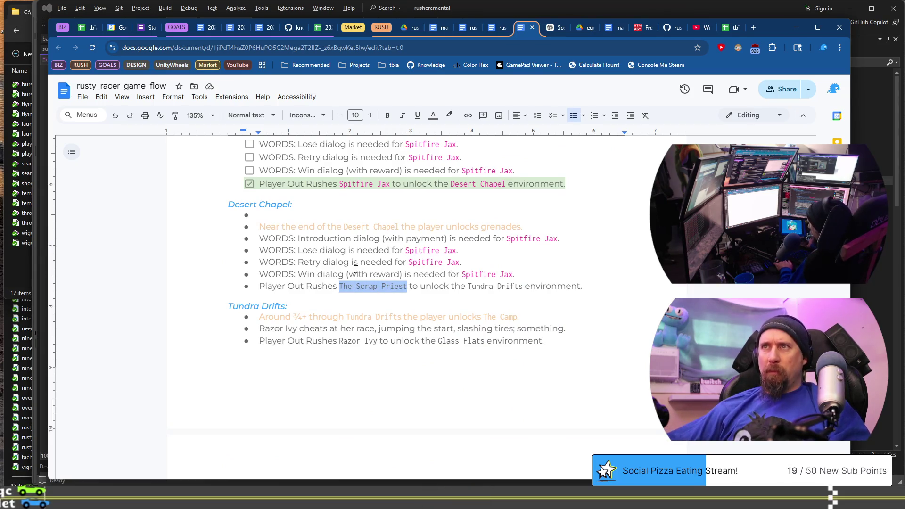
left_click(343, 285)
key("ctrl+shift+Right")
key("ctrl+shift+Right")
key("ctrl+Left")
key("ctrl+shift+Right")
key("ctrl+shift+Right")
key("ctrl+shift+Right")
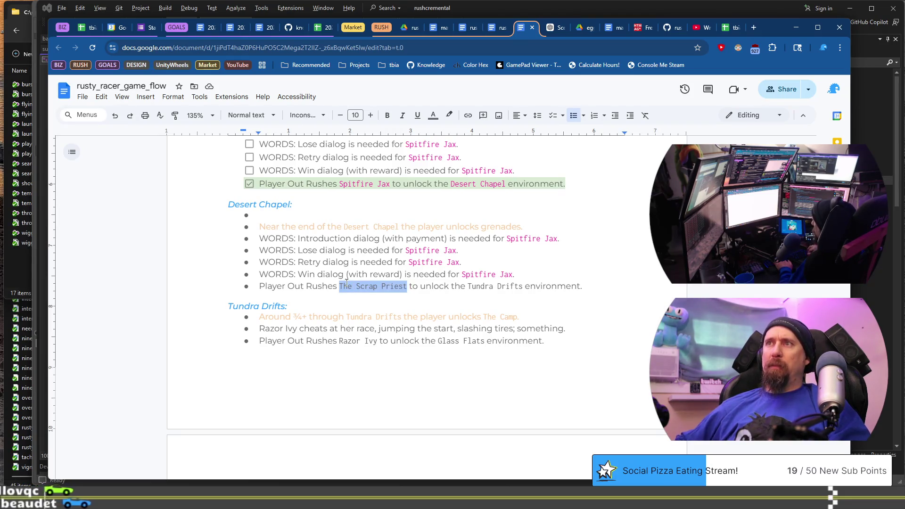
left_click(432, 115)
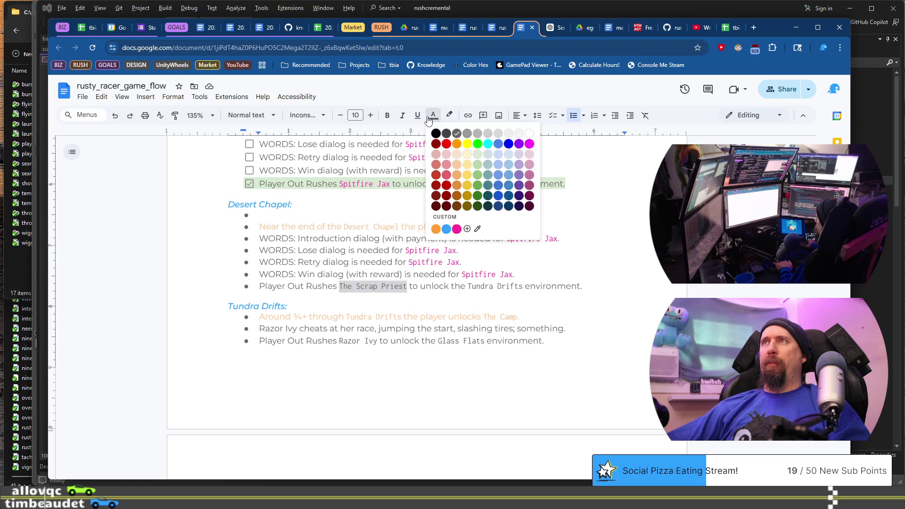
left_click(456, 229)
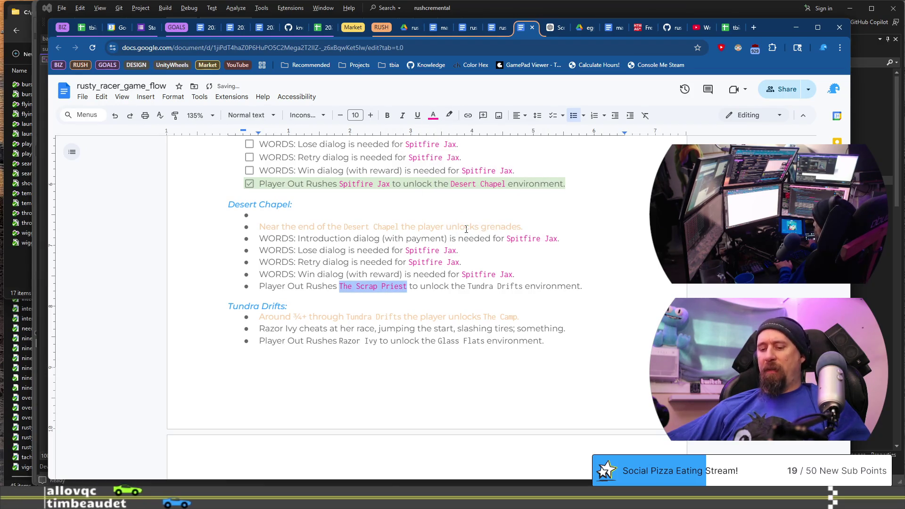
Replace Spitfire Jax with The Scrap Priest on the Win and Retry dialog lines
key("ctrl+c")
left_click_drag(507, 274, 516, 274)
key("ctrl+v")
key("ctrl+Left")
key("ctrl+Left")
key("ctrl+Left")
key("ctrl+BackSpace")
key("Up")
key("BackSpace")
key("BackSpace")
key("BackSpace")
key("BackSpace")
key("BackSpace")
key("BackSpace")
type(".")
Put The Scrap Priest in place of Spitfire Jax on the Lose line and fix spacing
key("Up")
key("ctrl+BackSpace")
key("ctrl+BackSpace")
key("ctrl+BackSpace")
key("ctrl+v")
key("Down")
key("ctrl+Left")
key("Down")
key("End")
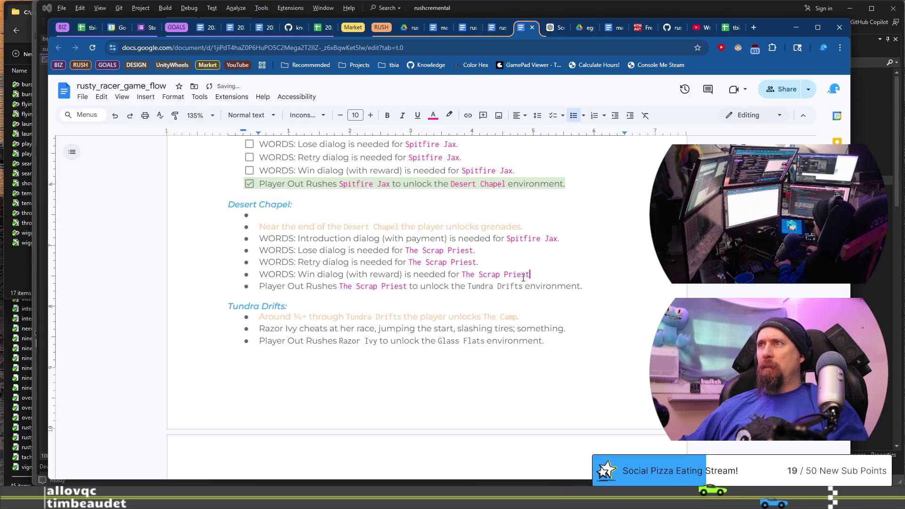
key("Up")
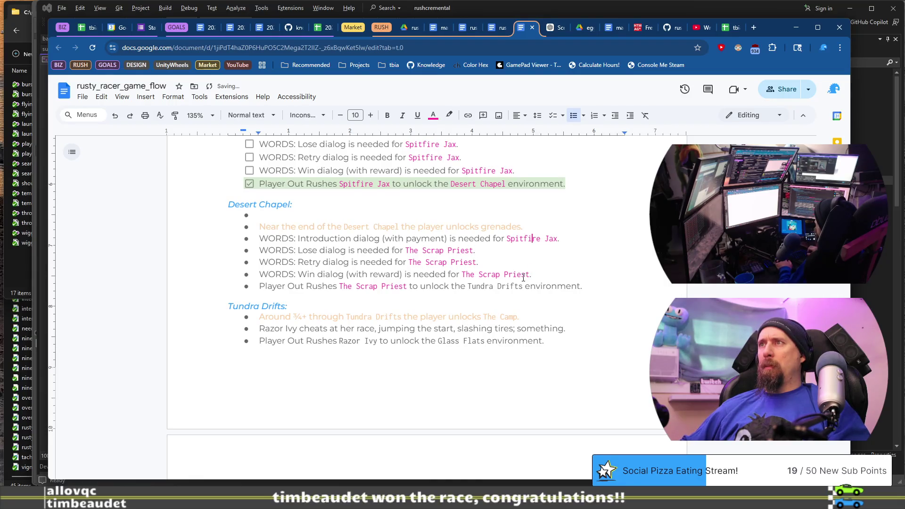
key("ctrl+shift+Left")
key("ctrl+shift+Left")
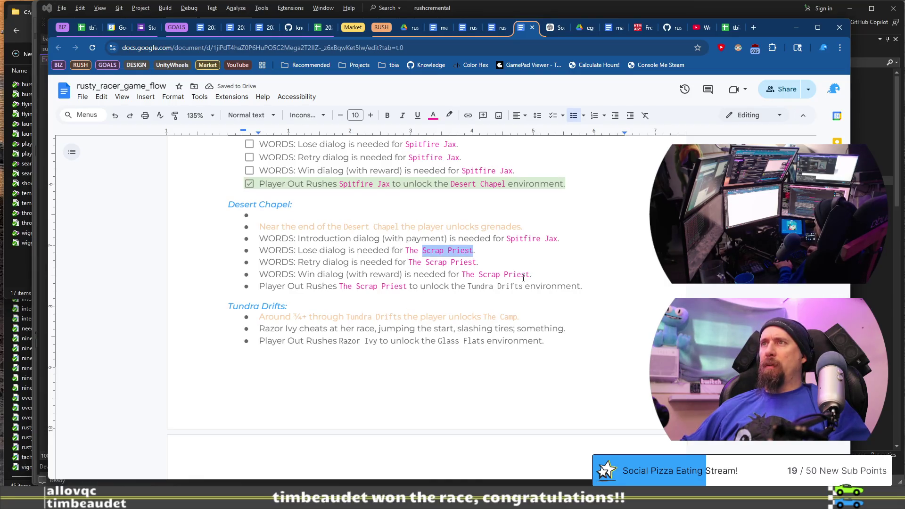
key("Up")
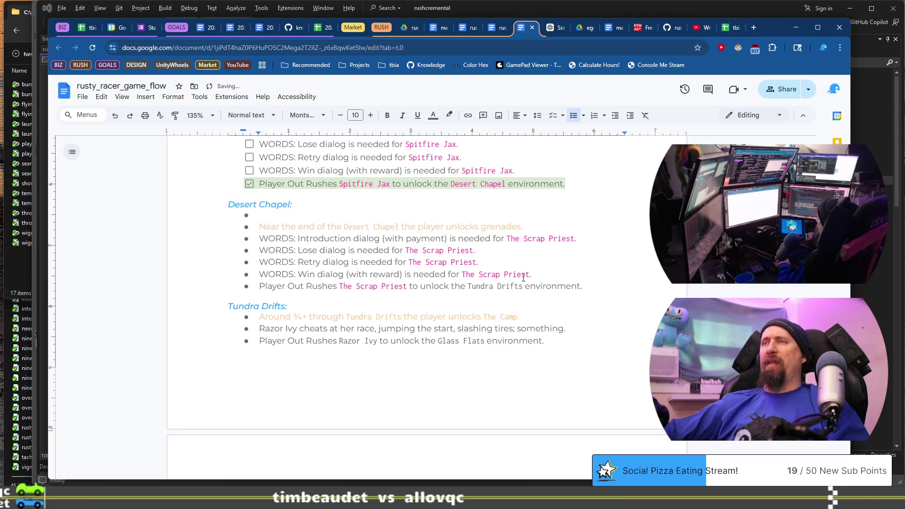
scroll(395, 273, "up", 1)
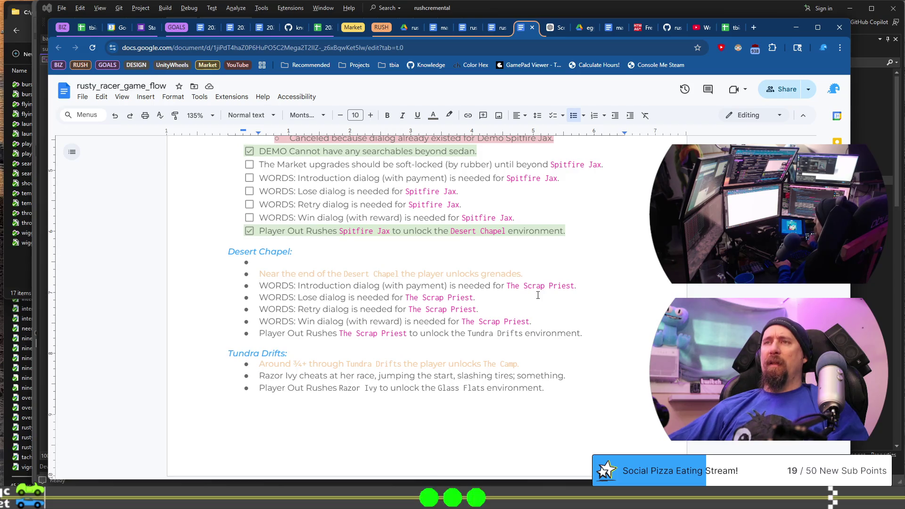
Add a BALANCE: bullet reading 'Set the cost in chain-links to race the The Scrap Priest.'
key("shift+End")
key("Left")
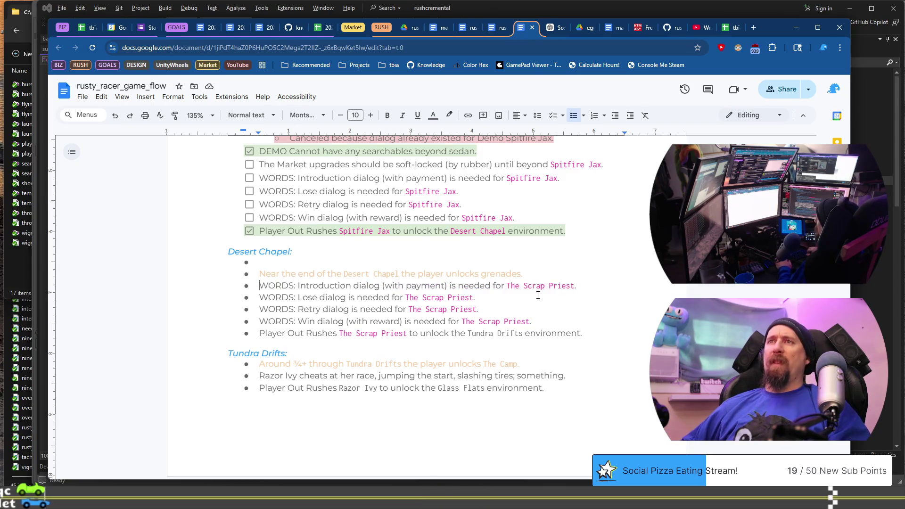
key("Return")
key("Up")
key("ctrl+v")
key("Home")
key("ctrl+shift+Right")
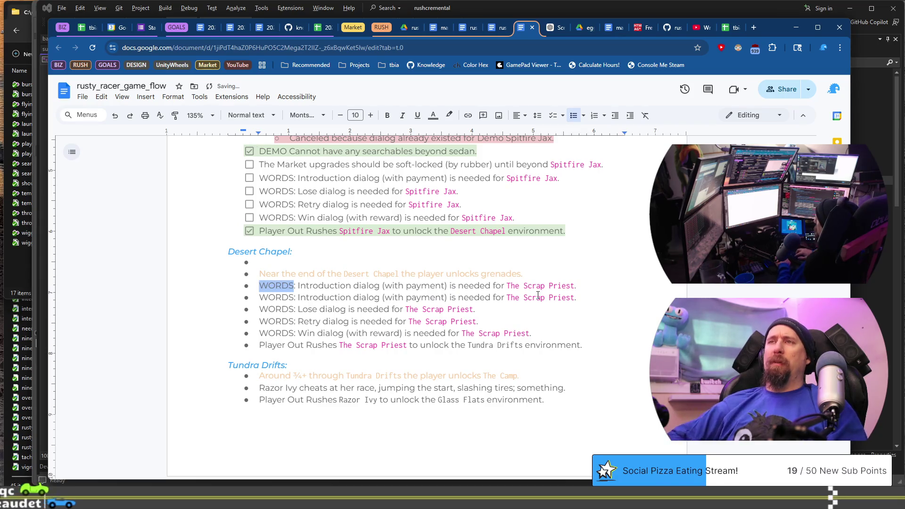
type("BAL")
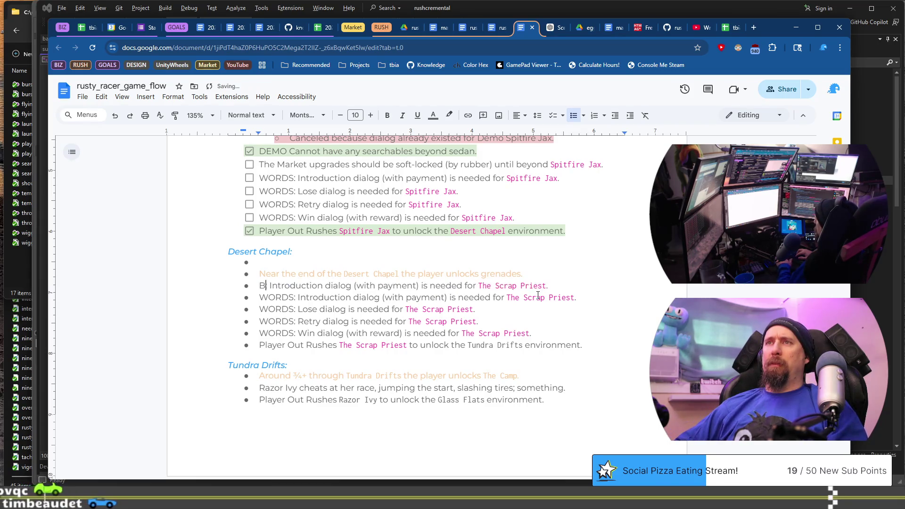
type(":")
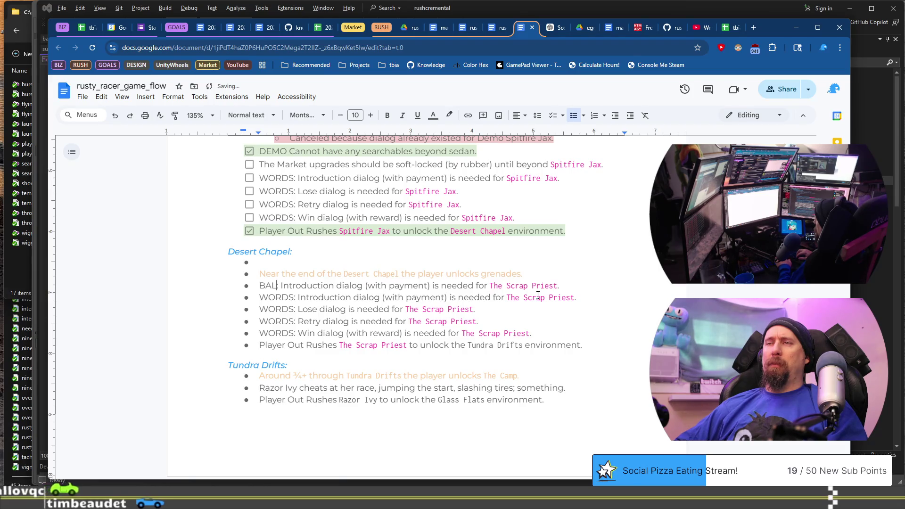
key("Left")
type("ANCE")
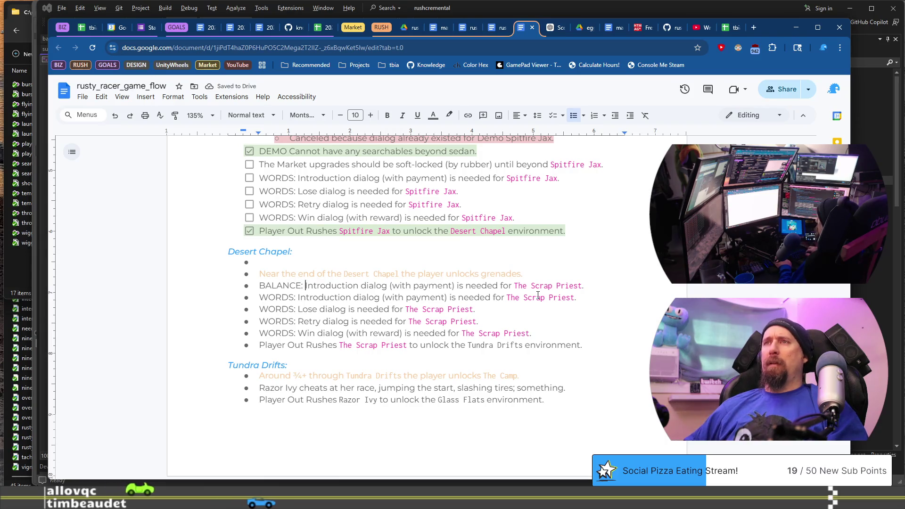
key("shift+End")
key("ctrl+shift+Left")
key("ctrl+shift+Left")
key("ctrl+shift+Left")
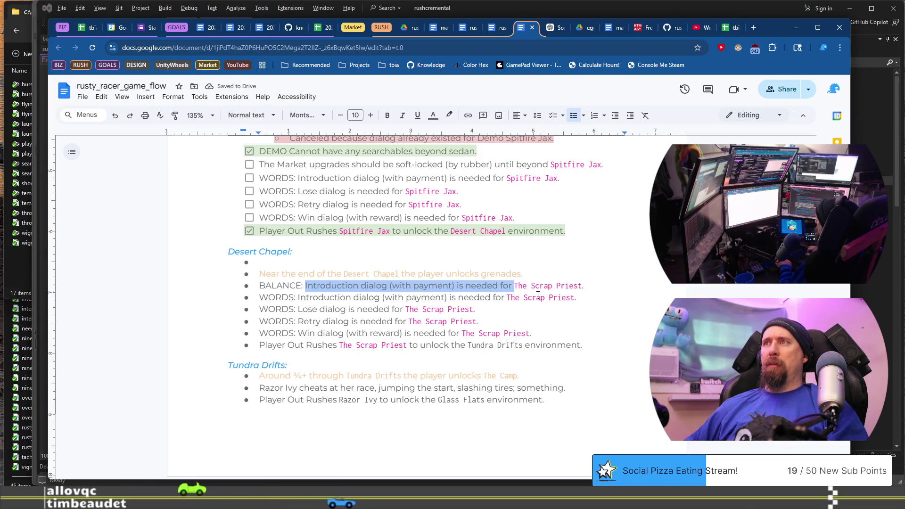
type("Set the ")
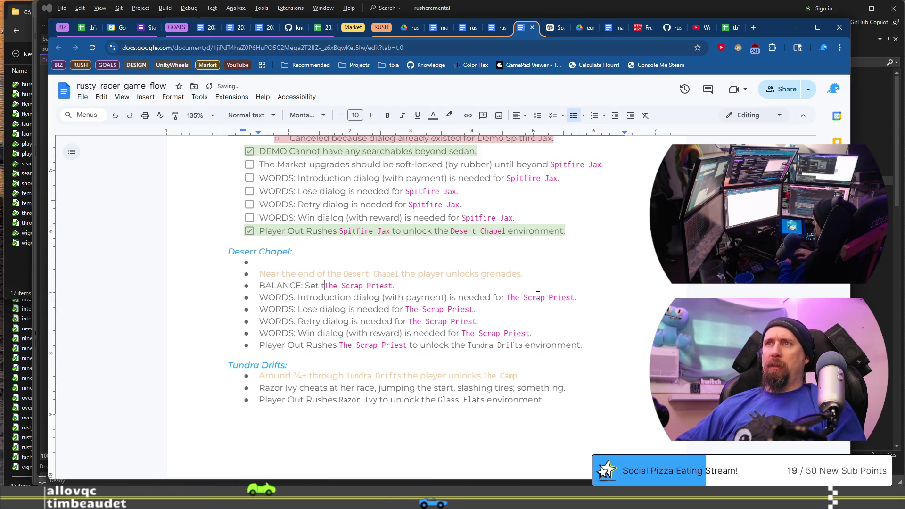
type("cost in ")
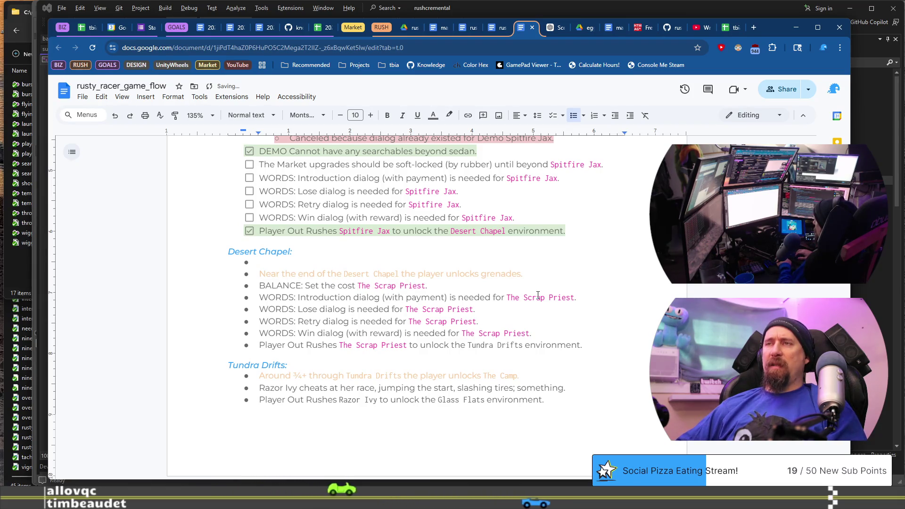
type("chain-l")
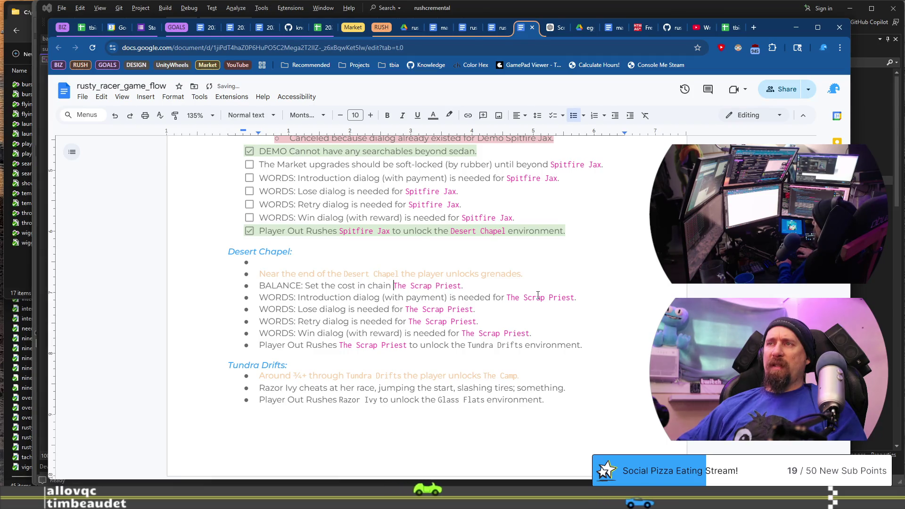
type("inks to ra")
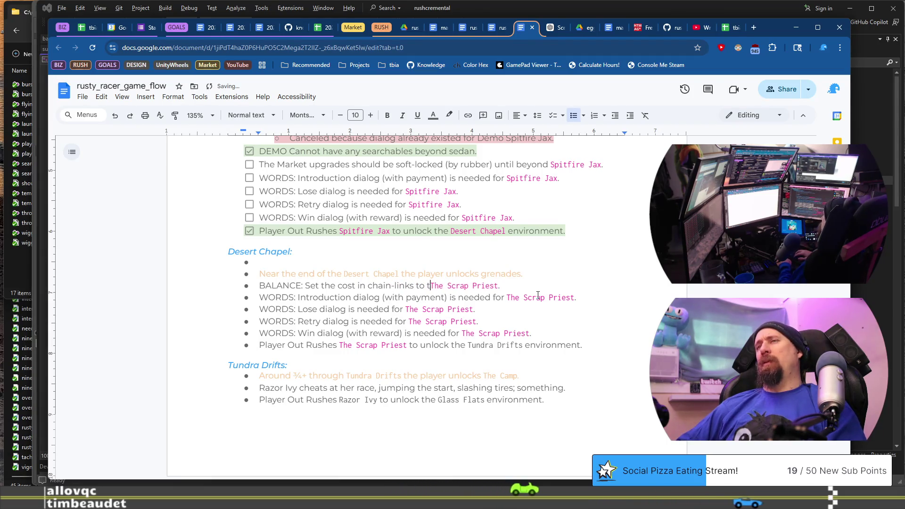
type("ce the")
Duplicate the BALANCE line and retarget the first copy to a bold priest_minion_1
key("End")
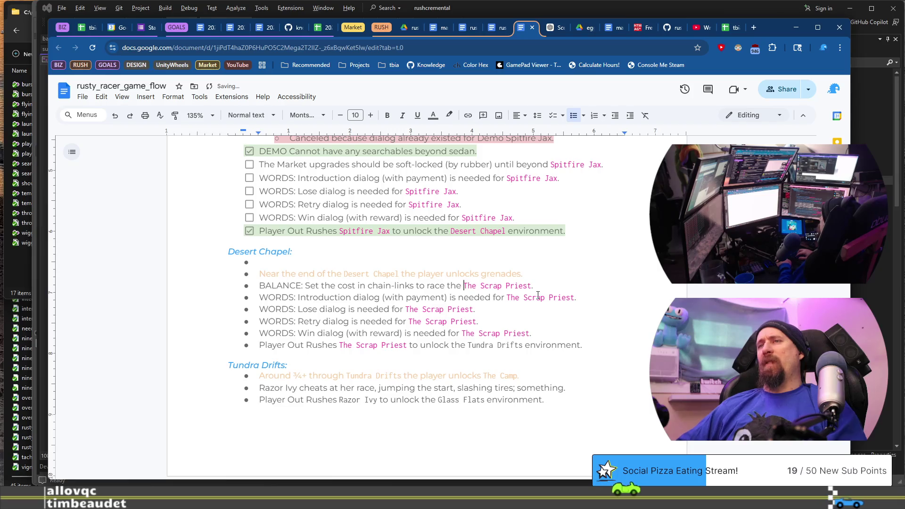
key("shift+Home")
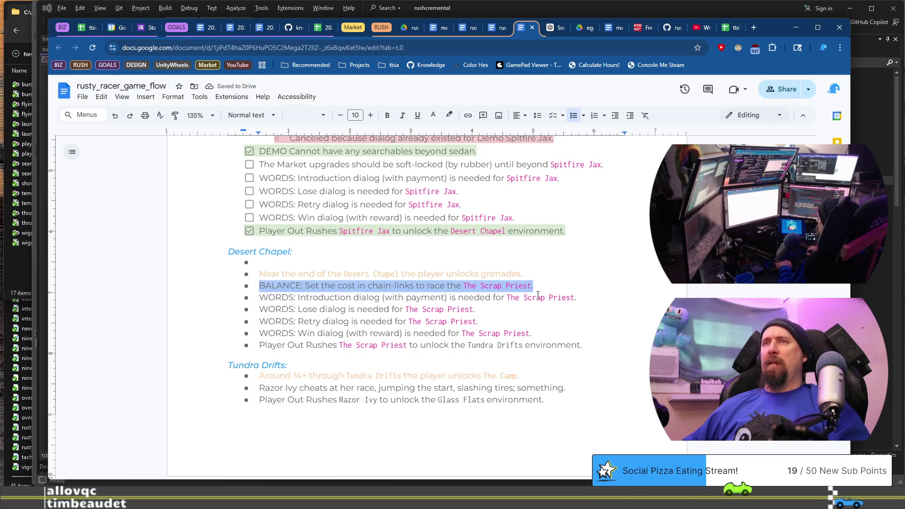
key("ctrl+c")
key("Left")
key("ctrl+v")
key("Return")
key("Left")
key("ctrl+shift+Left")
key("ctrl+shift+Left")
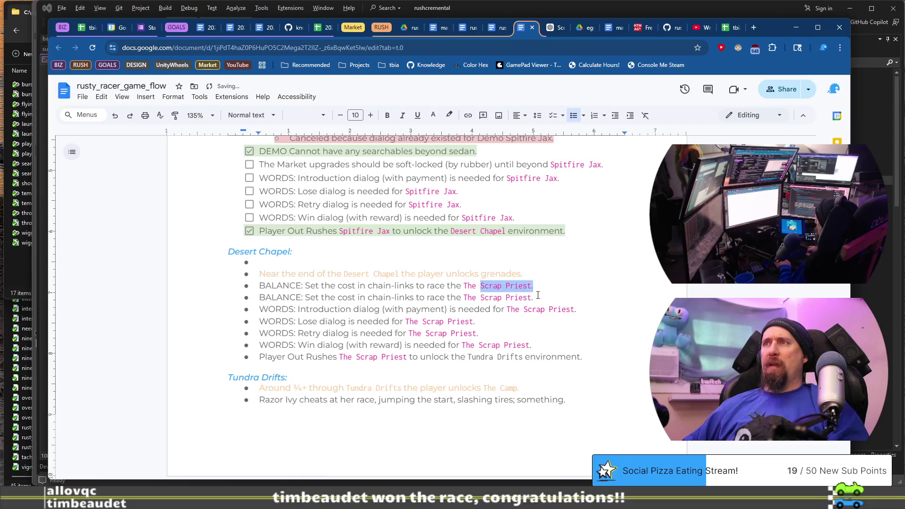
key("BackSpace")
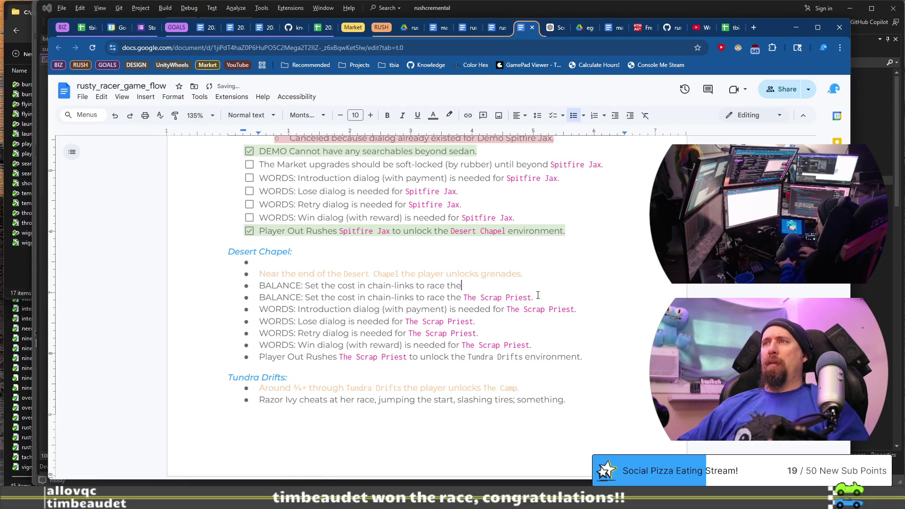
key("ctrl+b")
type("priest_minion_")
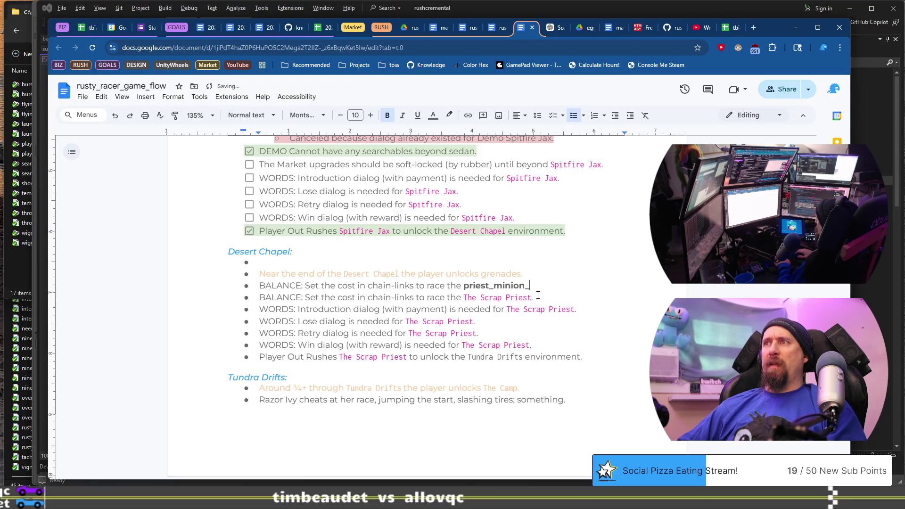
type("1")
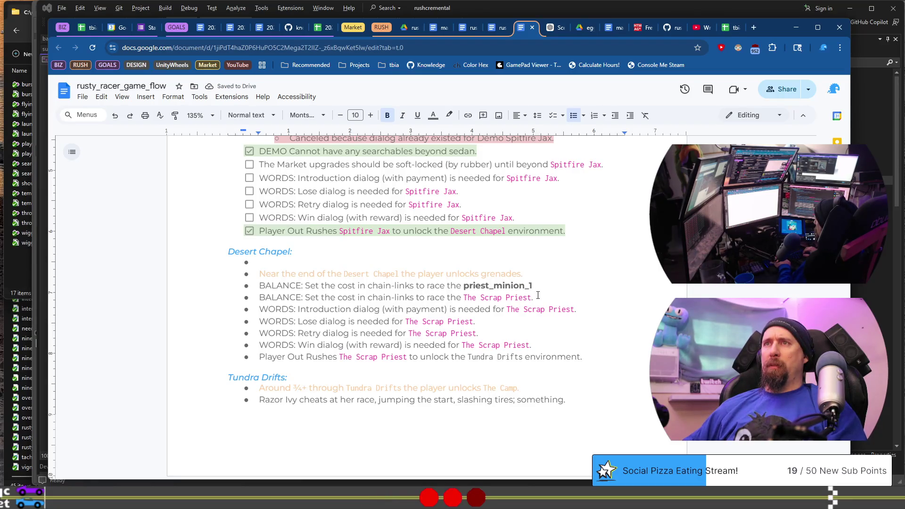
Turn the BALANCE line into a checklist item and switch back to Visual Studio
key("Return")
key("Tab")
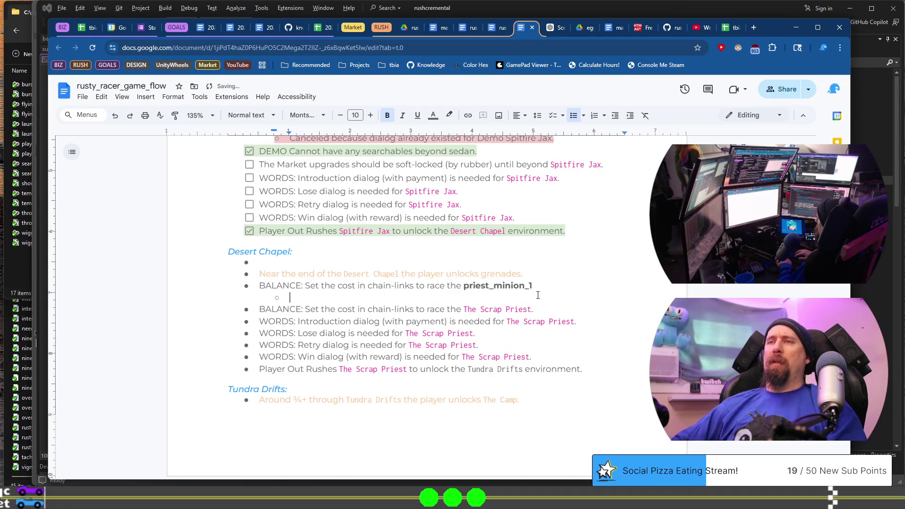
key("Up")
key("BackSpace")
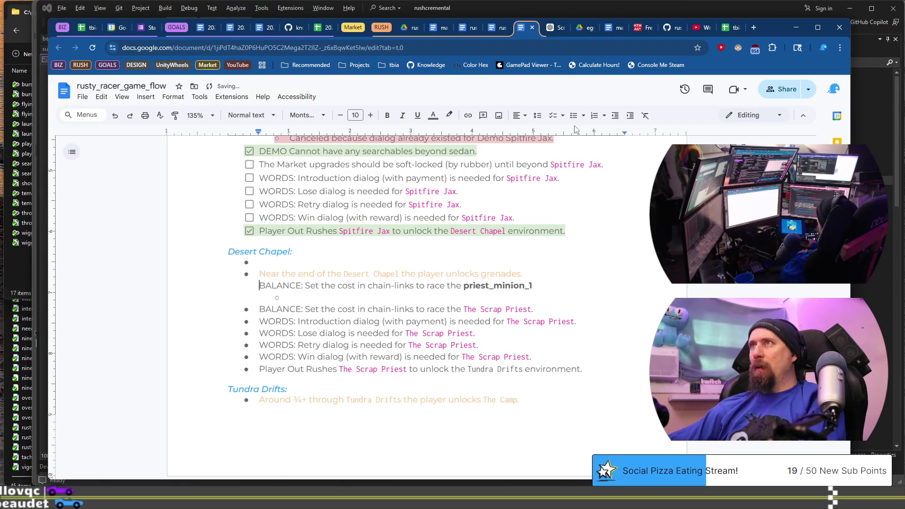
left_click(553, 117)
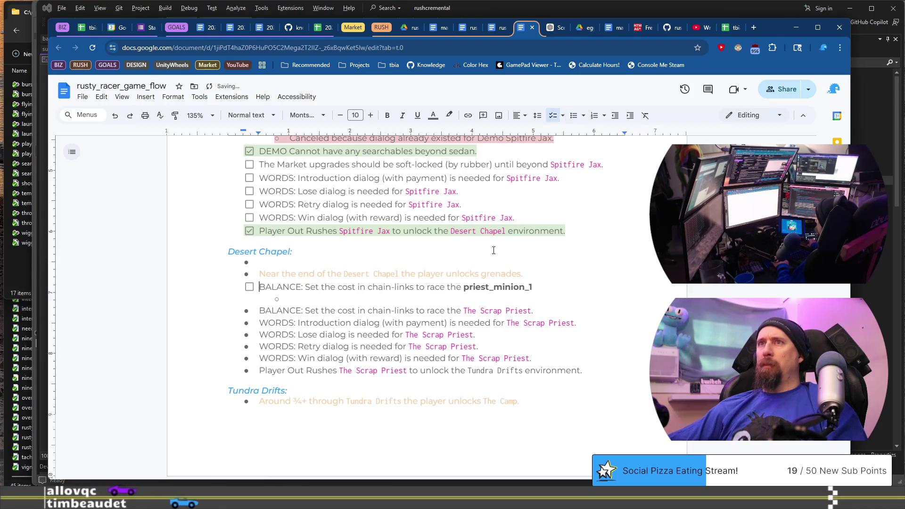
key("Down")
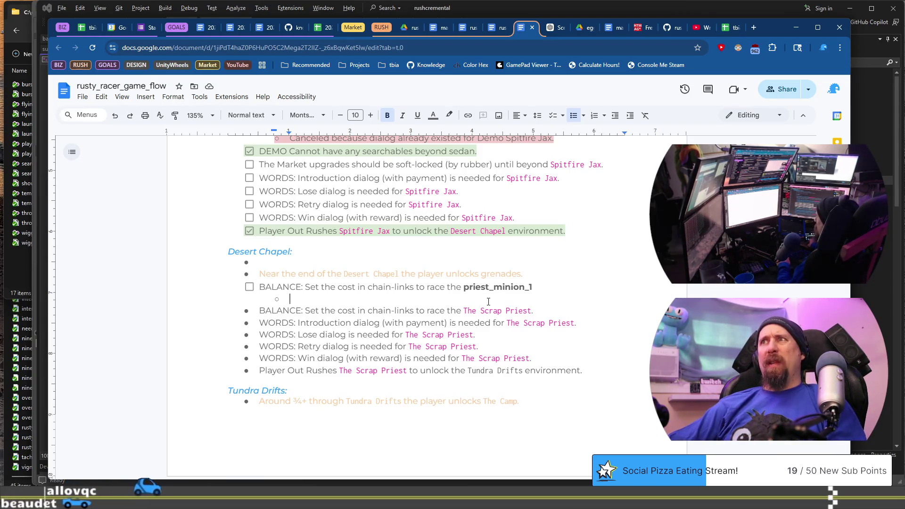
key("alt+Tab")
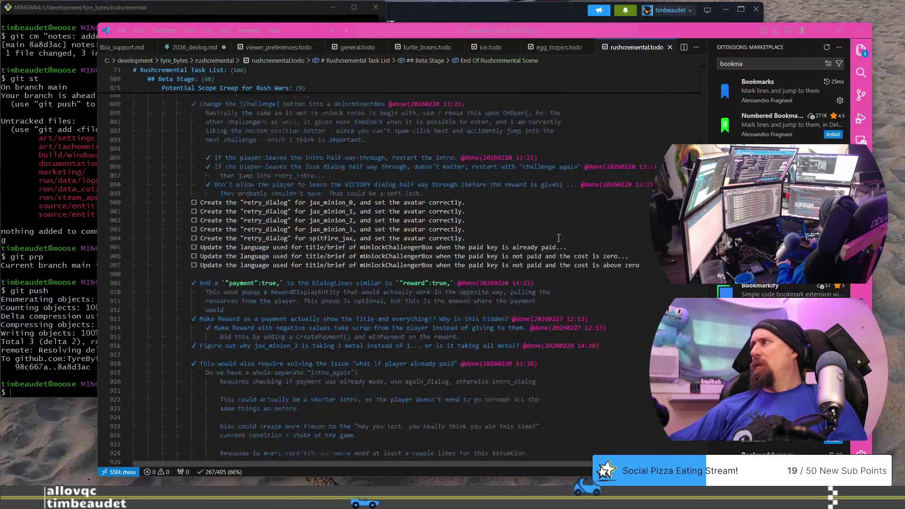
Add an empty checklist item after the docs link under End Of Rushcremental Scene, then return to Visual Studio
scroll(558, 238, "down", 20)
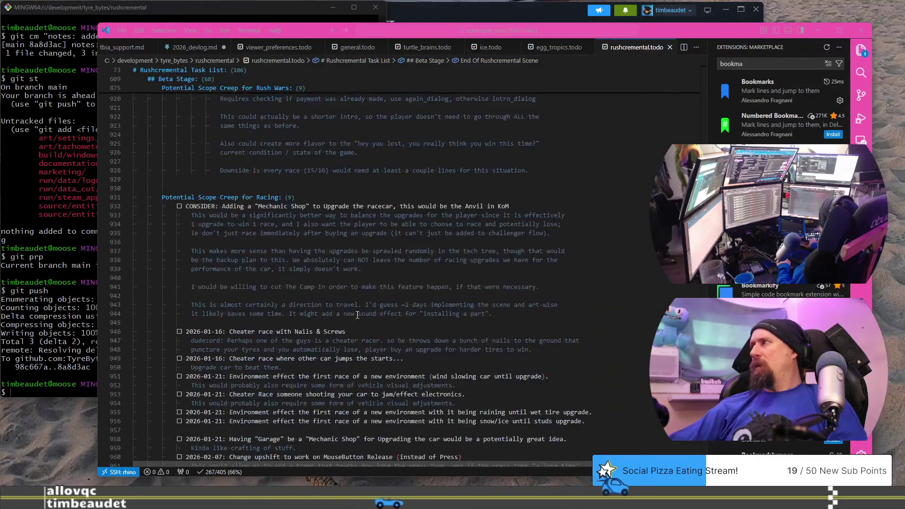
scroll(338, 293, "up", 20)
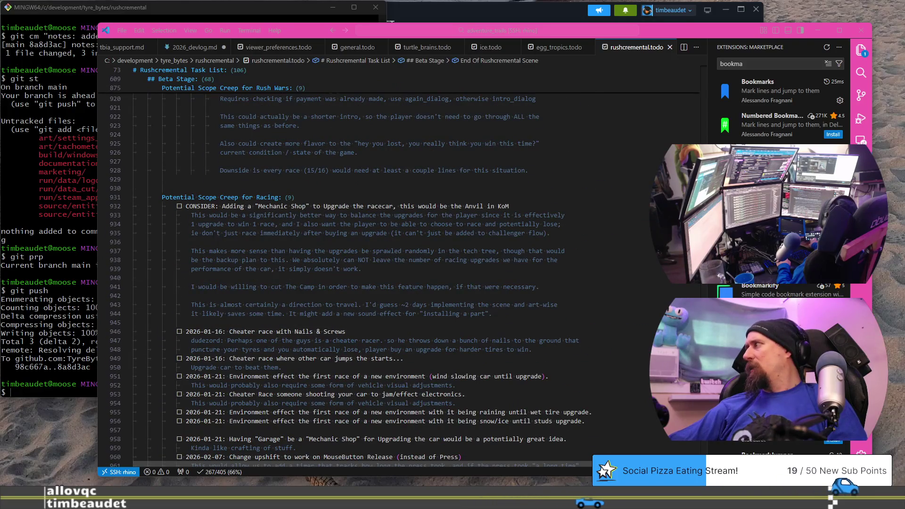
scroll(676, 139, "up", 20)
scroll(676, 139, "down", 20)
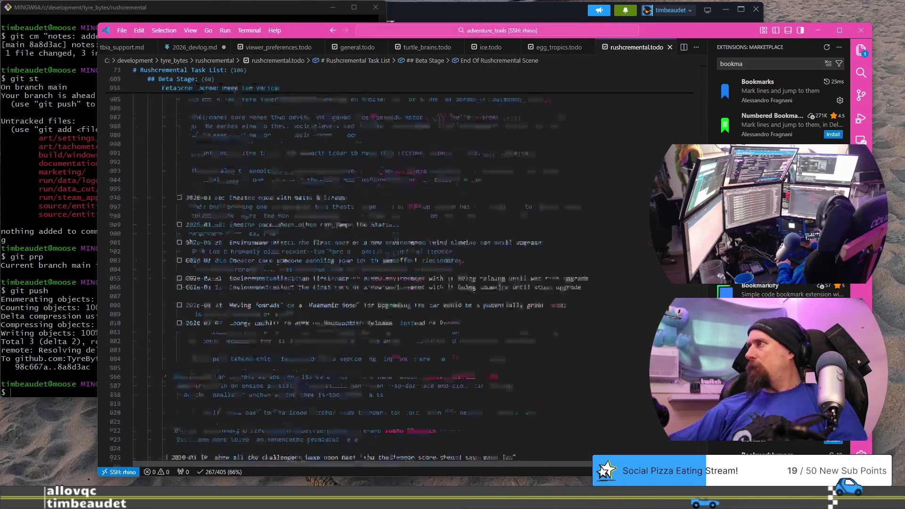
scroll(358, 264, "up", 20)
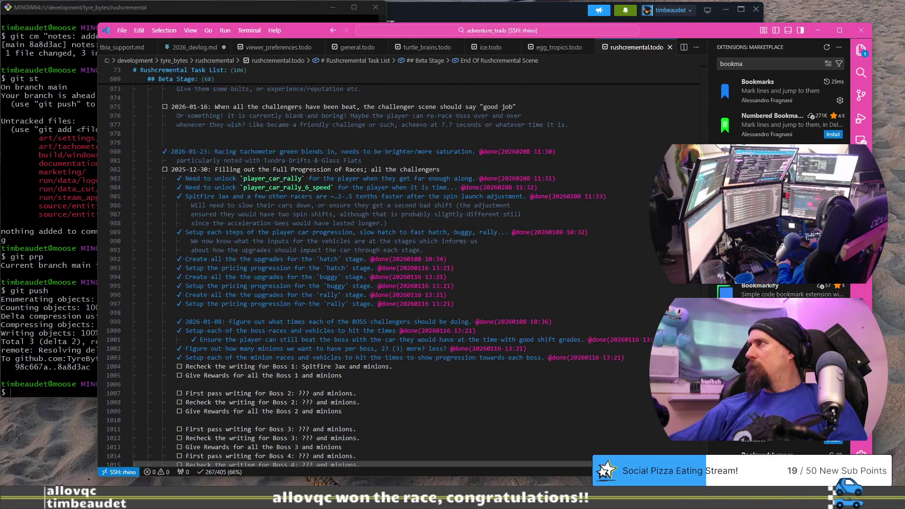
scroll(663, 303, "up", 20)
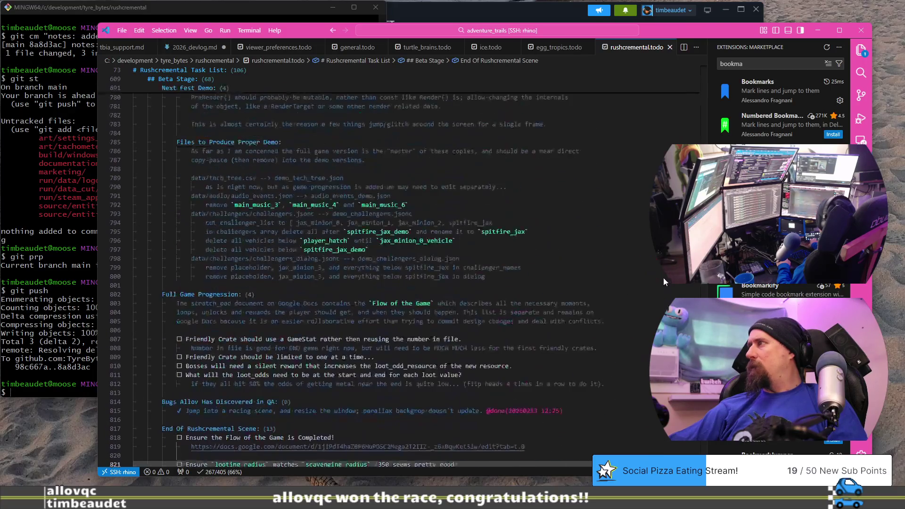
scroll(664, 280, "down", 7)
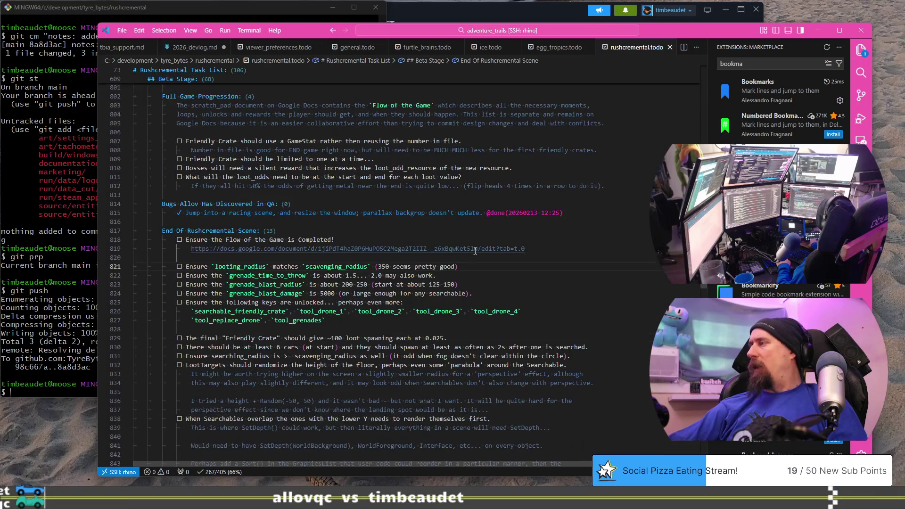
left_click(512, 258)
key("Return")
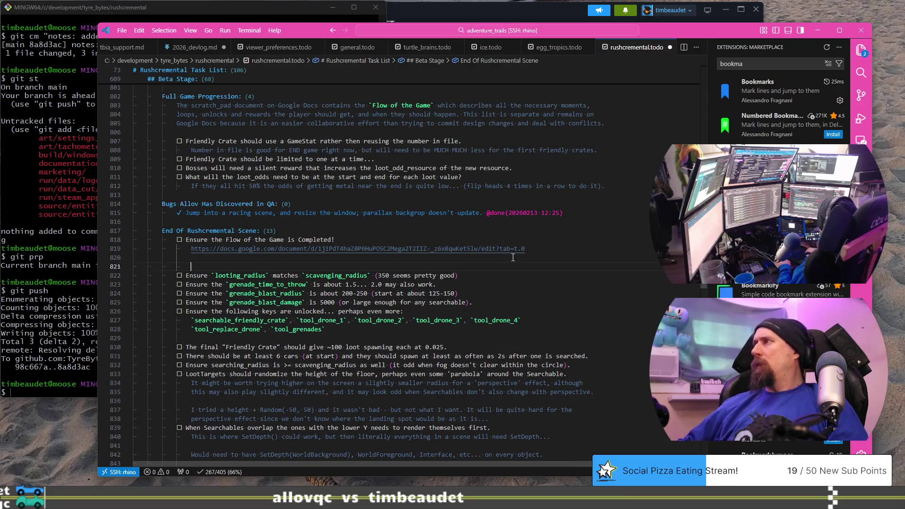
key("ctrl+Return")
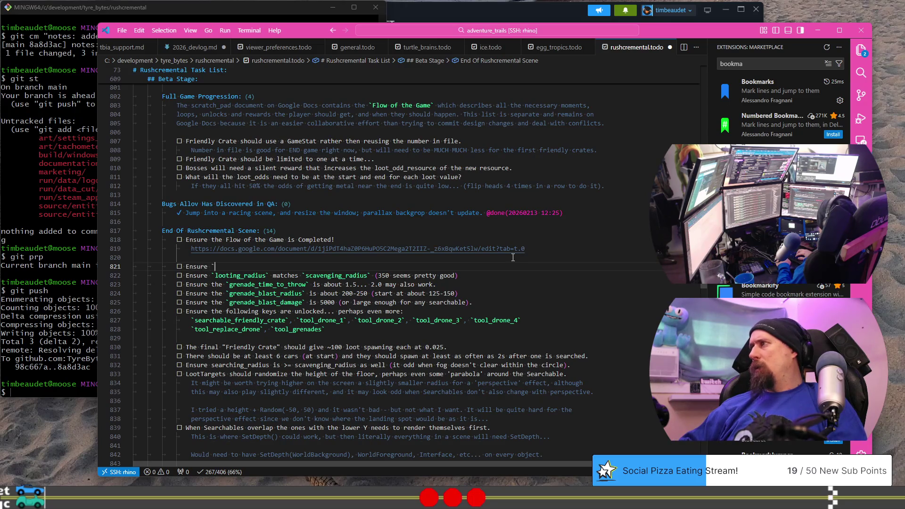
key("alt+Tab")
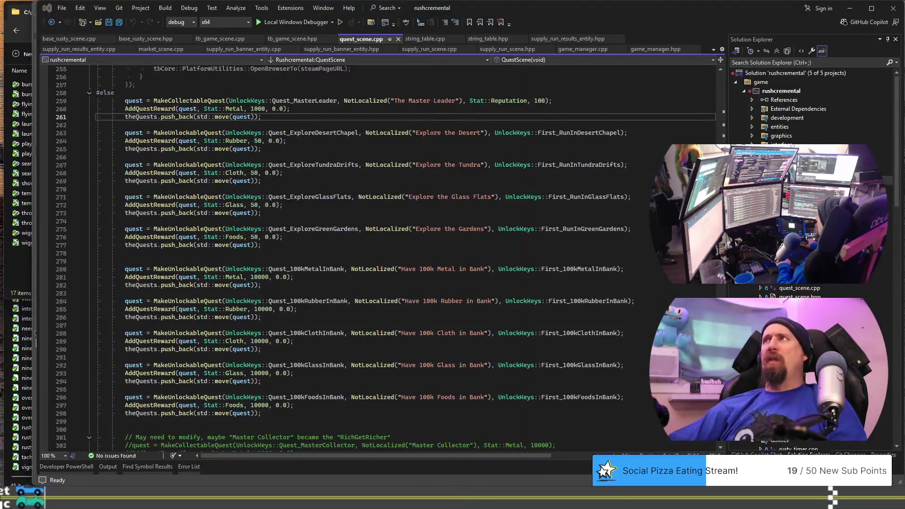
In game_manager.hpp, select the First_OddsMetal2 key and its first_odds_metal_2 string
left_click(663, 48)
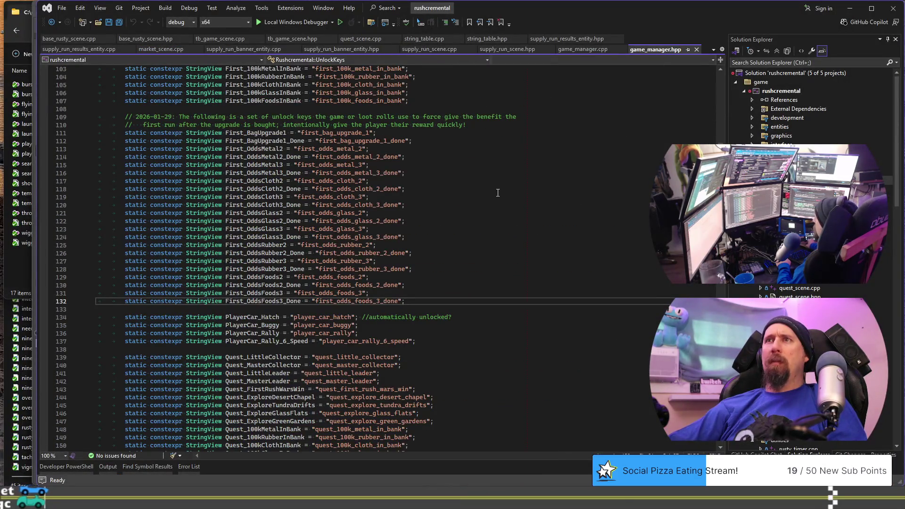
double_click(276, 148)
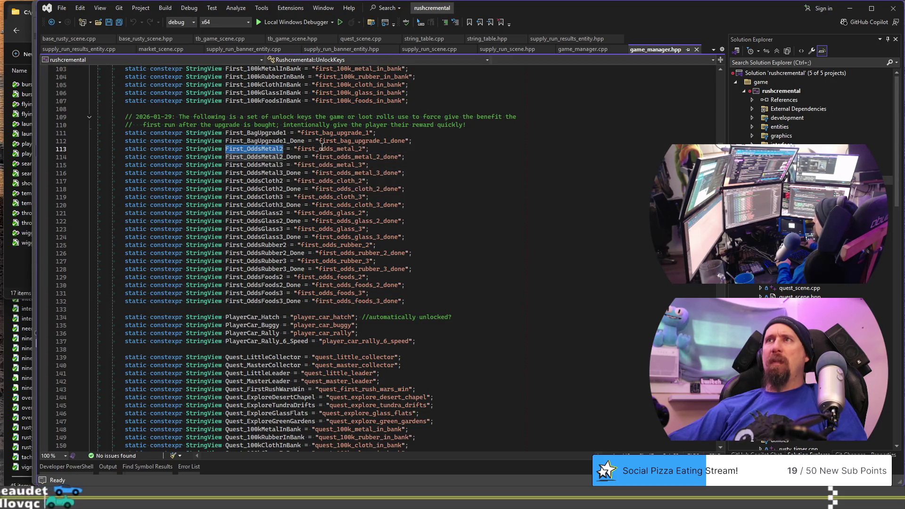
double_click(323, 149)
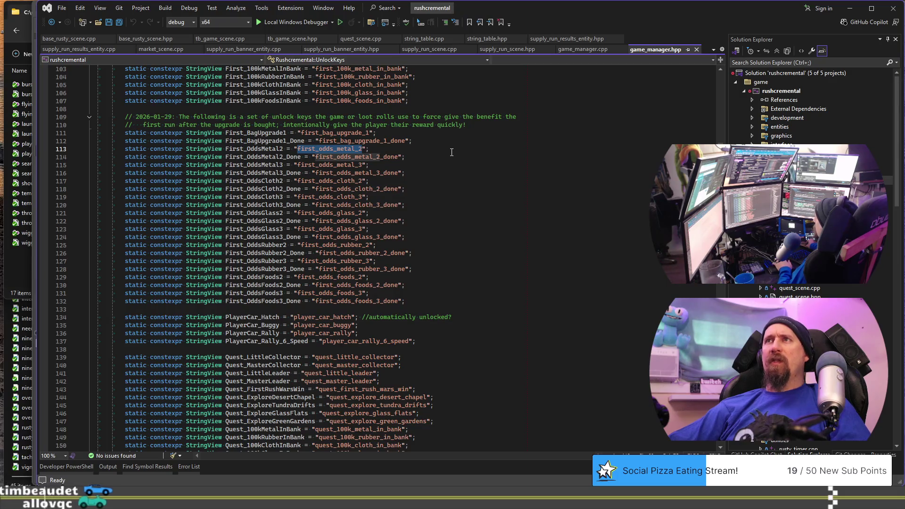
scroll(292, 277, "up", 10)
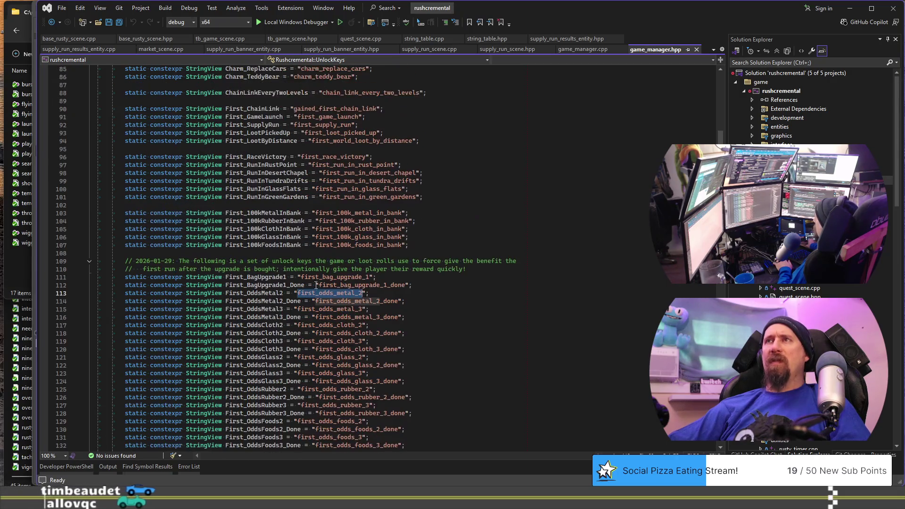
scroll(292, 277, "up", 14)
scroll(290, 258, "down", 12)
scroll(291, 258, "down", 6)
scroll(294, 254, "down", 16)
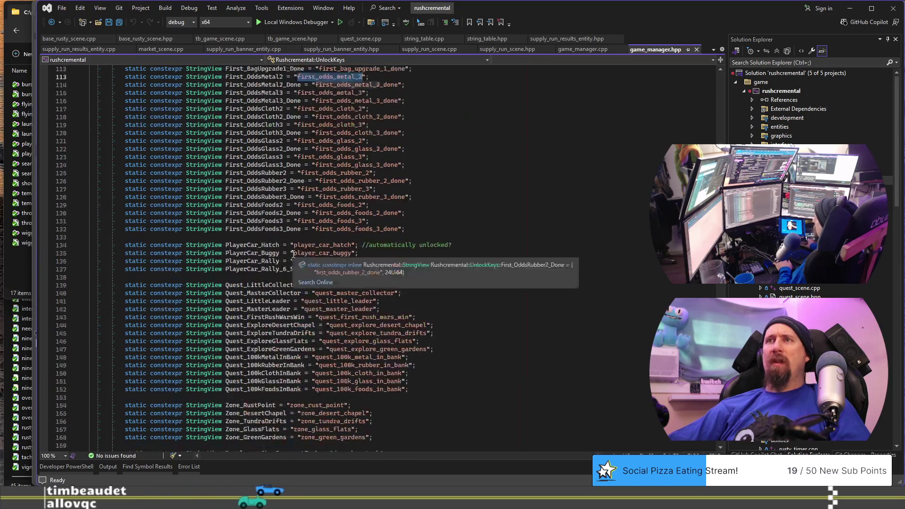
scroll(294, 255, "up", 10)
scroll(293, 254, "up", 1)
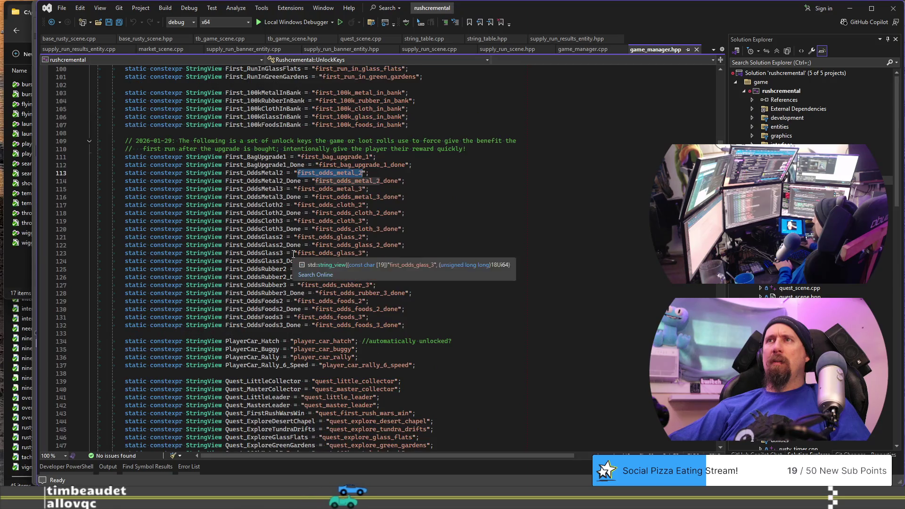
scroll(294, 254, "up", 14)
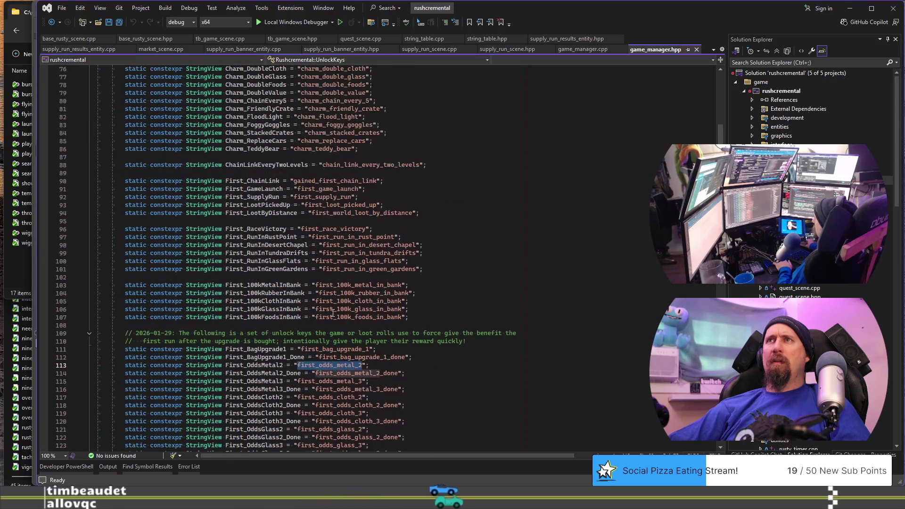
scroll(333, 290, "up", 15)
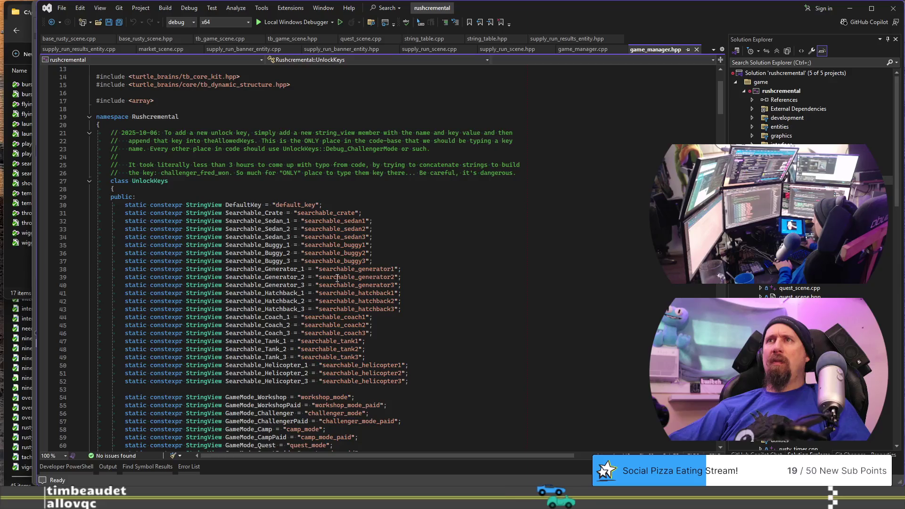
scroll(376, 253, "down", 20)
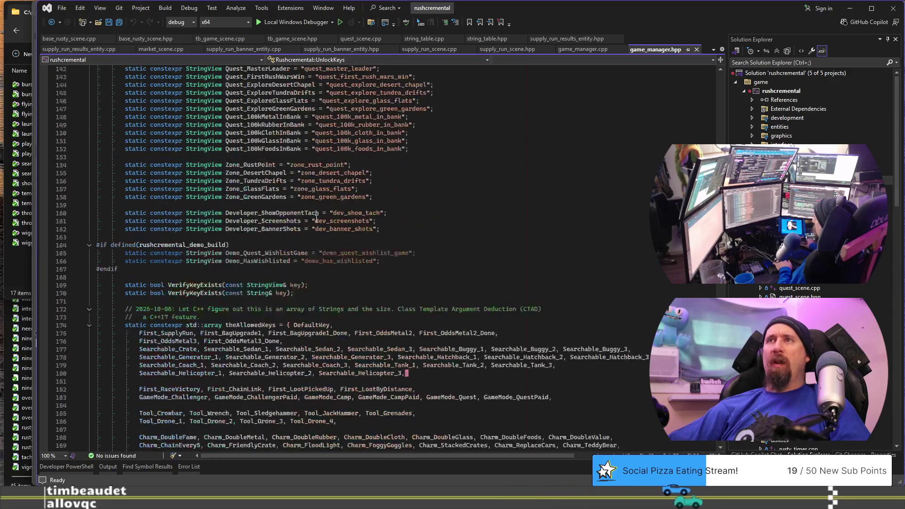
scroll(323, 216, "down", 19)
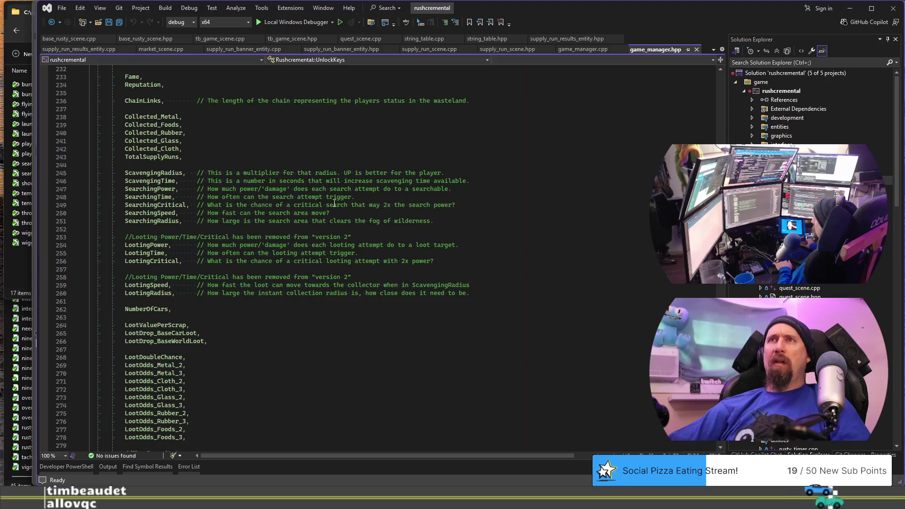
scroll(134, 190, "down", 6)
Find where the LootOdds_Metal_2 stat is used in game_manager.cpp
left_click(154, 220)
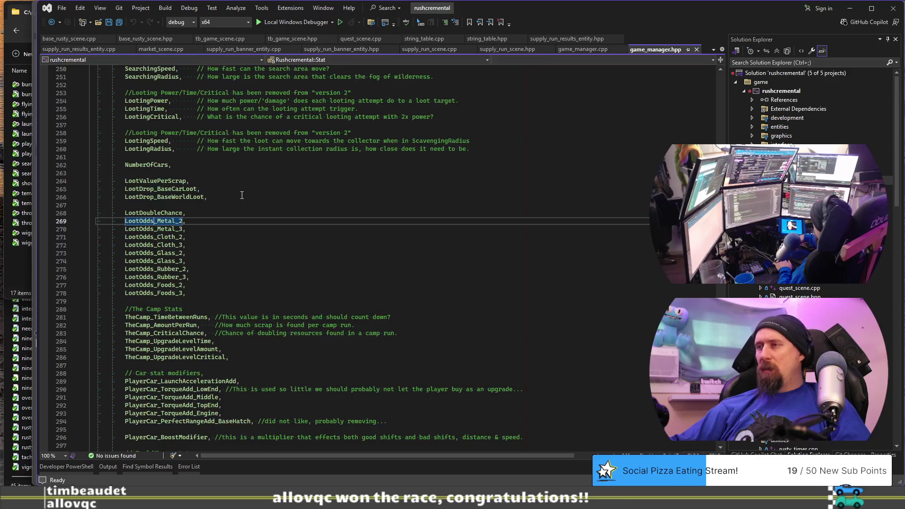
scroll(242, 195, "up", 2)
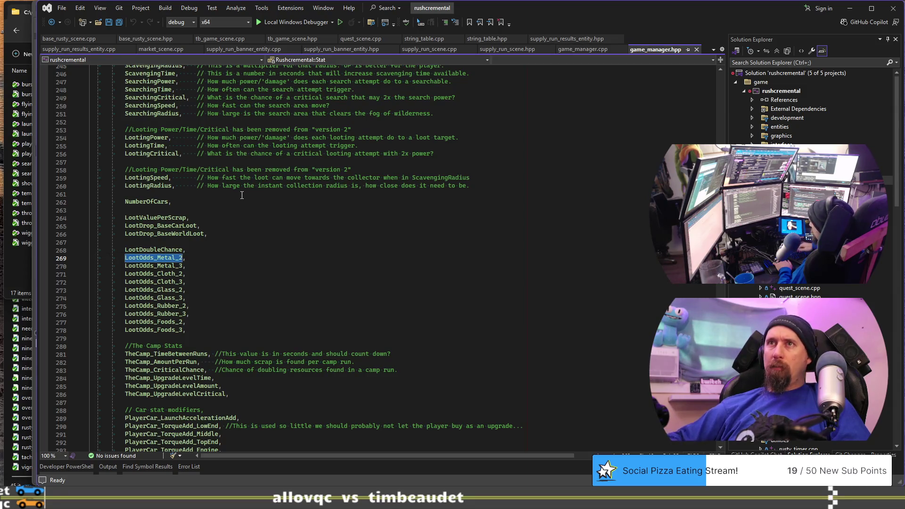
key("ctrl+Tab")
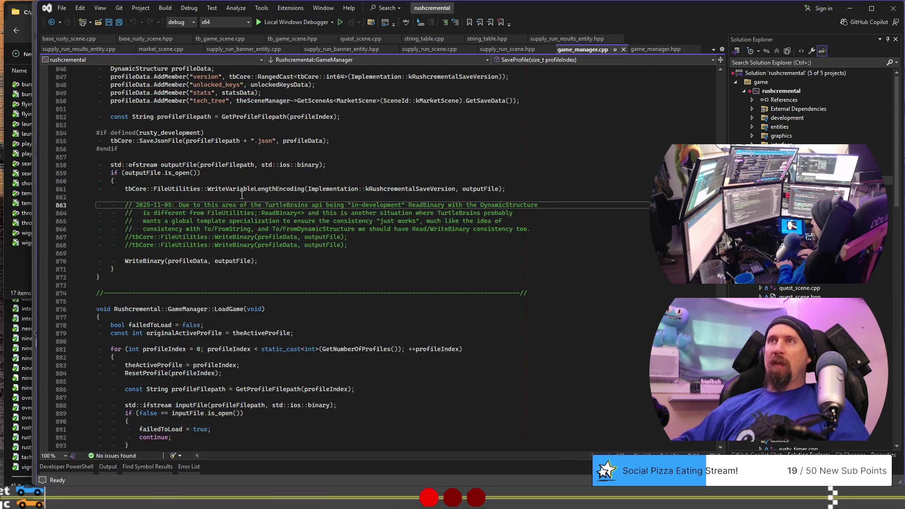
key("ctrl+f")
key("Return")
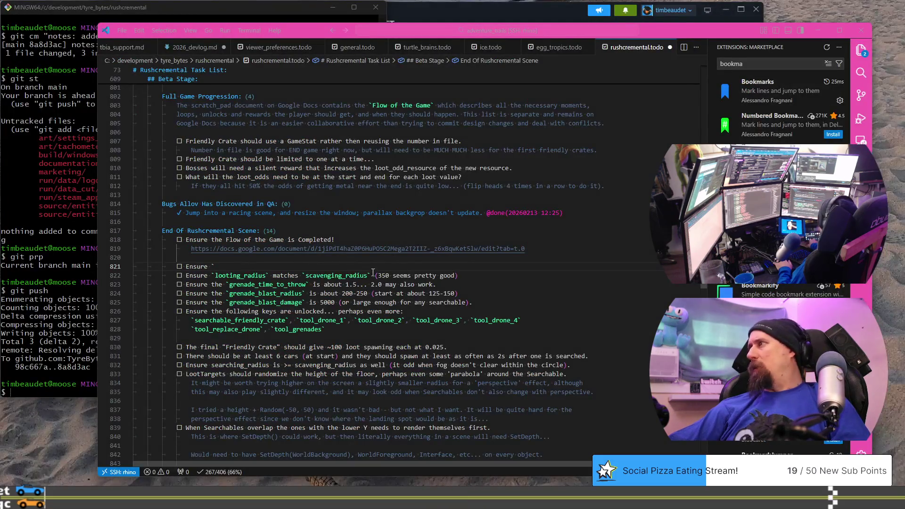
Finish the rushcremental.todo item so it reads 'Ensure `loot_odds_metal_2` is 1.0'
left_click(293, 267)
type("loot")
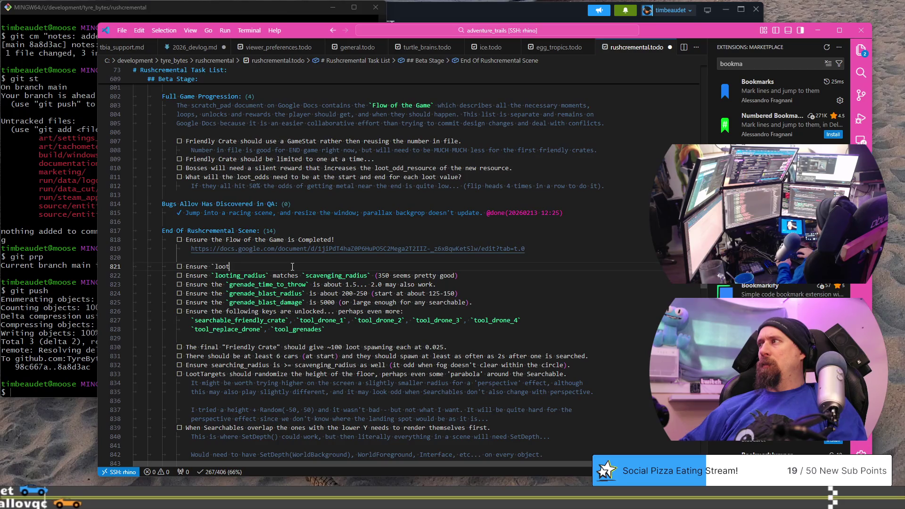
type("_odds_me")
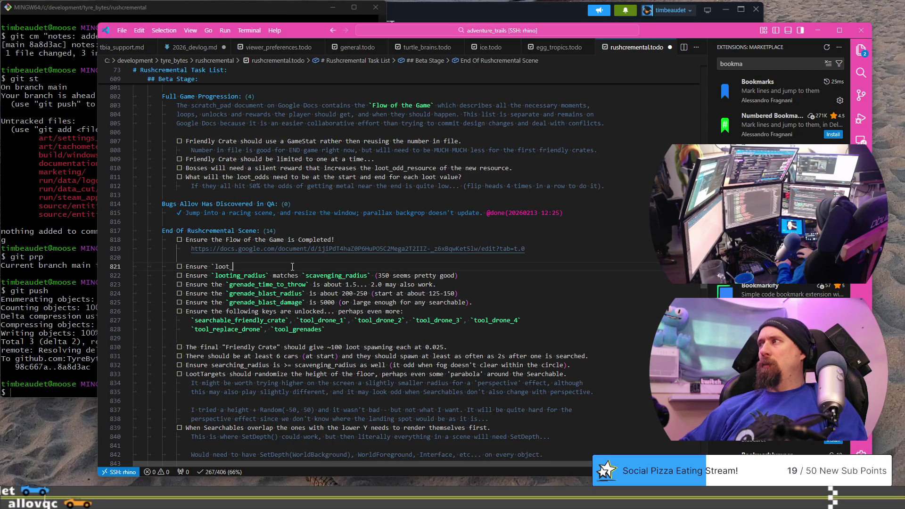
type("tal")
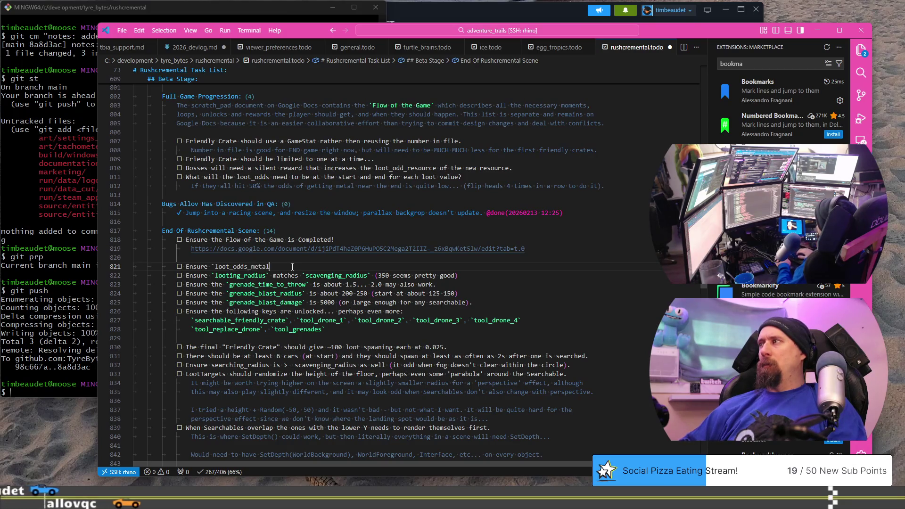
type("_2` is")
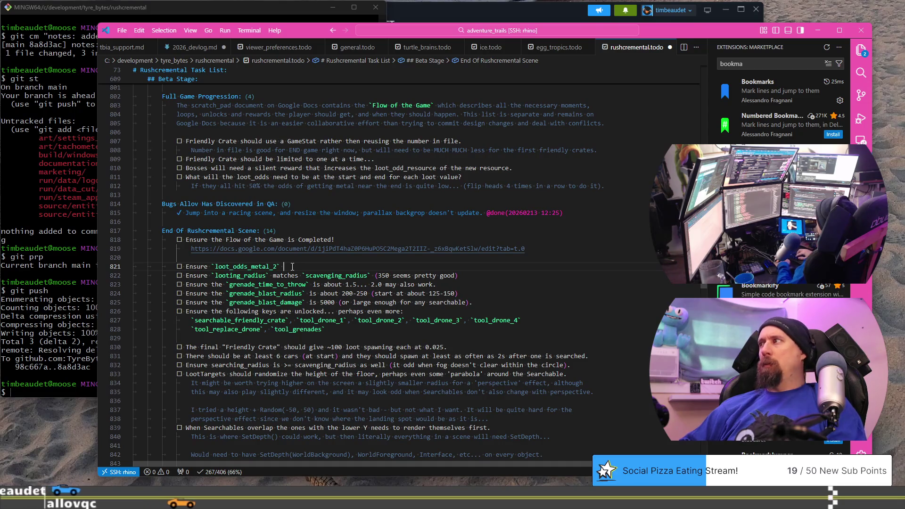
type(" 100%")
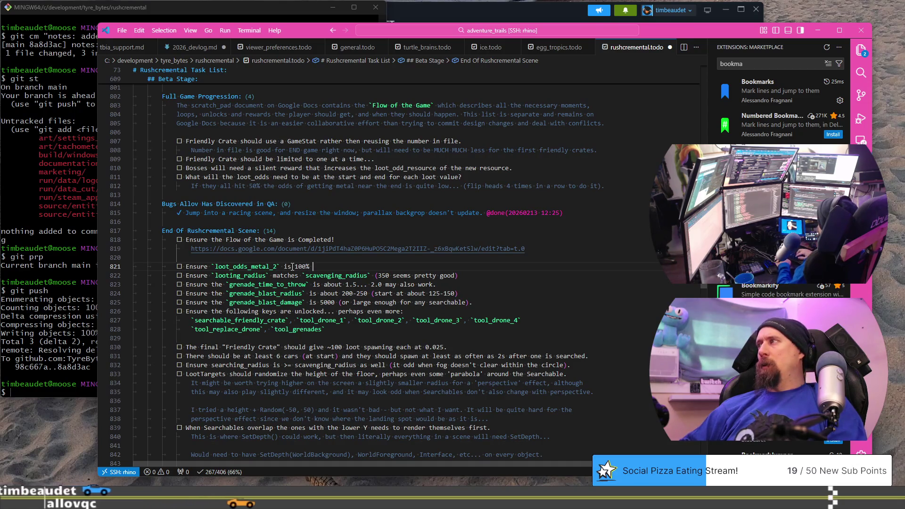
key("BackSpace")
key("BackSpace")
key("BackSpace")
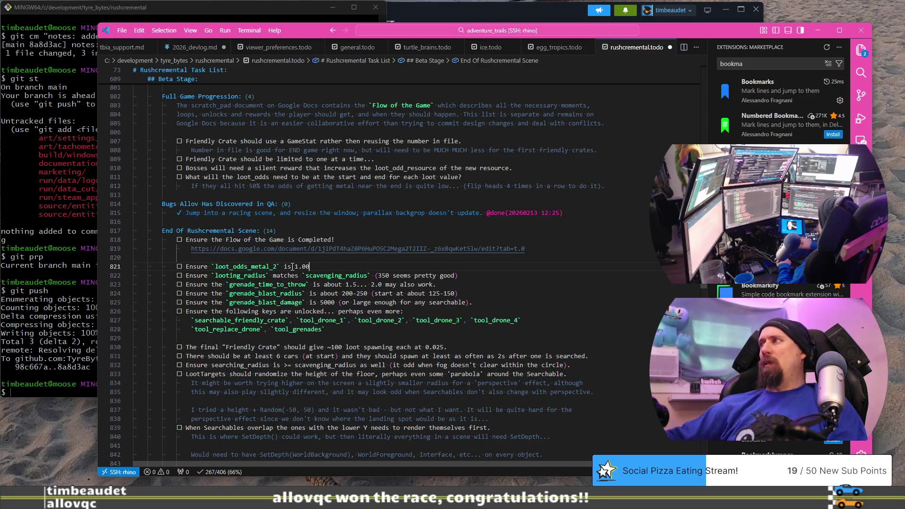
key("BackSpace")
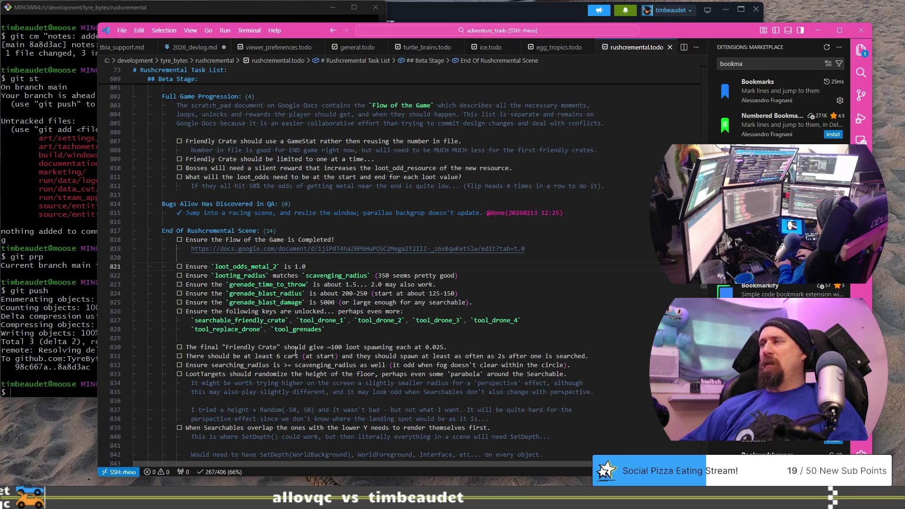
key("alt+Tab")
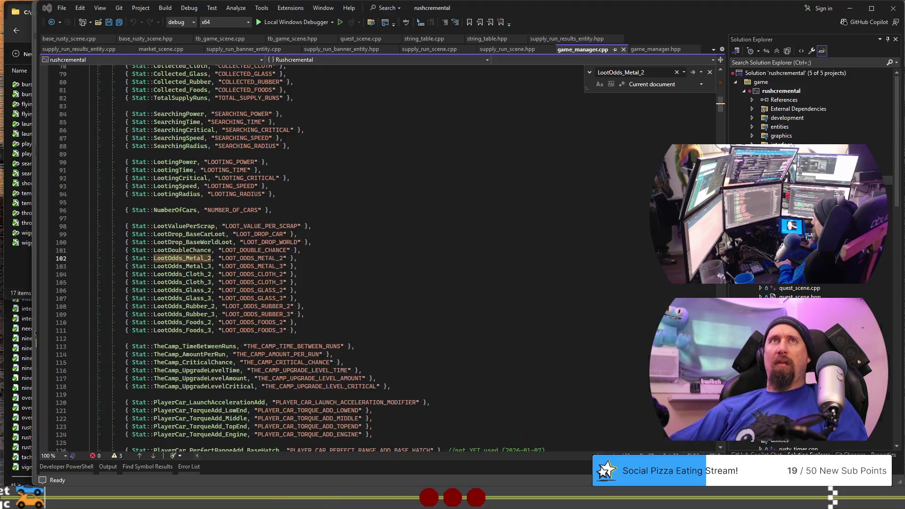
Review the rusty_racer_game_flow checklist down to Desert Chapel, then return to the ChatGPT scene-names chat
key("alt+Tab")
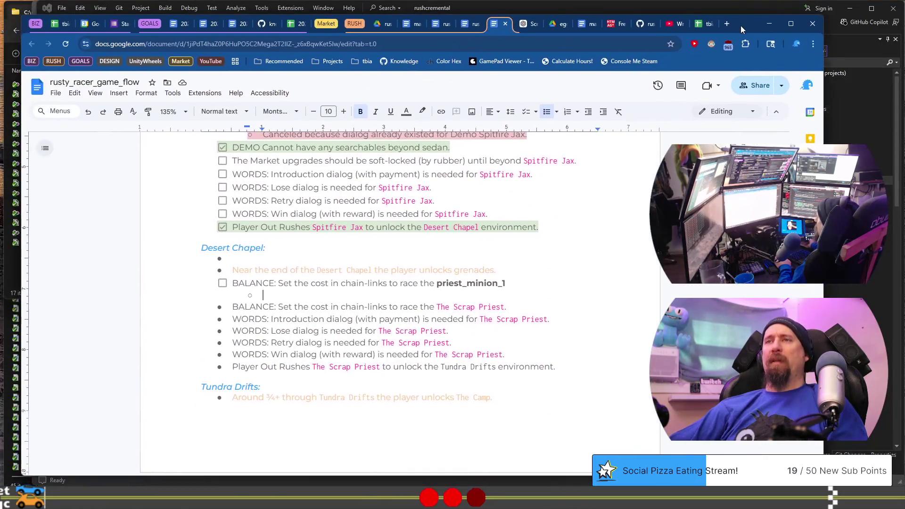
scroll(456, 239, "up", 5)
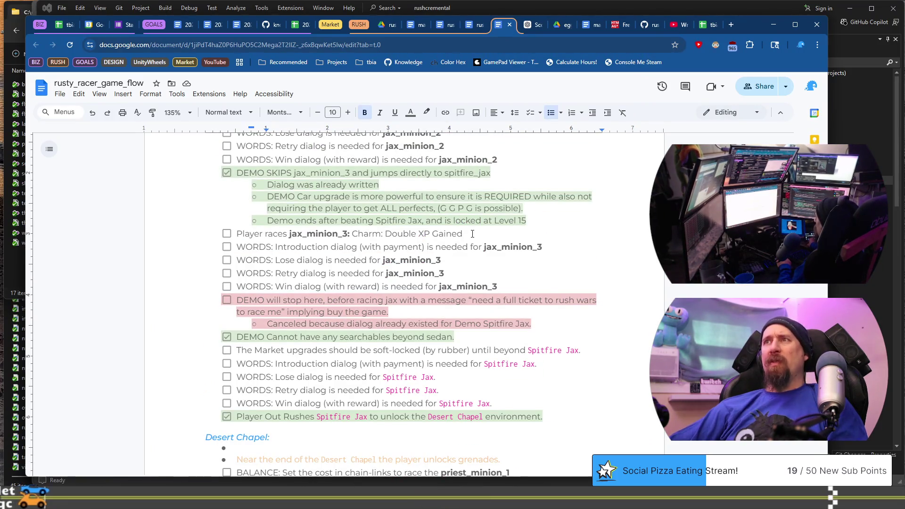
left_click(472, 233)
scroll(469, 235, "up", 10)
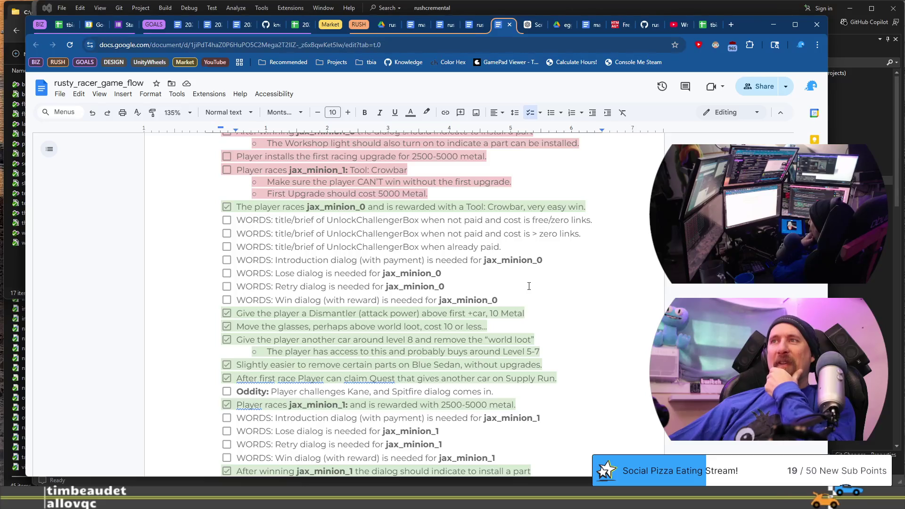
scroll(530, 281, "down", 3)
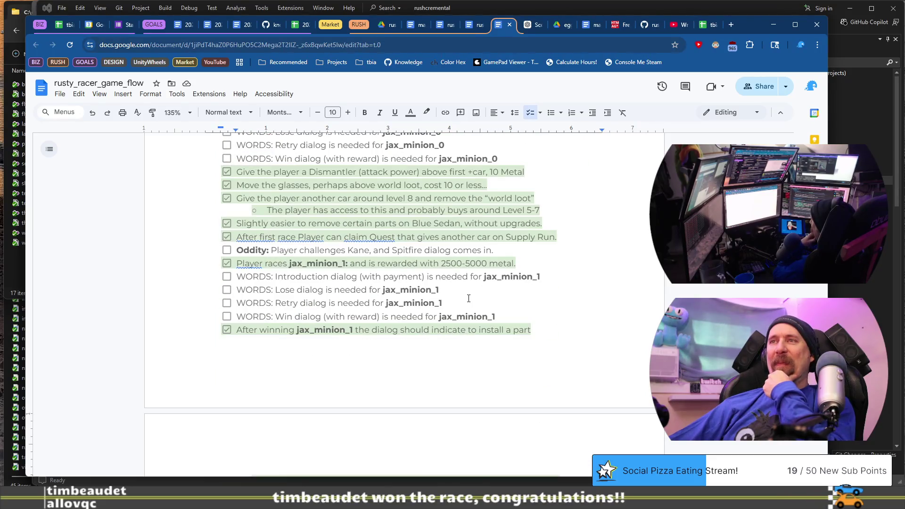
scroll(465, 306, "down", 5)
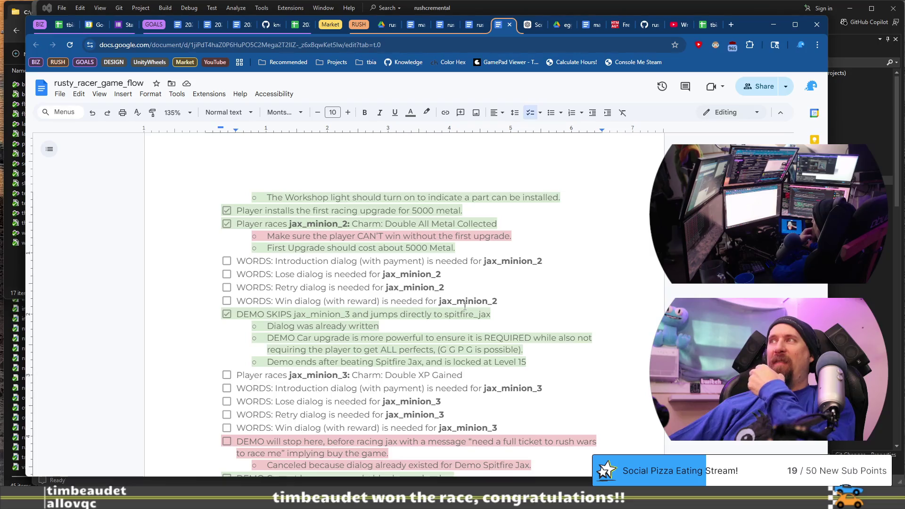
scroll(464, 307, "down", 6)
left_click(446, 296)
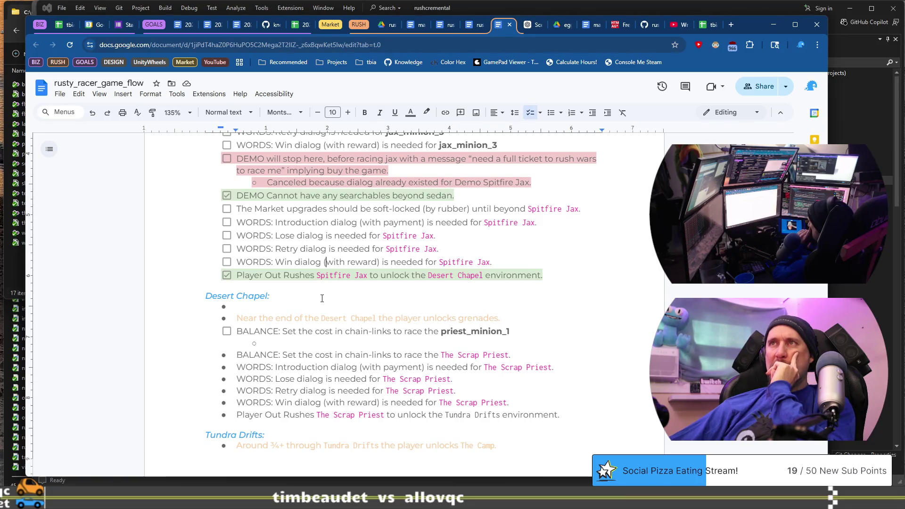
scroll(321, 298, "up", 5)
scroll(322, 298, "down", 5)
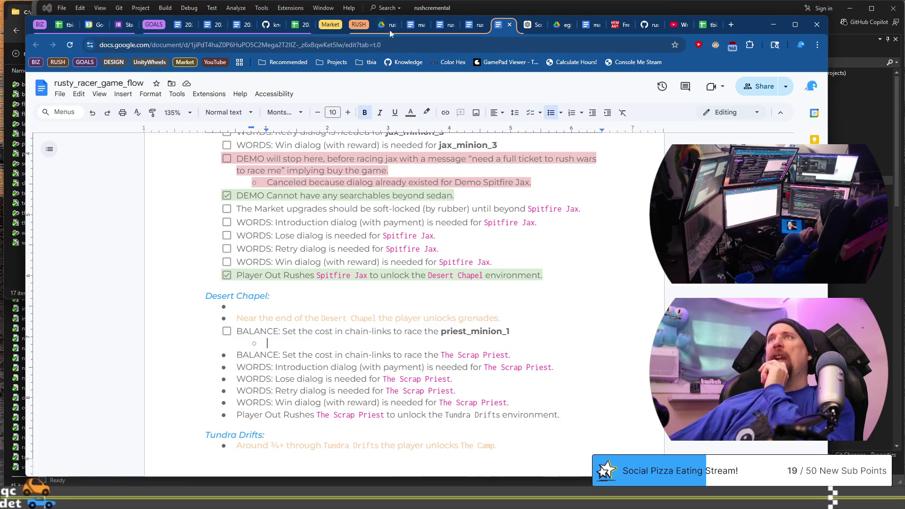
left_click(527, 26)
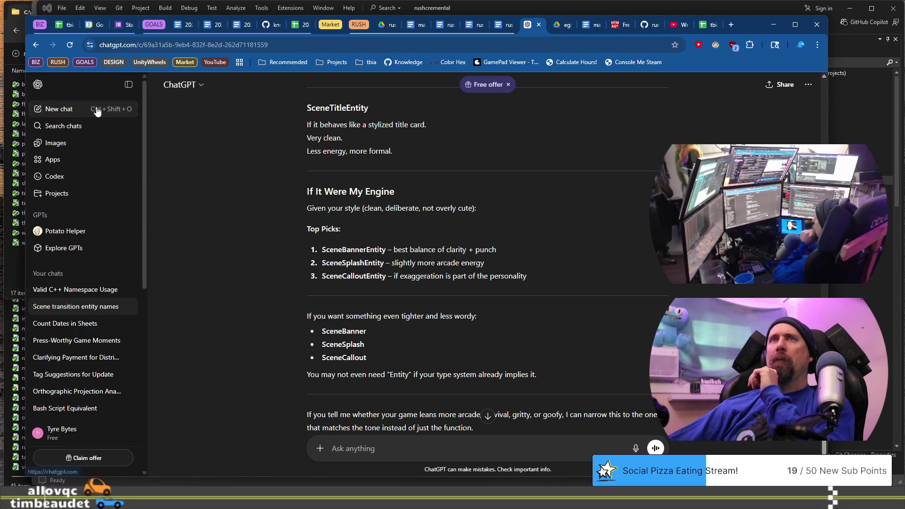
In a new chat, ask for a word shorter than `balance` that stays clear in internal team task lists
left_click(57, 109)
type("got a ")
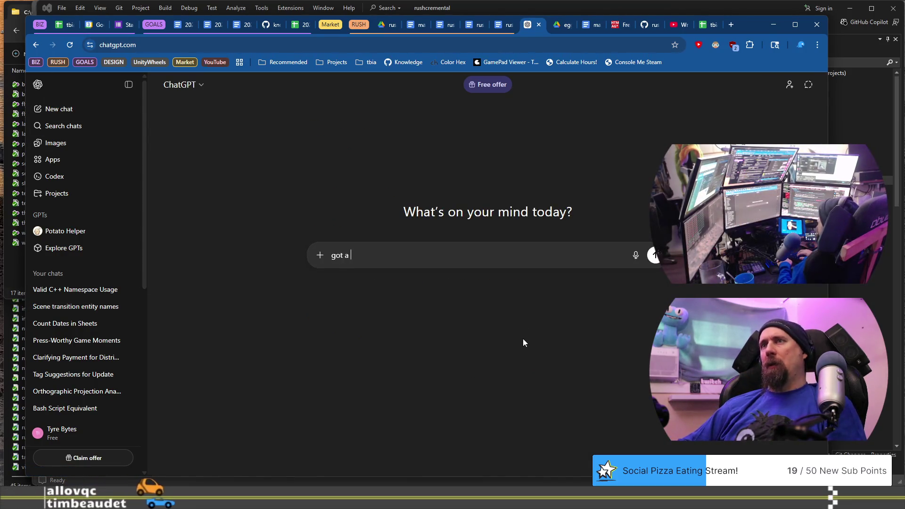
type("word for `b")
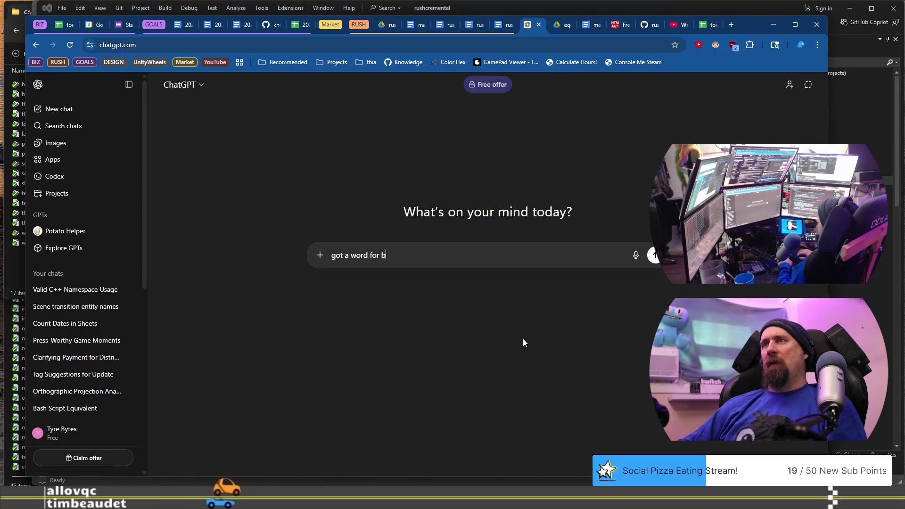
type("alance`")
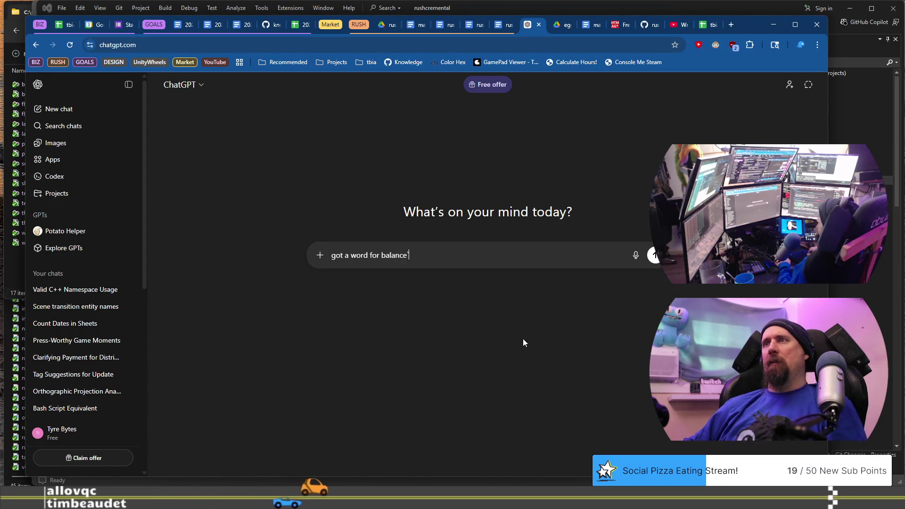
key("ctrl+Left")
type("`")
key("End")
type("that is short")
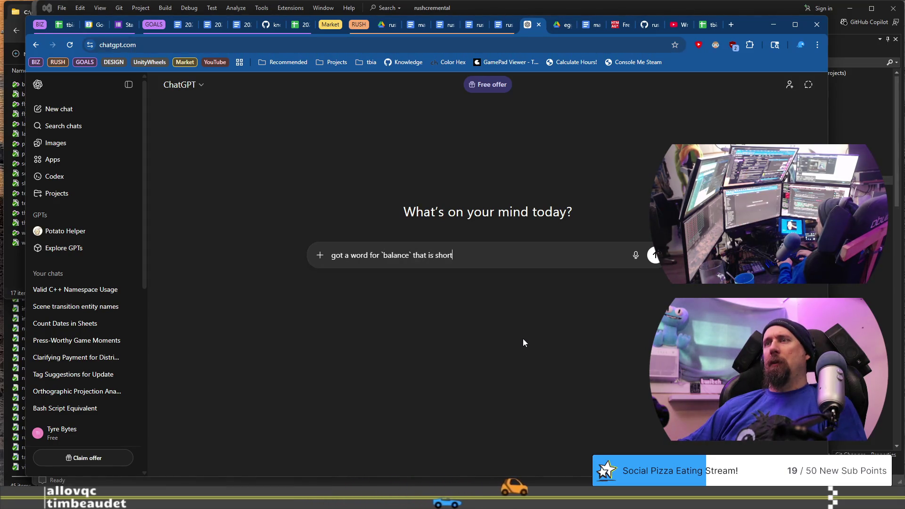
type("er,")
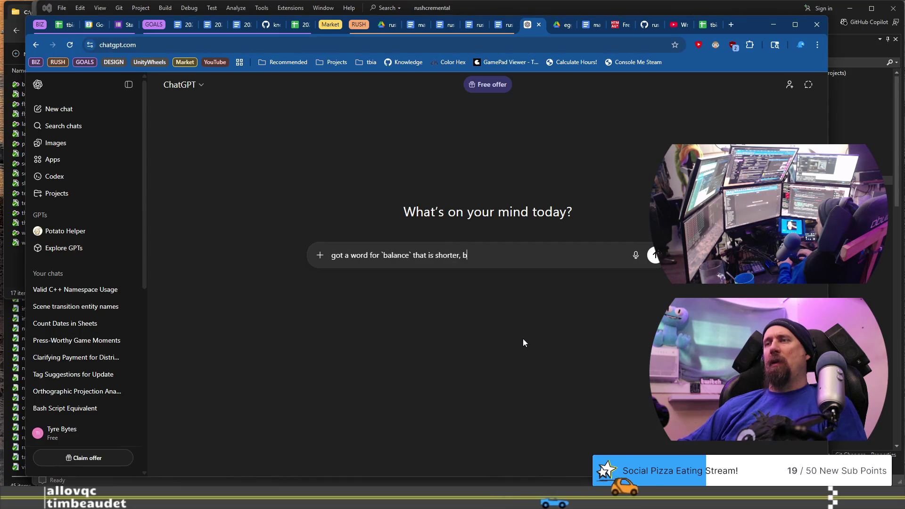
type(" bu")
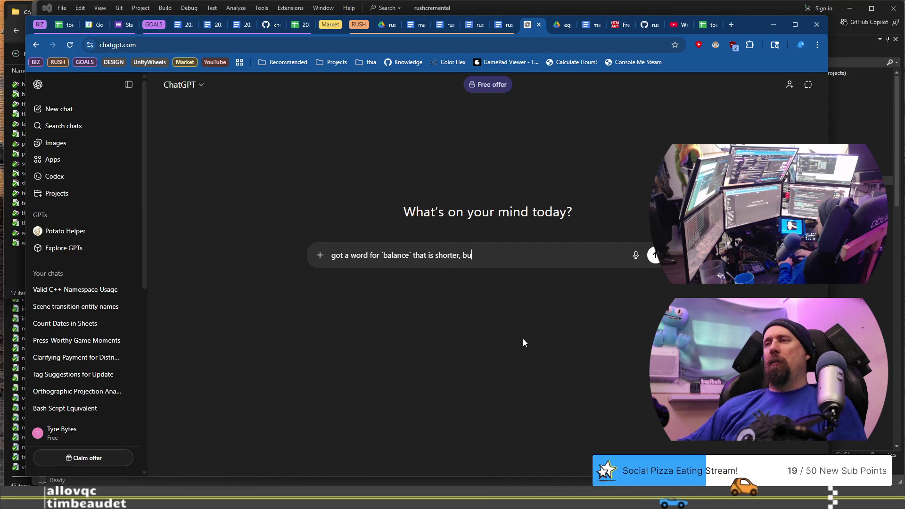
type("t still clear")
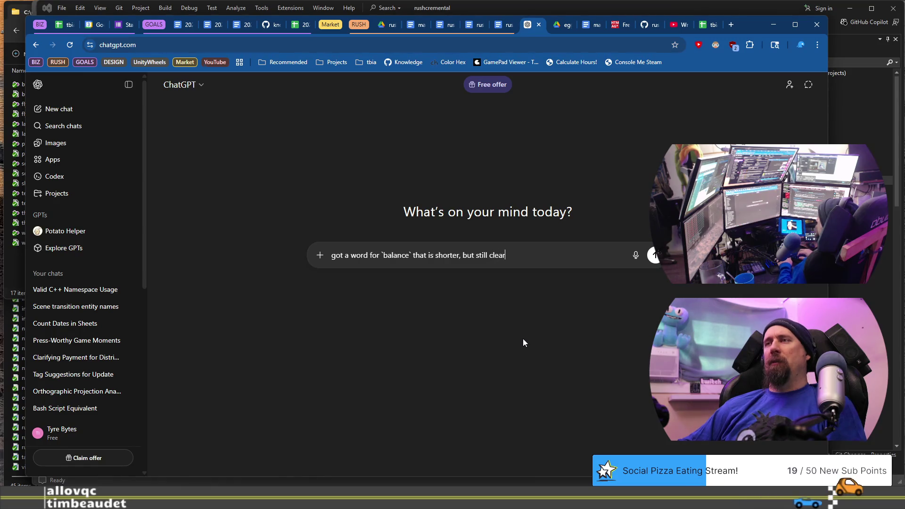
type(" to dev")
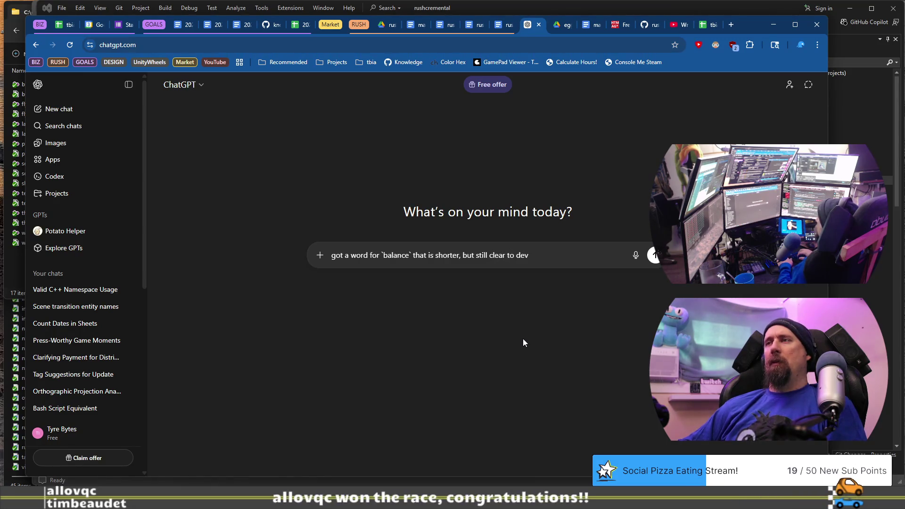
type("elopers / internal team task lists?")
key("Return")
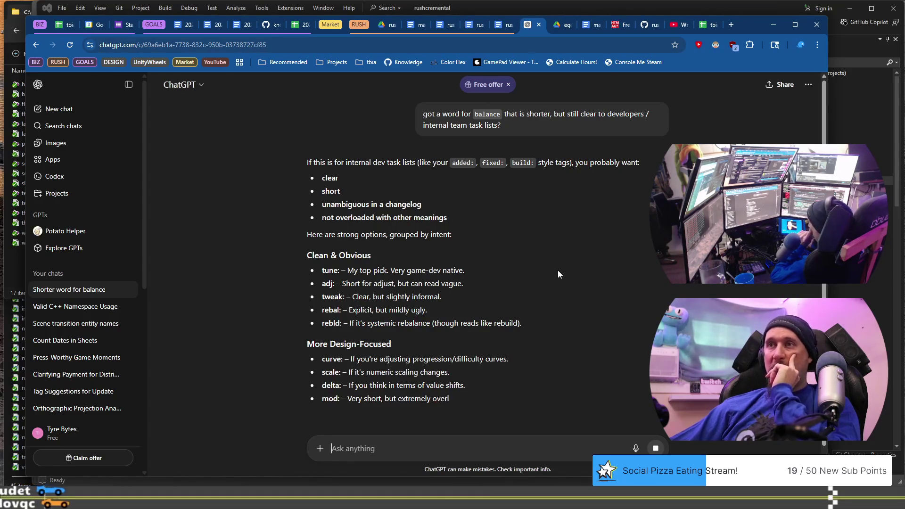
scroll(558, 274, "down", 1)
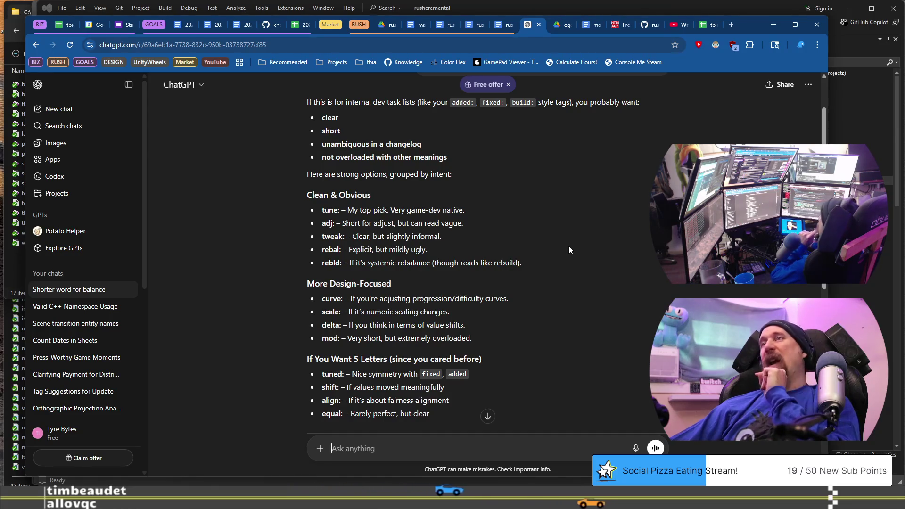
In rusty_racer_game_flow, relabel the priest_minion_1 task from BALANCE: to TUNE:
left_click(419, 27)
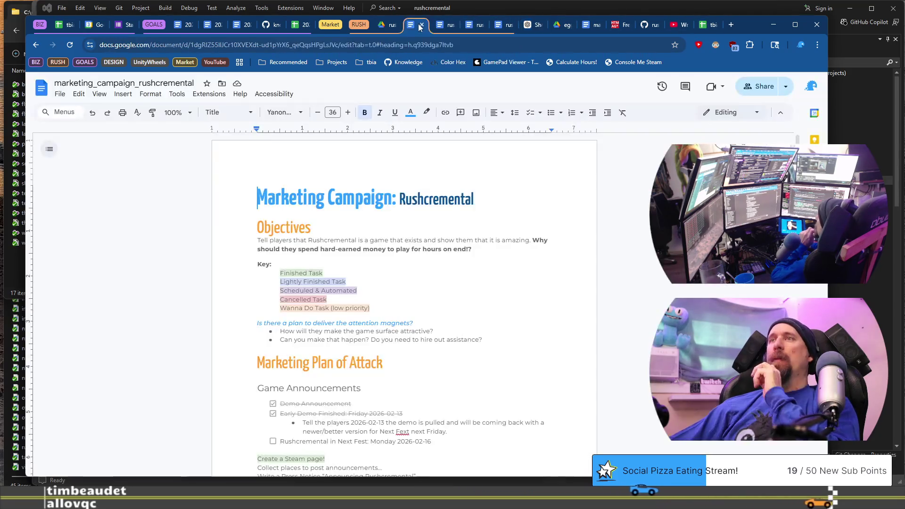
left_click(443, 27)
left_click(474, 26)
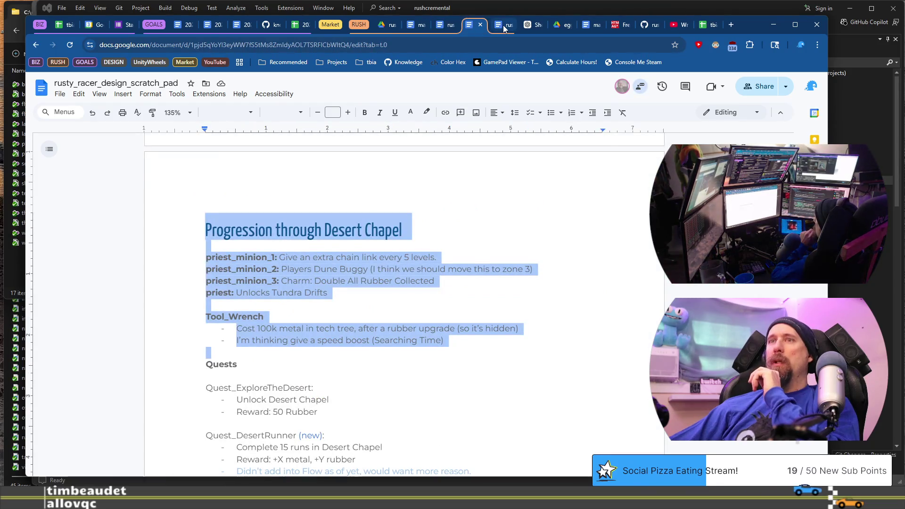
left_click(502, 26)
key("Up")
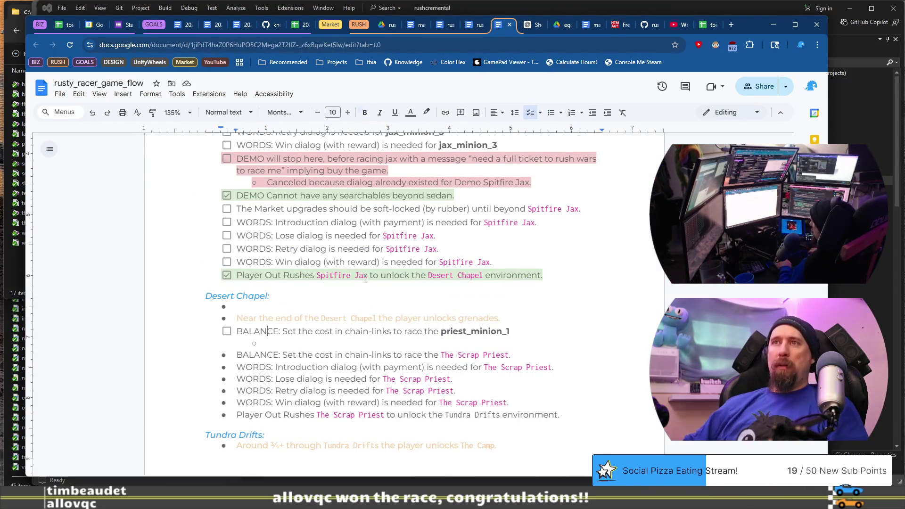
key("Delete")
key("Delete")
key("BackSpace")
key("BackSpace")
key("BackSpace")
type("TUNe")
key("BackSpace")
type("E:")
Change the Scrap Priest race-cost line's BALANCE: label to TUNE:
key("Down")
key("Down")
key("Home")
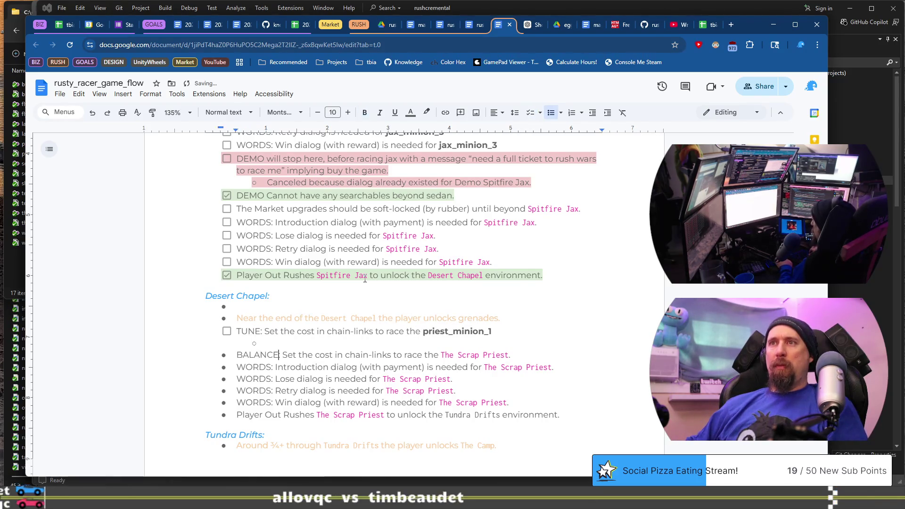
key("Delete")
key("Delete")
key("Delete")
type("TUNE:")
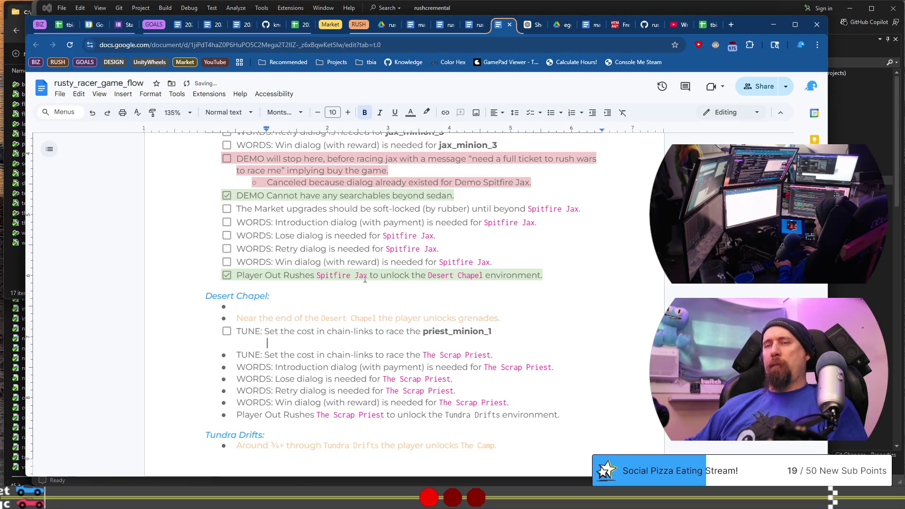
Add an empty checklist item below the priest_minion_1 TUNE task
key("Down")
key("Down")
key("Up")
key("Up")
key("End")
key("Return")
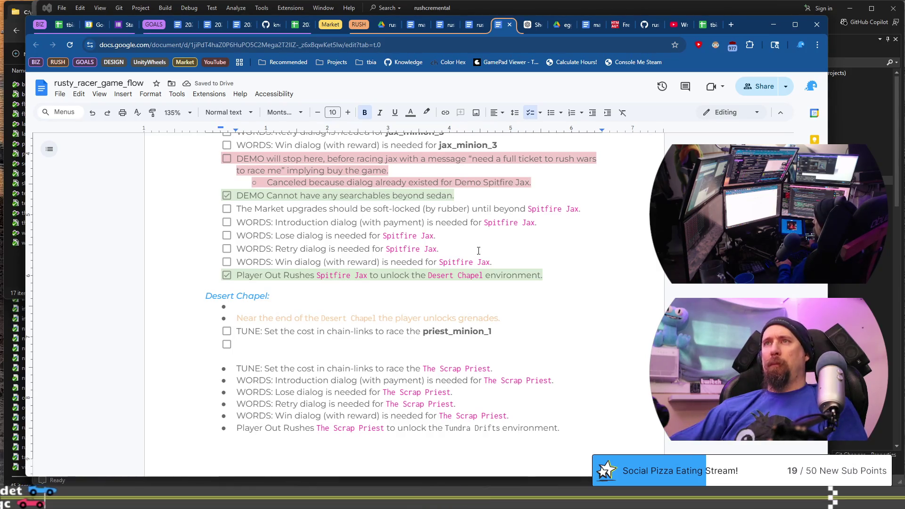
left_click(498, 262)
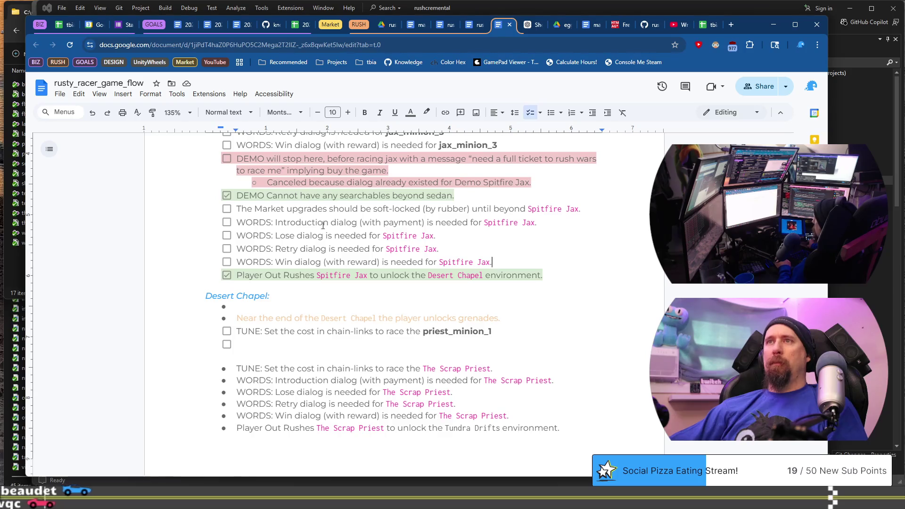
Duplicate the priest_minion_1 task lines below and start renumbering the copy to priest_minion_2
left_click_drag(498, 262, 237, 222)
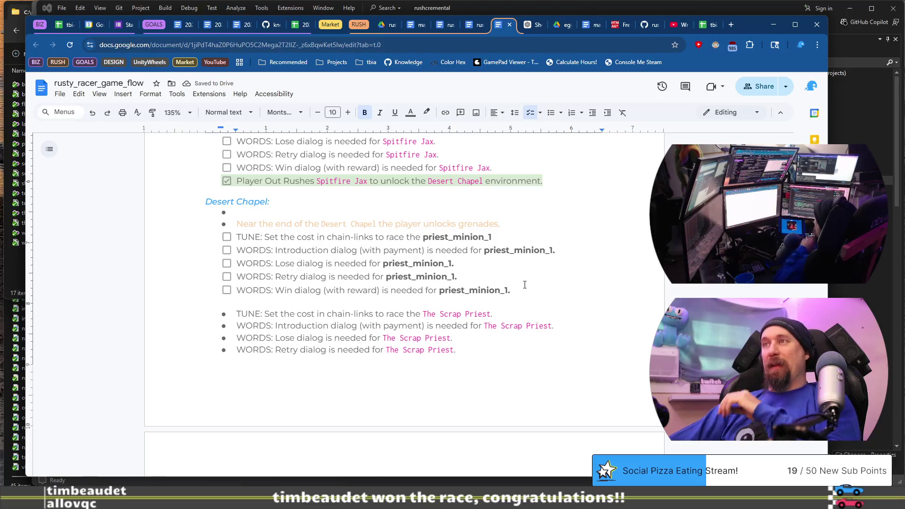
key("ctrl+shift+Up")
key("ctrl+shift+Up")
key("ctrl+shift+Up")
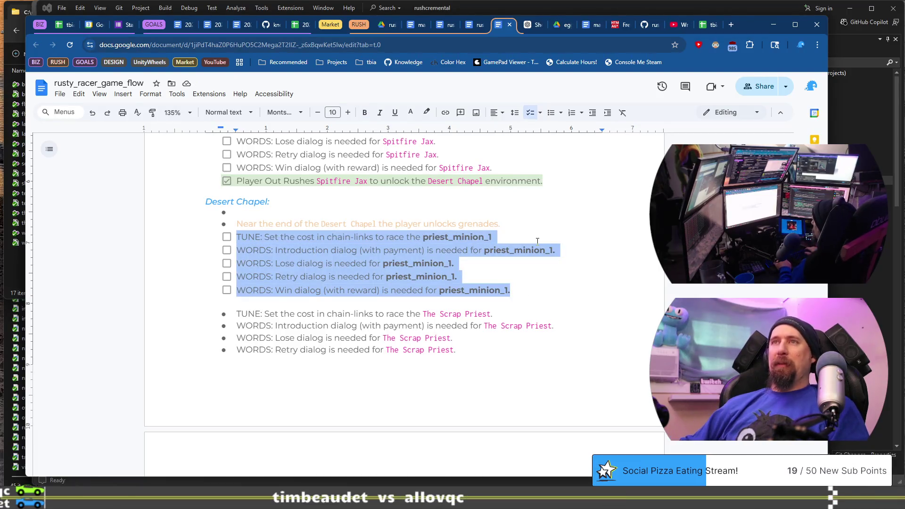
key("Right")
key("ctrl+v")
key("BackSpace")
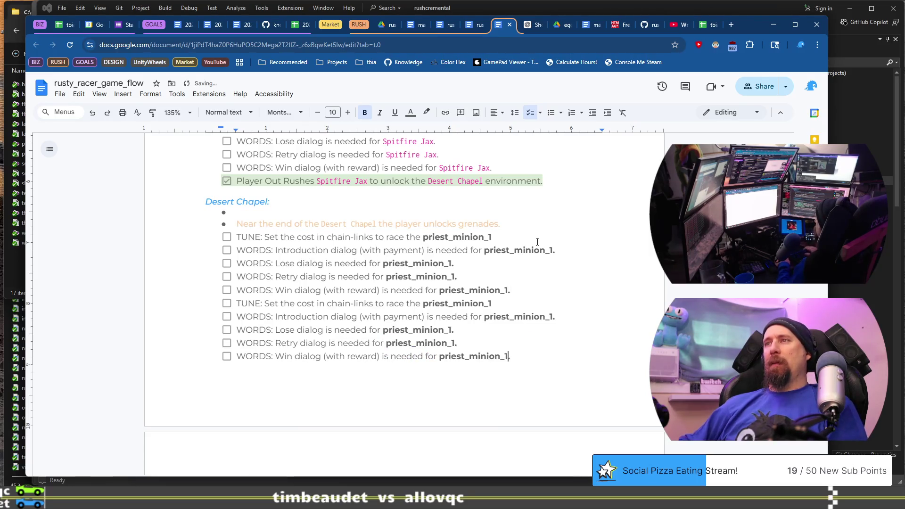
type("2")
key("Up")
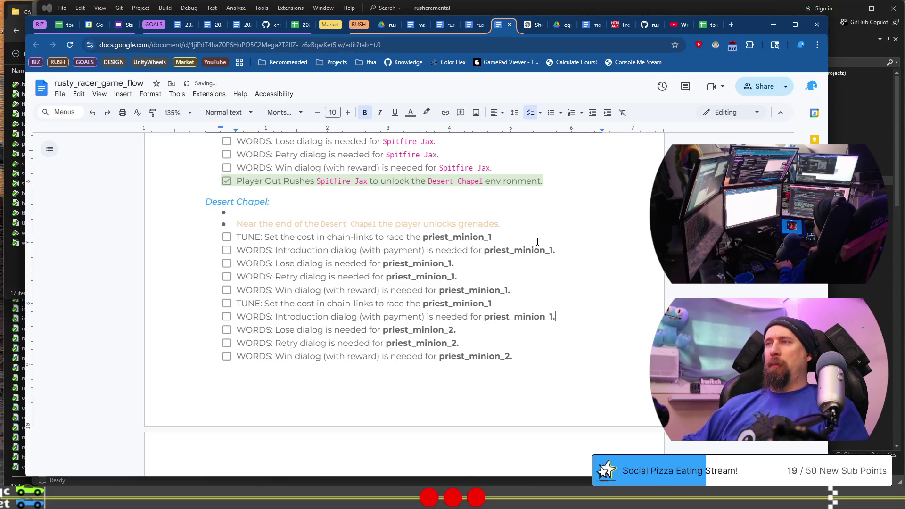
Renumber the copied Intro dialog and TUNE tasks to priest_minion_2
key("Down")
key("shift+Left")
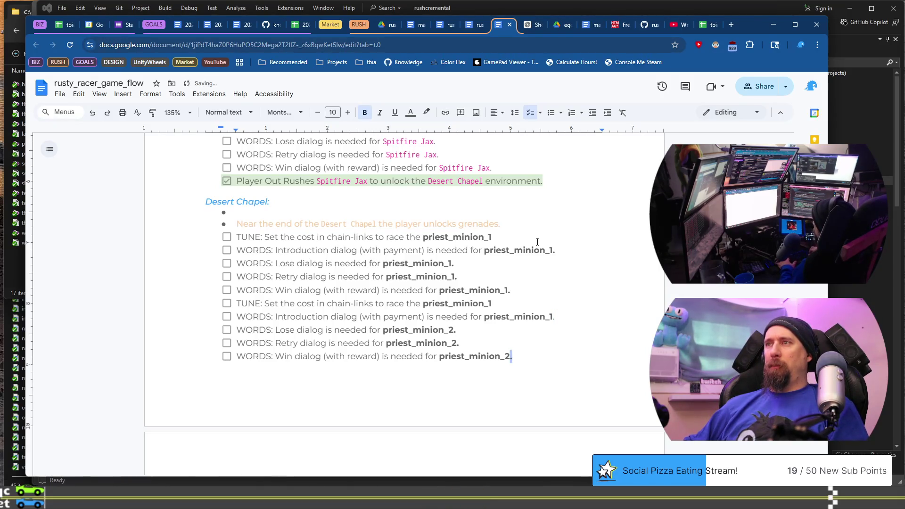
key("Up")
key("Up")
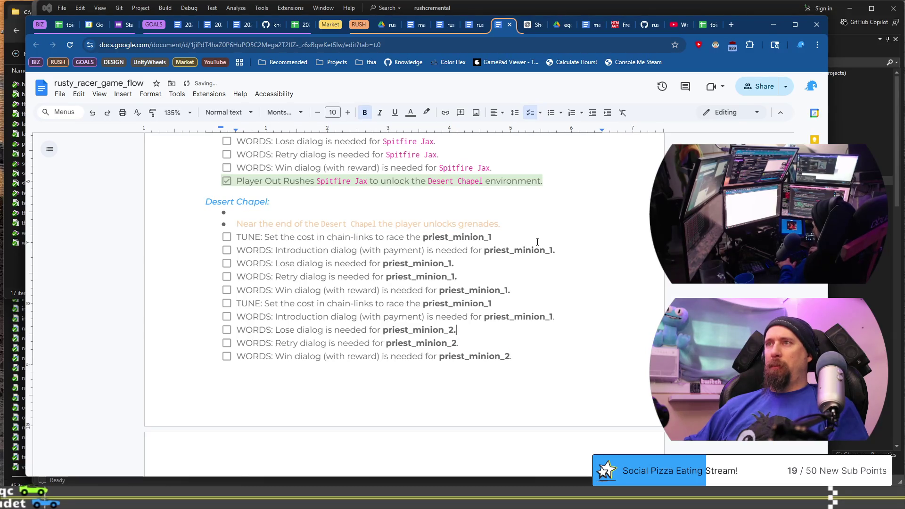
key("BackSpace")
key("BackSpace")
type("2.")
key("Up")
key("BackSpace")
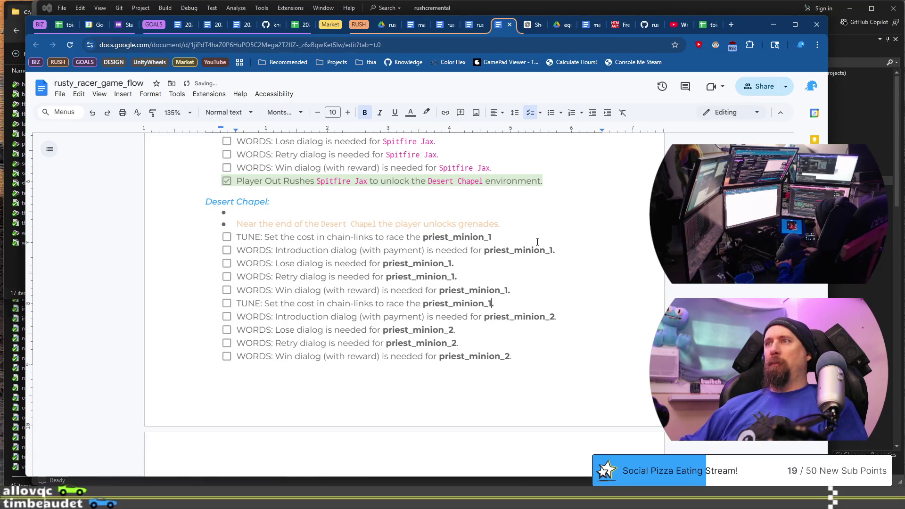
type("2")
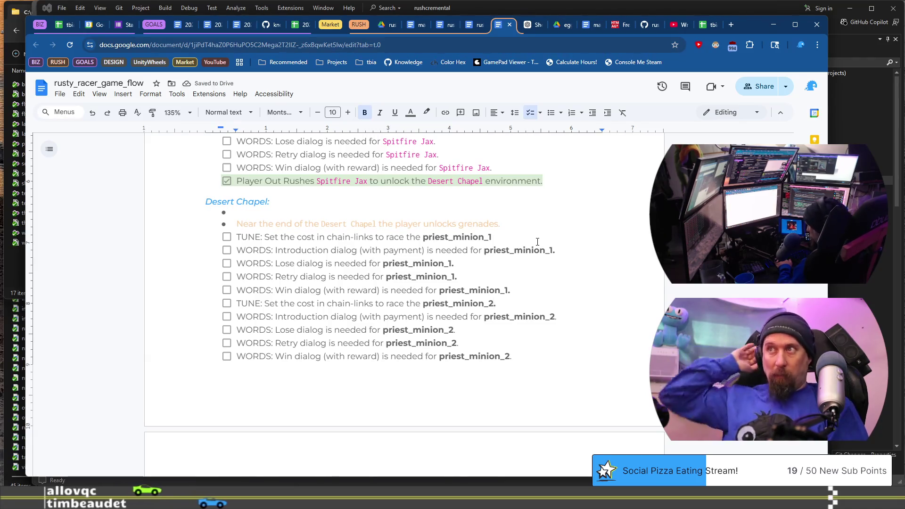
Remove bold from the trailing periods of the Win, Retry, Lose, Intro and TUNE lines
key("Up")
key("Up")
key("shift+Left")
key("ctrl+b")
key("Up")
key("shift+Left")
key("ctrl+b")
key("Up")
key("shift+Left")
key("ctrl+b")
key("Up")
key("End")
key("shift+Left")
key("ctrl+b")
key("Up")
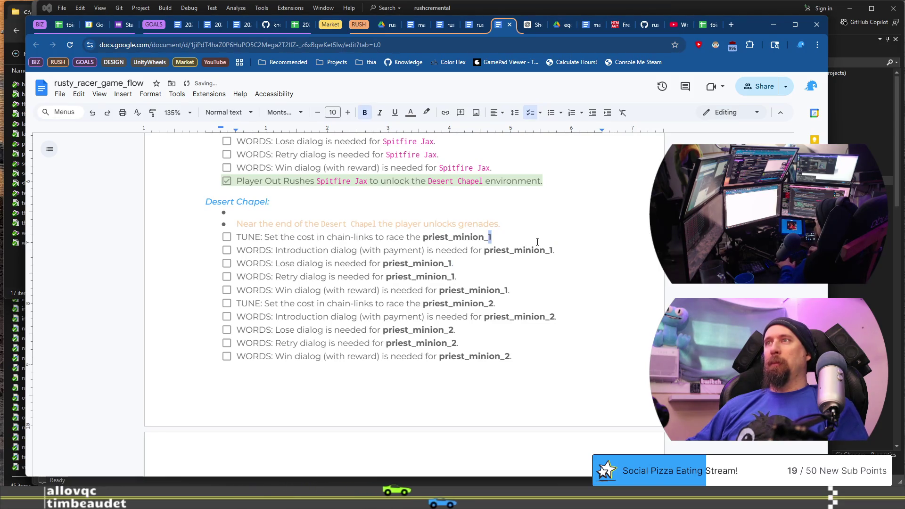
key("shift+Left")
key("ctrl+b")
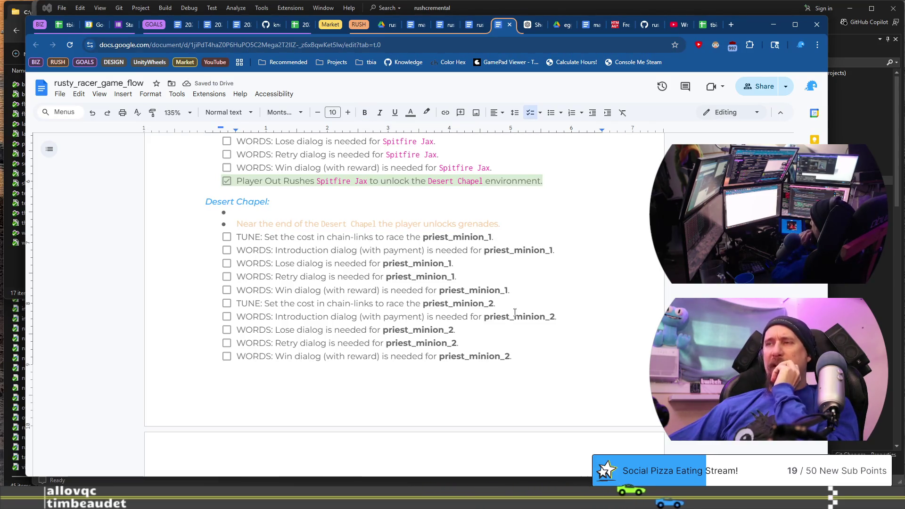
Copy the priest_minion_2 task block below and renumber the copy to priest_minion_3
left_click(539, 358)
key("shift+Left")
key("Right")
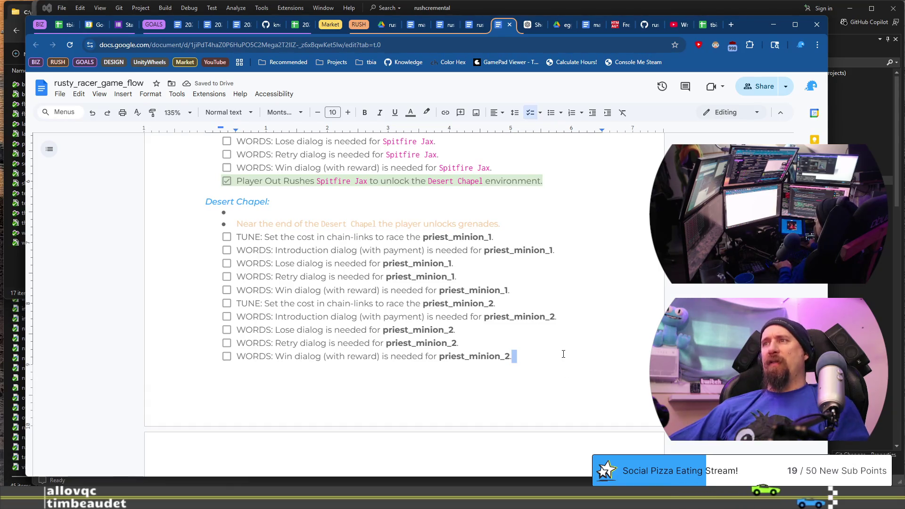
left_click(579, 304, "shift")
key("shift+Home")
key("ctrl+c")
key("Right")
key("Return")
key("ctrl+v")
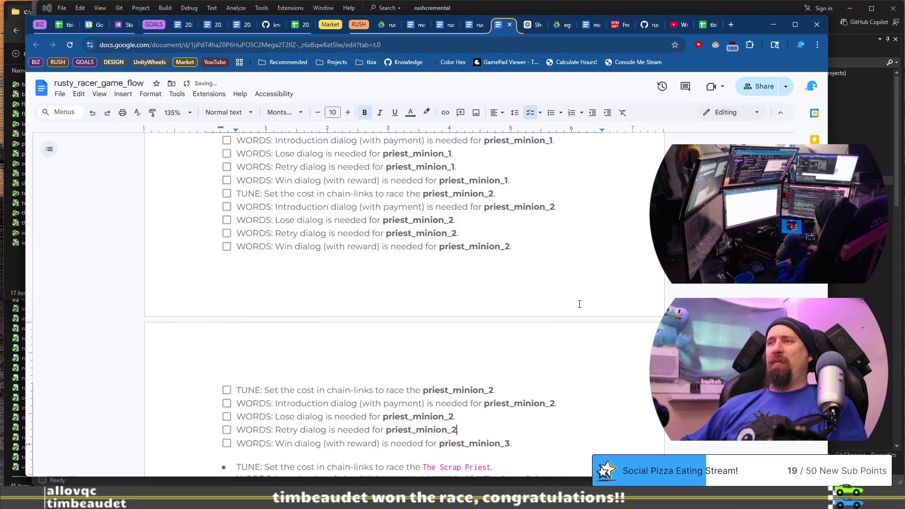
key("BackSpace")
type("3.")
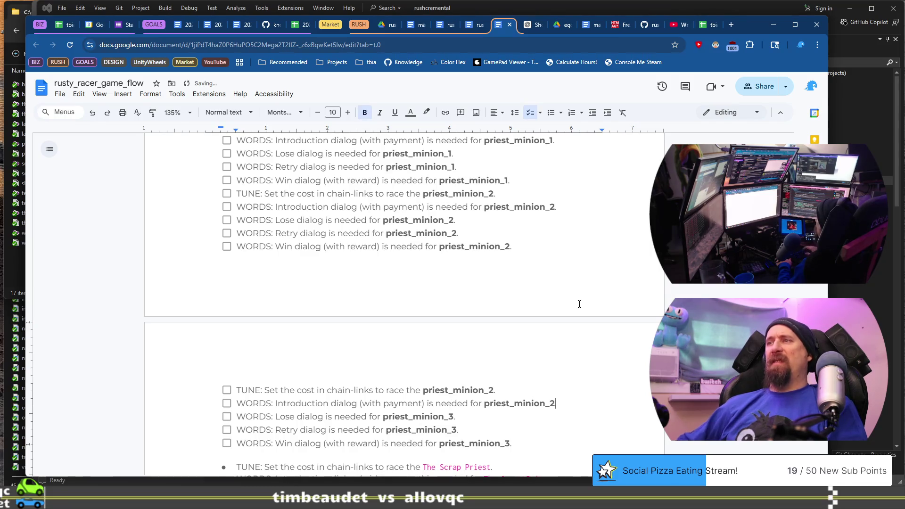
scroll(579, 304, "down", 2)
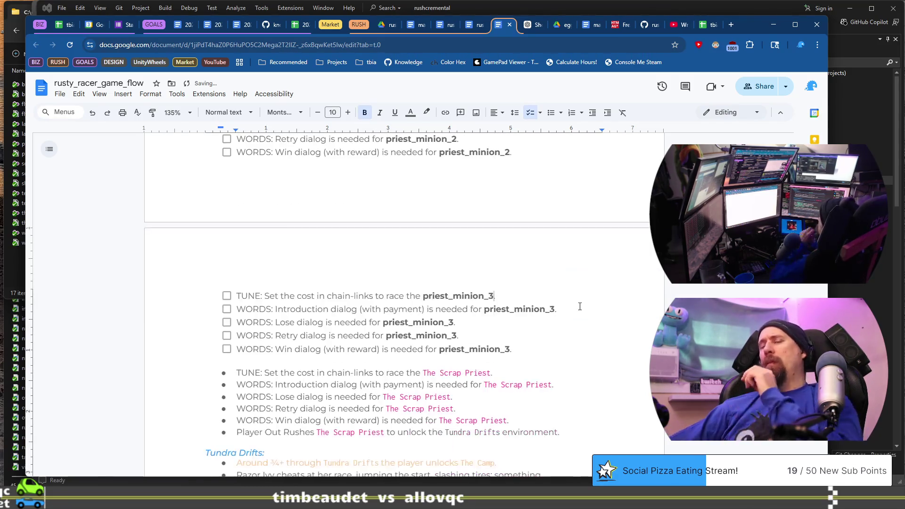
Merge the TUNE Scrap Priest and Introduction dialog bullets into the checklist as tasks
scroll(500, 368, "down", 1)
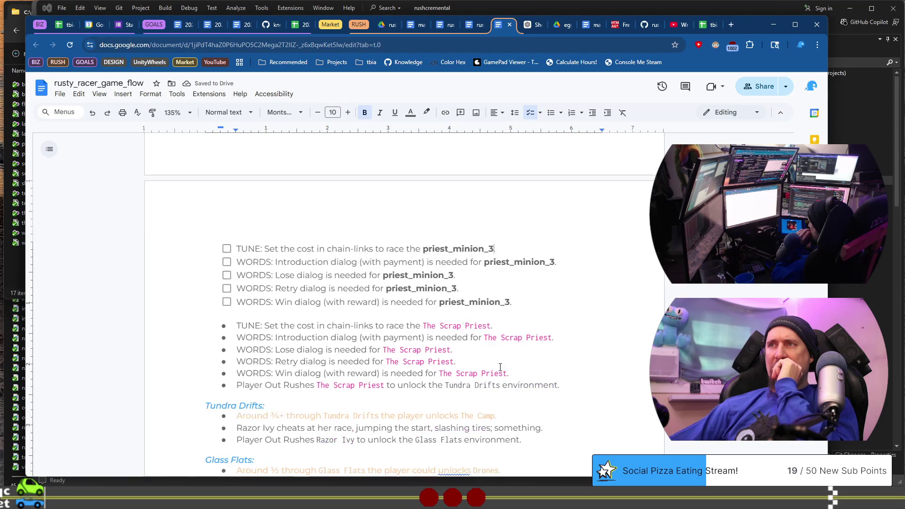
left_click(537, 324)
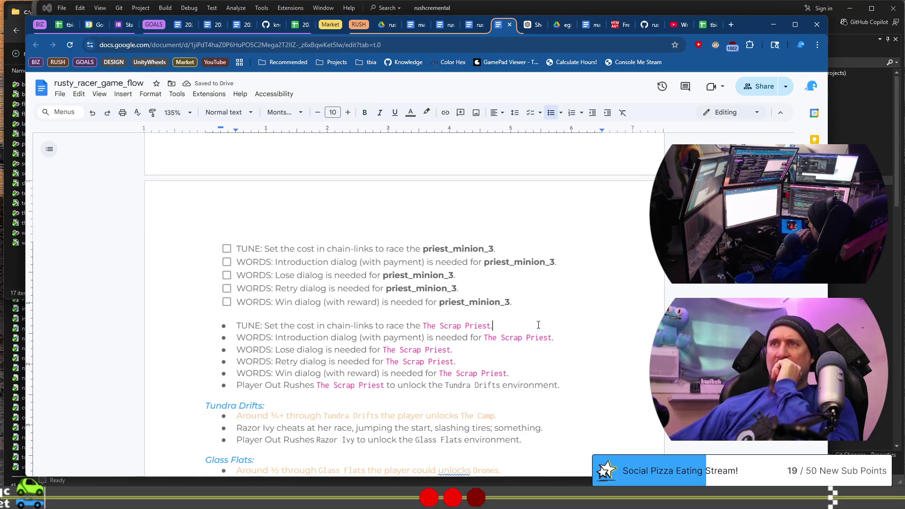
key("Home")
key("BackSpace")
key("BackSpace")
key("BackSpace")
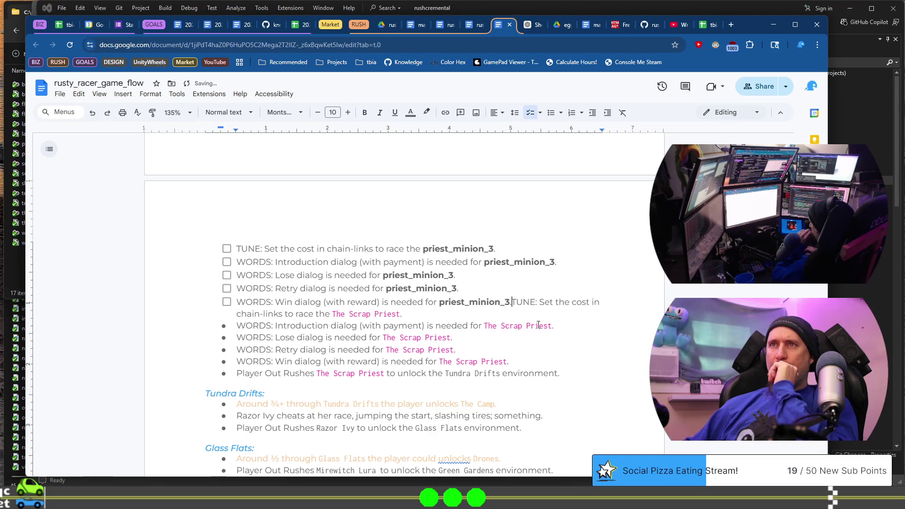
key("Return")
key("Down")
Convert the Lose, Retry, Win and Player Out Rushes bullets into checklist tasks
key("BackSpace")
key("BackSpace")
key("BackSpace")
key("Return")
key("Down")
key("BackSpace")
key("BackSpace")
key("BackSpace")
key("Return")
key("Down")
key("BackSpace")
key("BackSpace")
key("BackSpace")
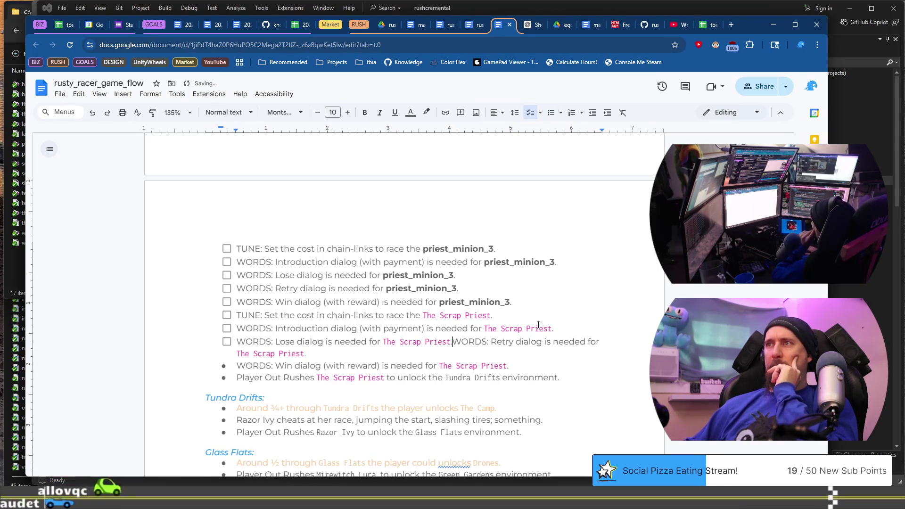
key("ctrl+z")
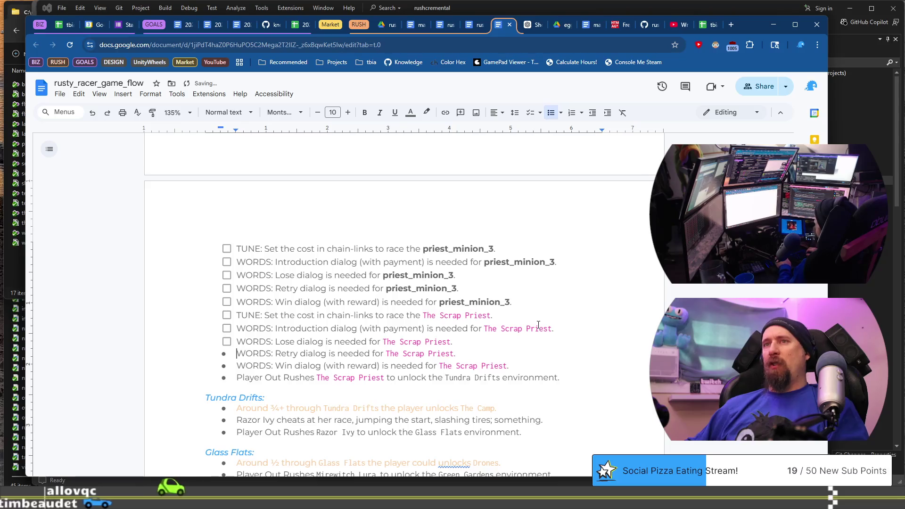
key("BackSpace")
key("Return")
key("Down")
key("BackSpace")
key("BackSpace")
key("Return")
key("Down")
key("BackSpace")
key("BackSpace")
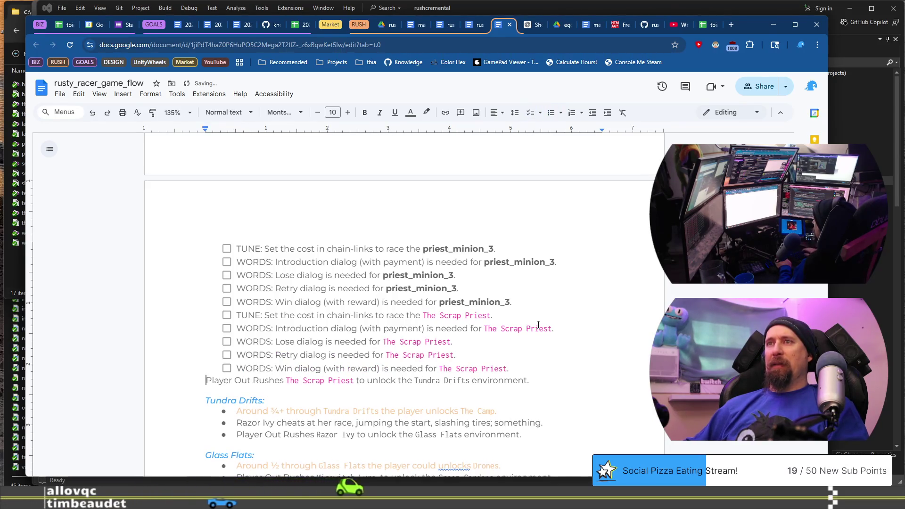
key("Return")
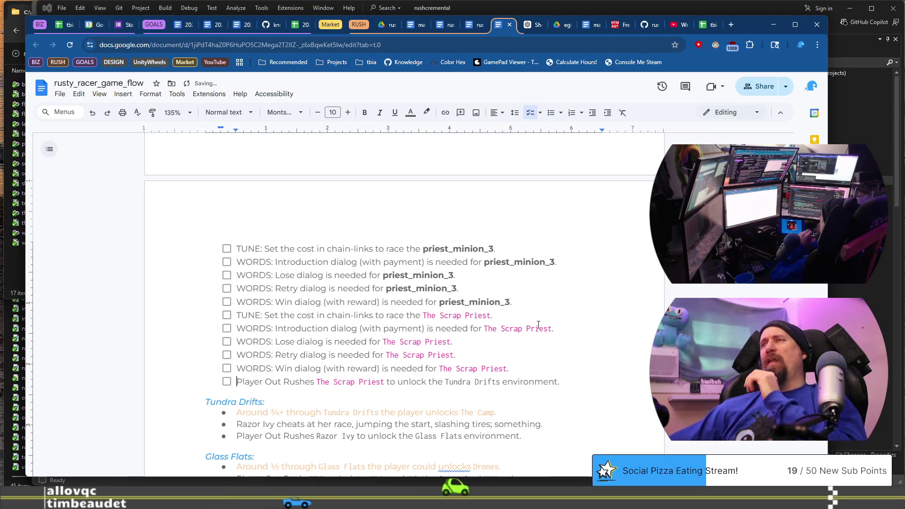
Delete the empty bullet and the grenades unlock note from under Desert Chapel
scroll(538, 325, "up", 5)
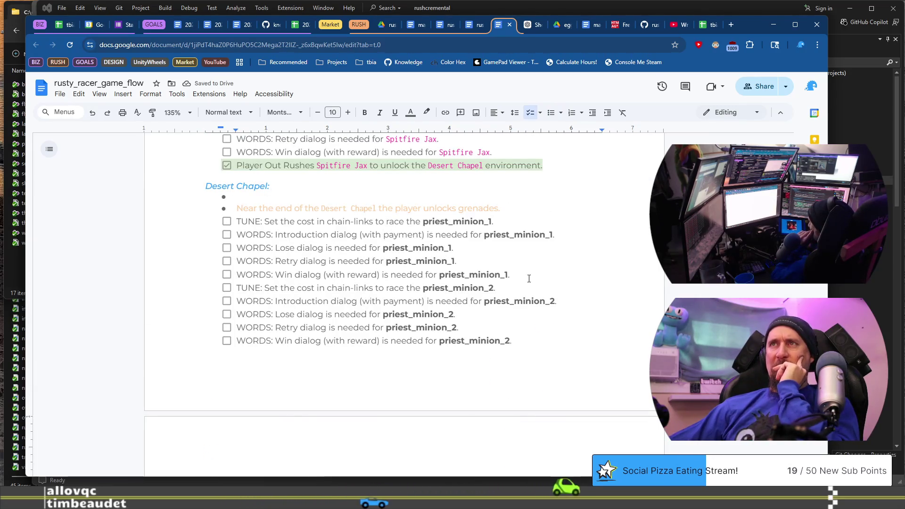
left_click(523, 201)
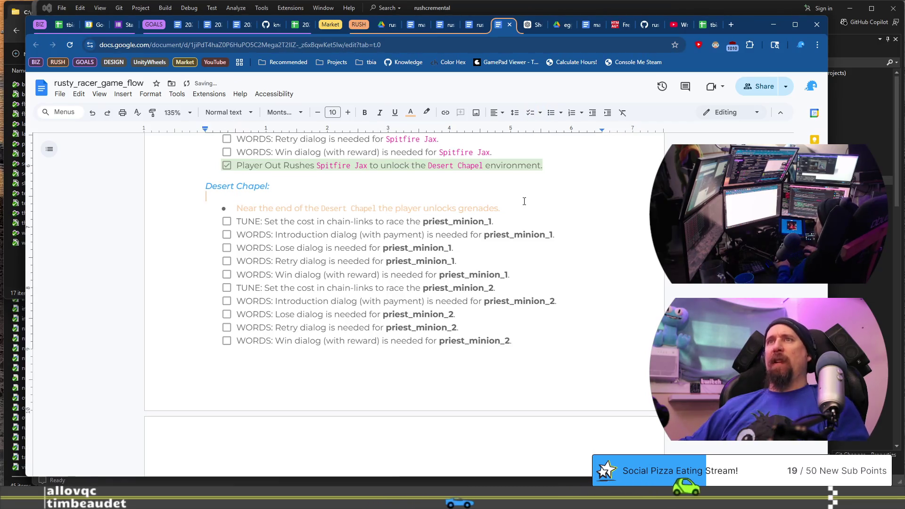
key("Delete")
triple_click(524, 201)
key("BackSpace")
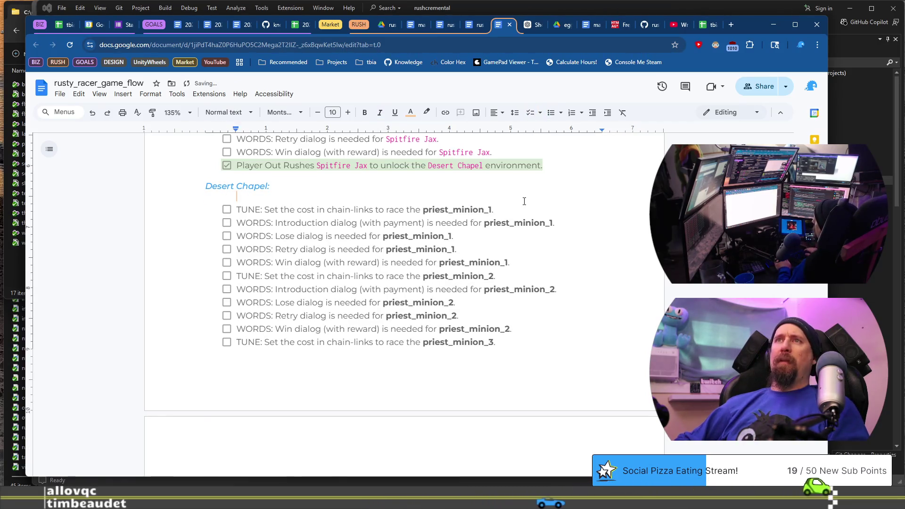
key("BackSpace")
key("BackSpace")
Paste the grenades note as a new checklist task after the priest_minion_3 Win task
scroll(470, 262, "down", 4)
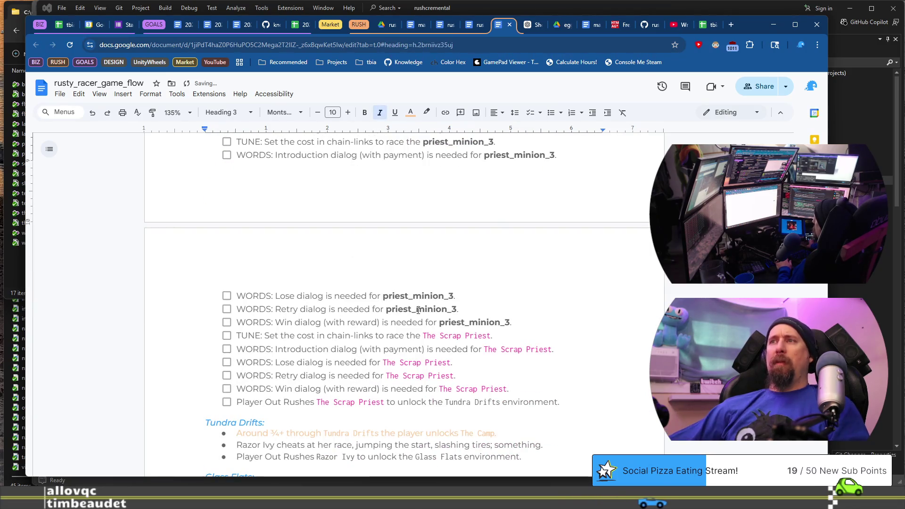
left_click(544, 317)
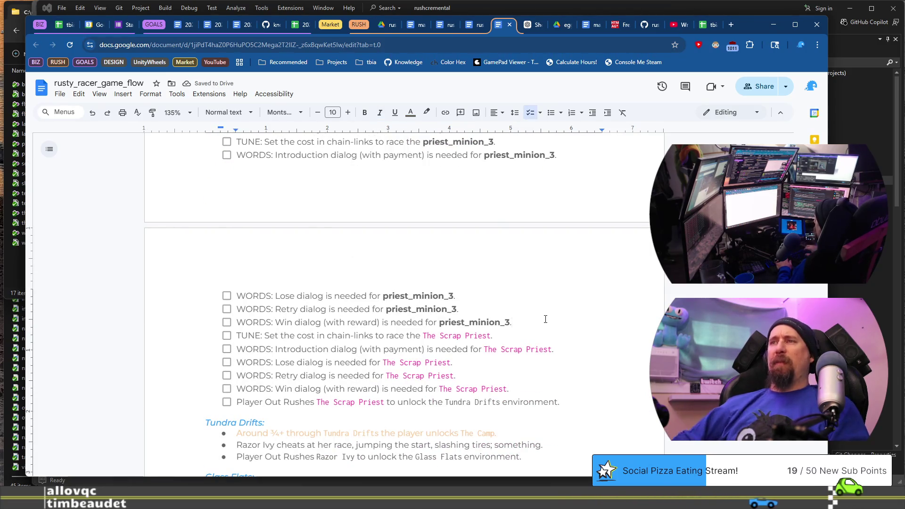
key("Return")
key("ctrl+v")
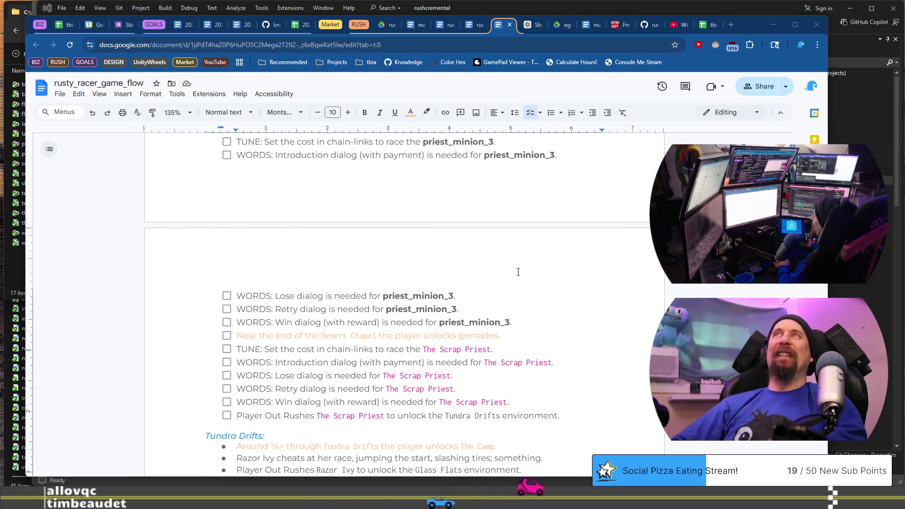
scroll(518, 272, "up", 6)
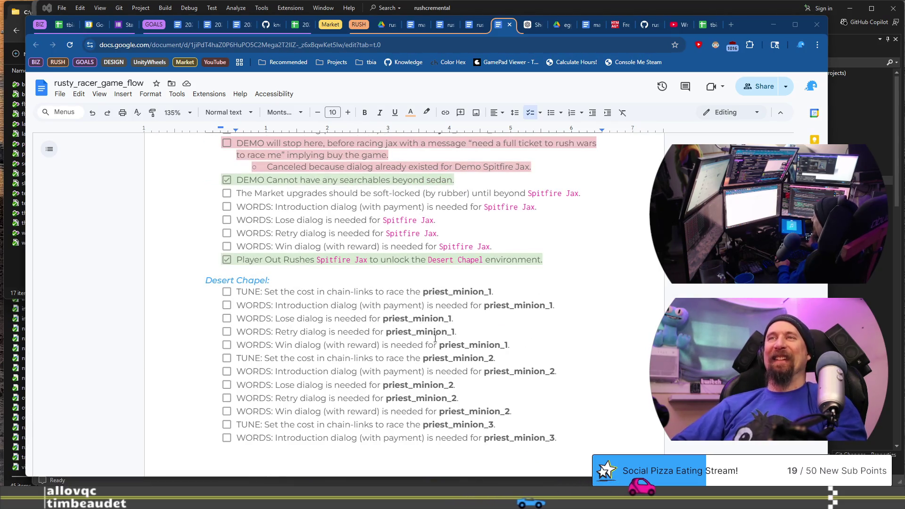
left_click(443, 278)
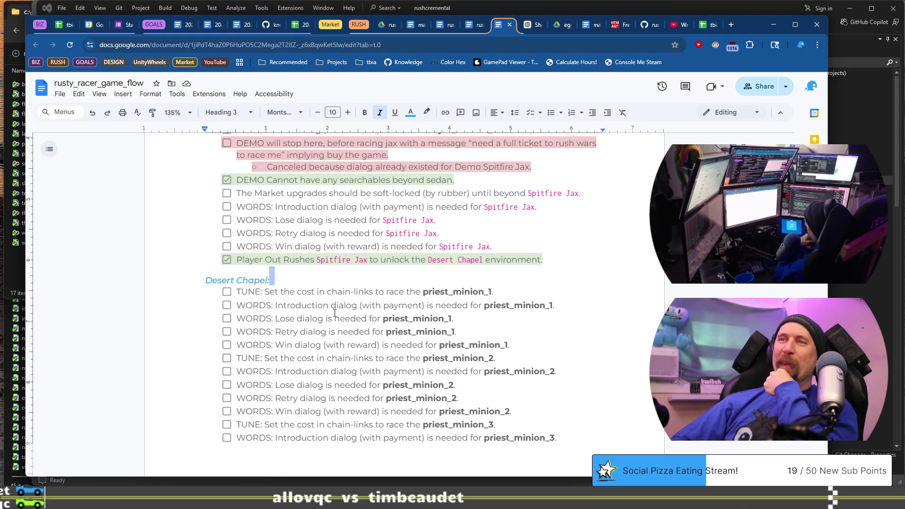
scroll(329, 329, "up", 15)
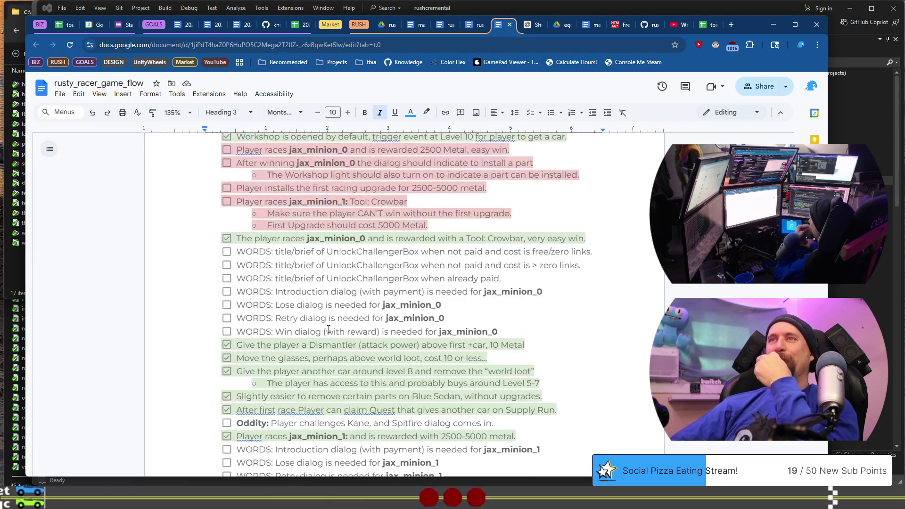
scroll(328, 329, "down", 10)
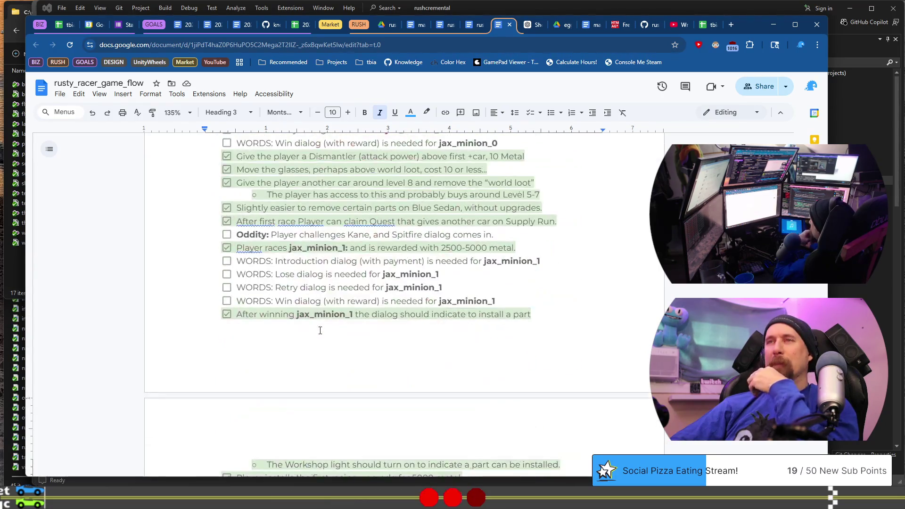
scroll(320, 330, "down", 10)
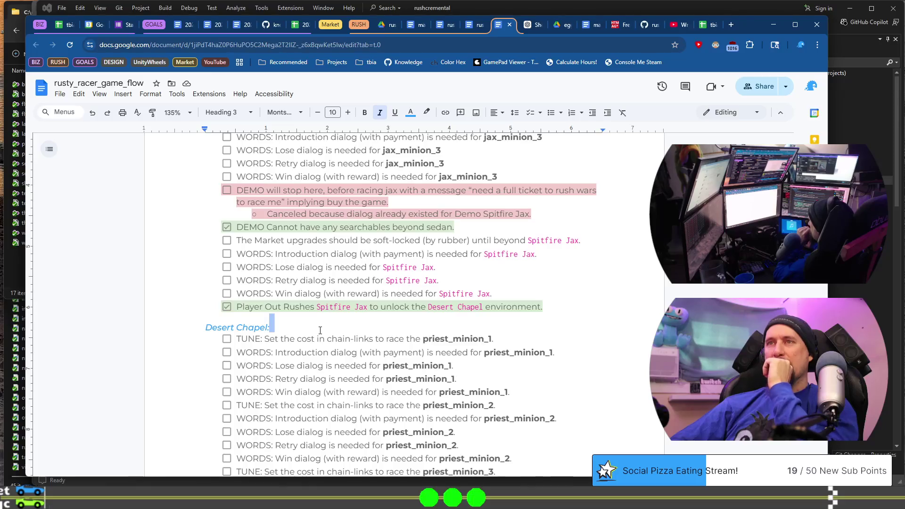
scroll(320, 330, "down", 5)
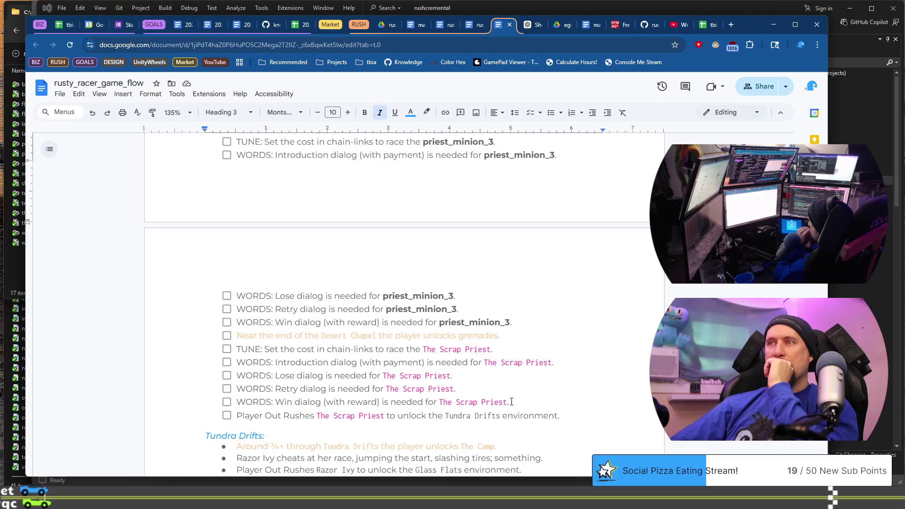
scroll(527, 407, "up", 6)
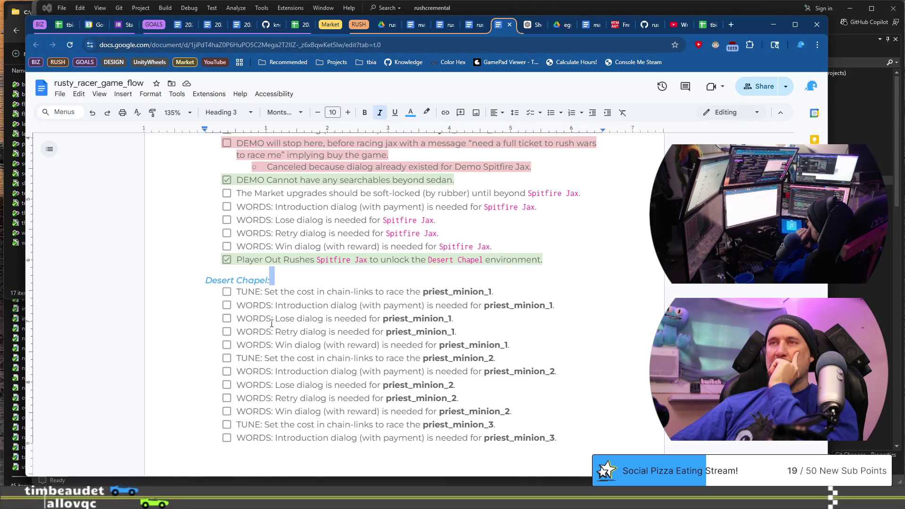
left_click(237, 291)
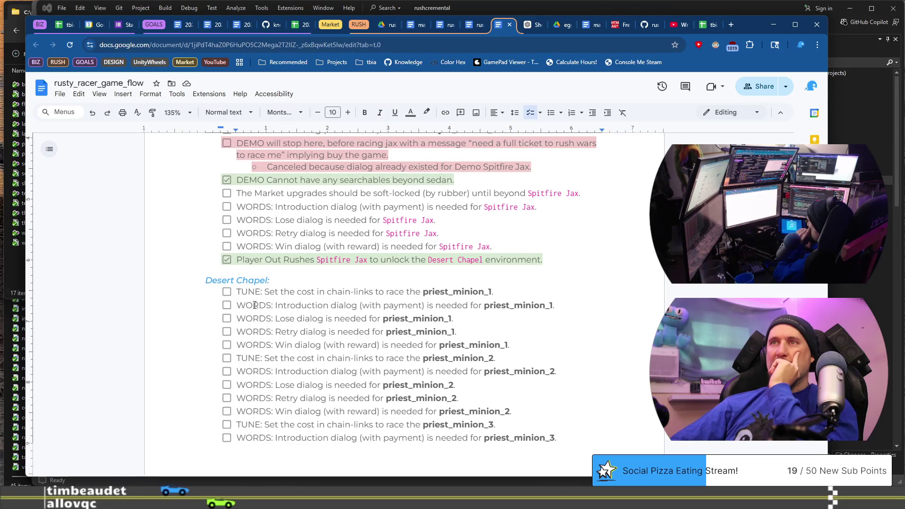
Add a plain bullet point beneath the priest_minion_1 TUNE task
scroll(260, 310, "up", 1)
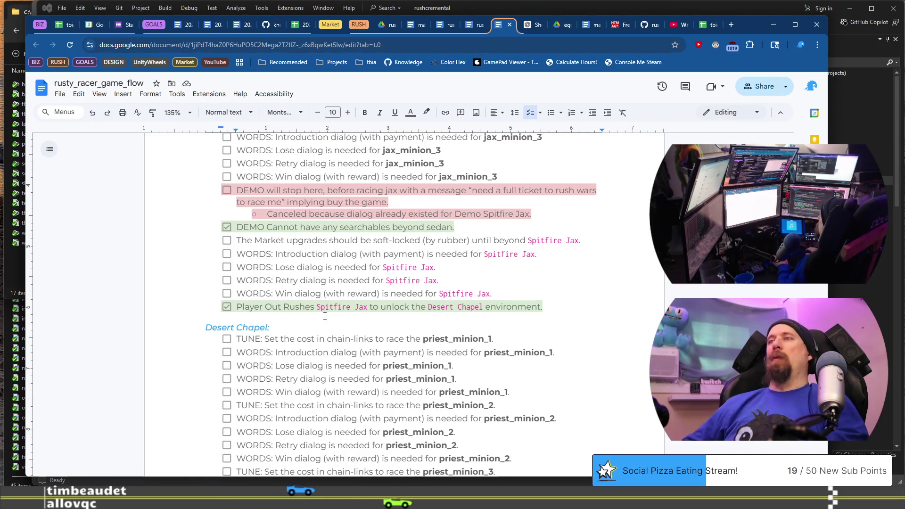
key("End")
key("Return")
key("Tab")
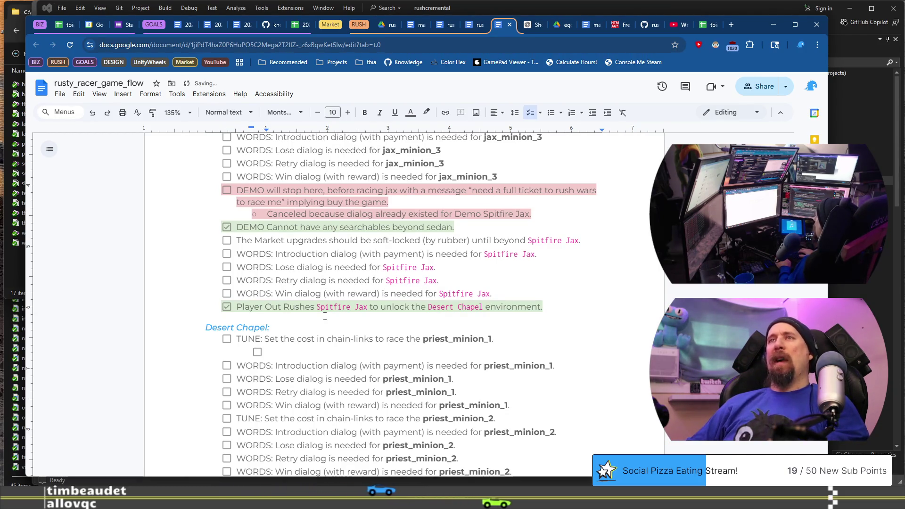
key("BackSpace")
key("ctrl+shift+8")
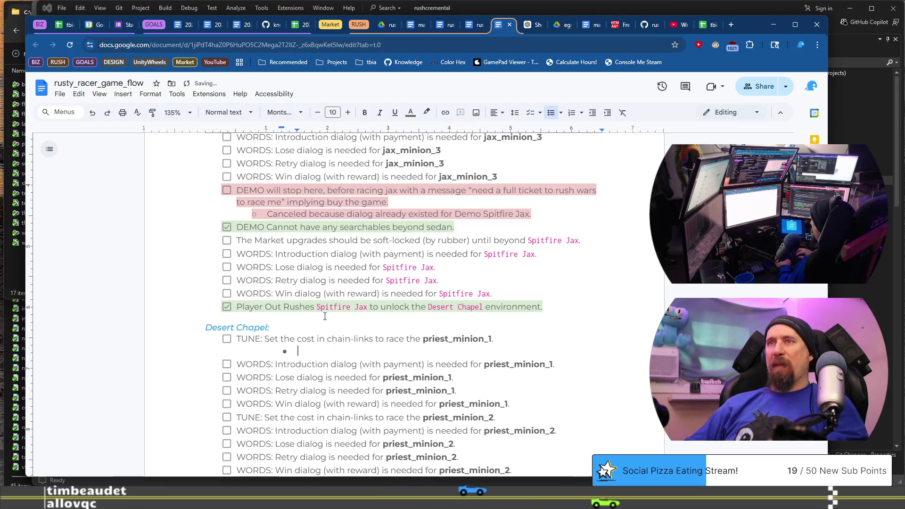
key("shift+Tab")
Write the bullet 'This should make several supply runs before first race.'
type("This ")
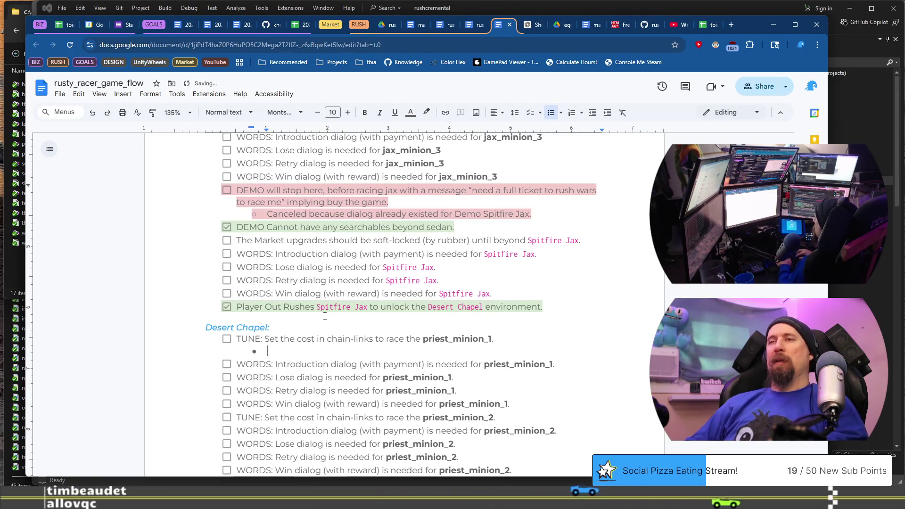
type("should force the player to be mak")
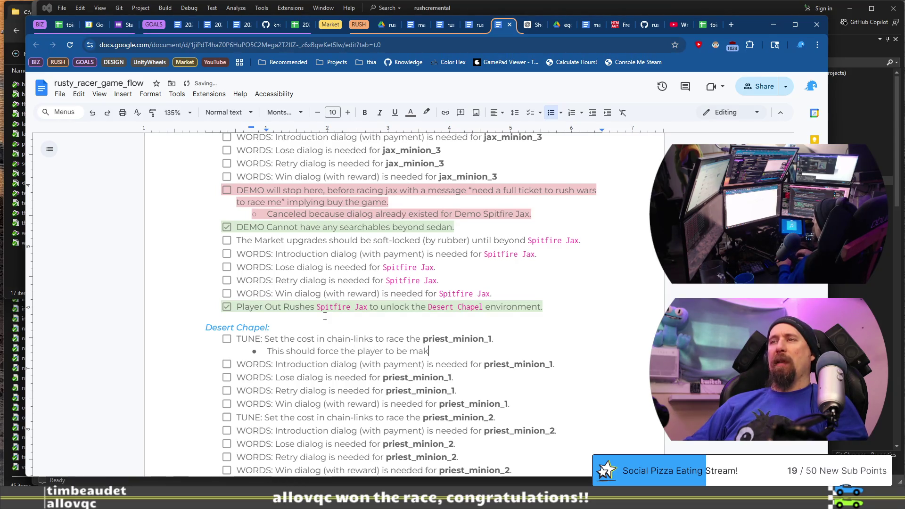
type("ome")
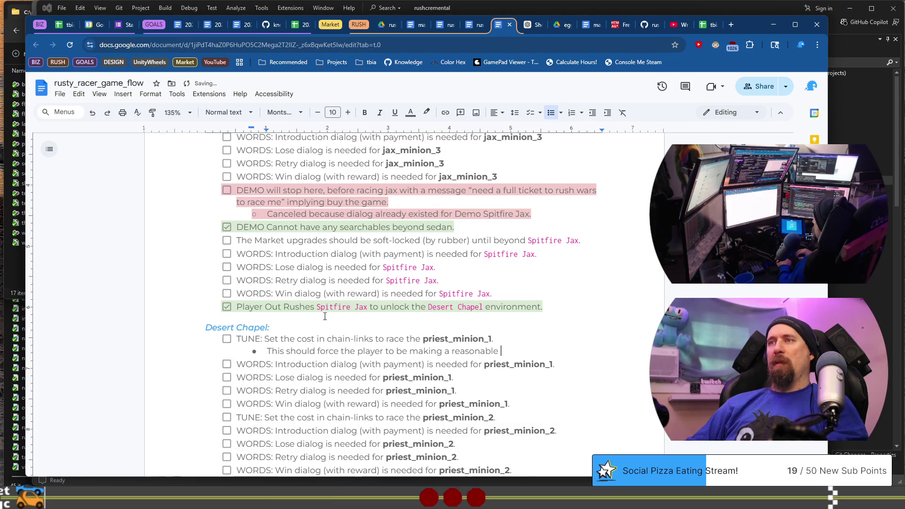
type("numy")
key("ctrl+shift+Left")
key("ctrl+shift+Left")
key("ctrl+shift+Left")
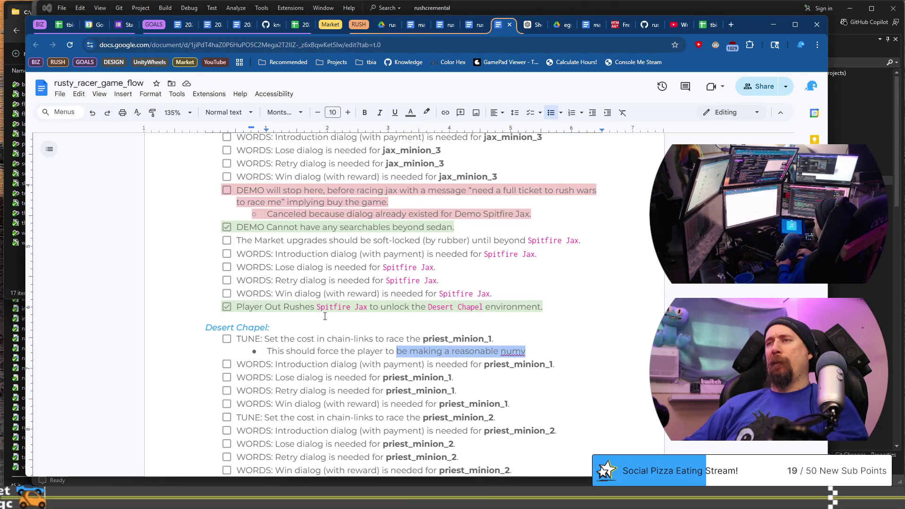
type("r")
key("BackSpace")
key("BackSpace")
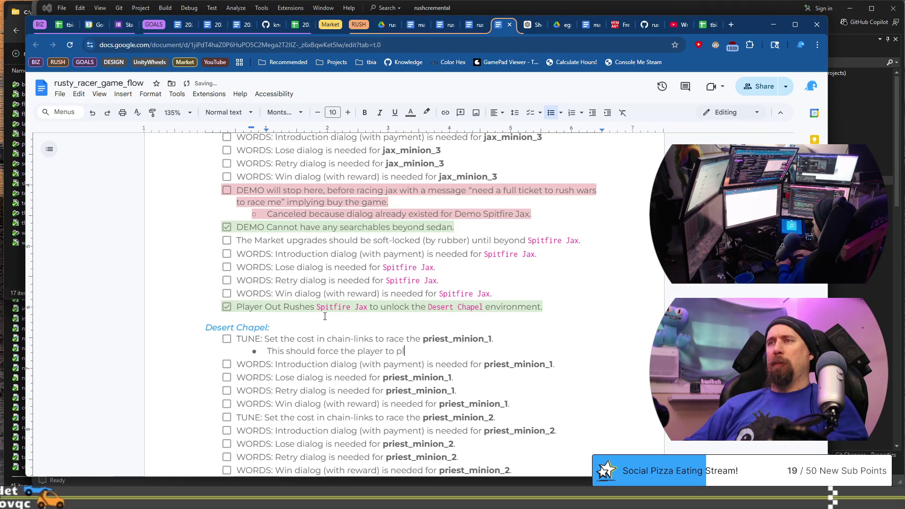
type("make several supply ")
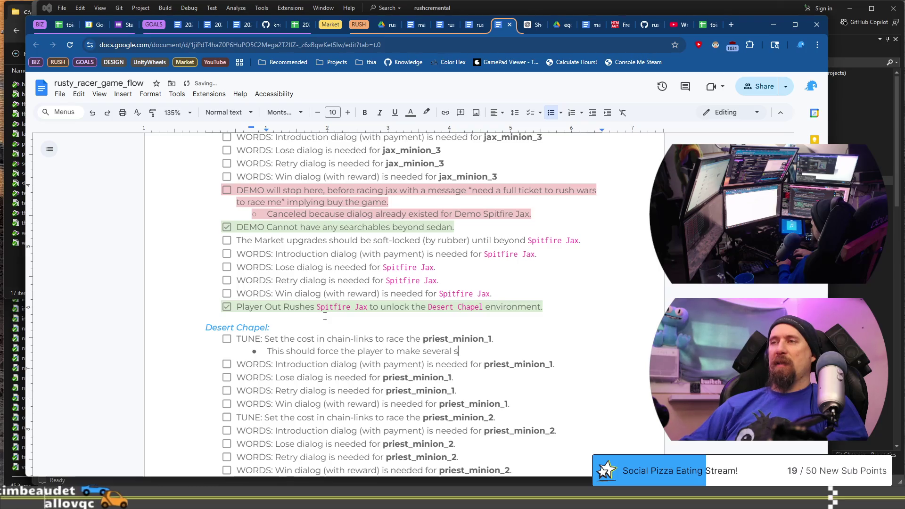
type("runs first.")
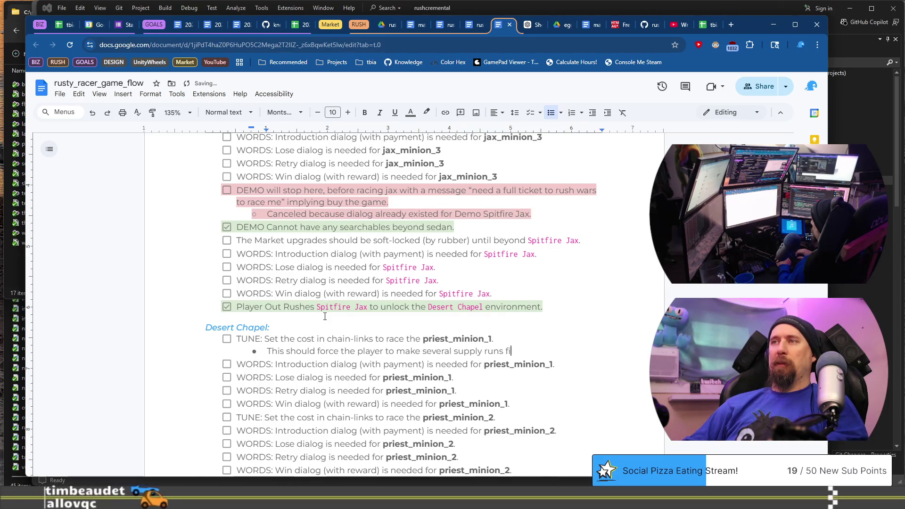
key("BackSpace")
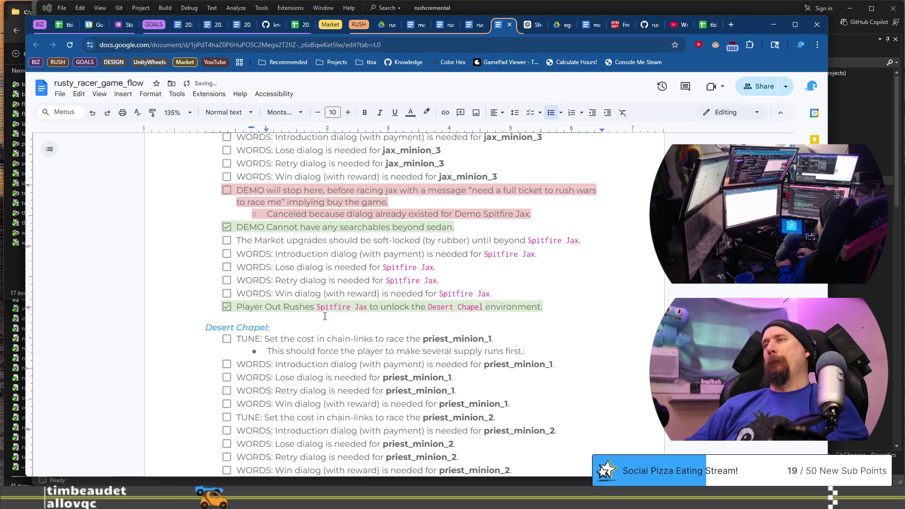
key("BackSpace")
type("before first race.")
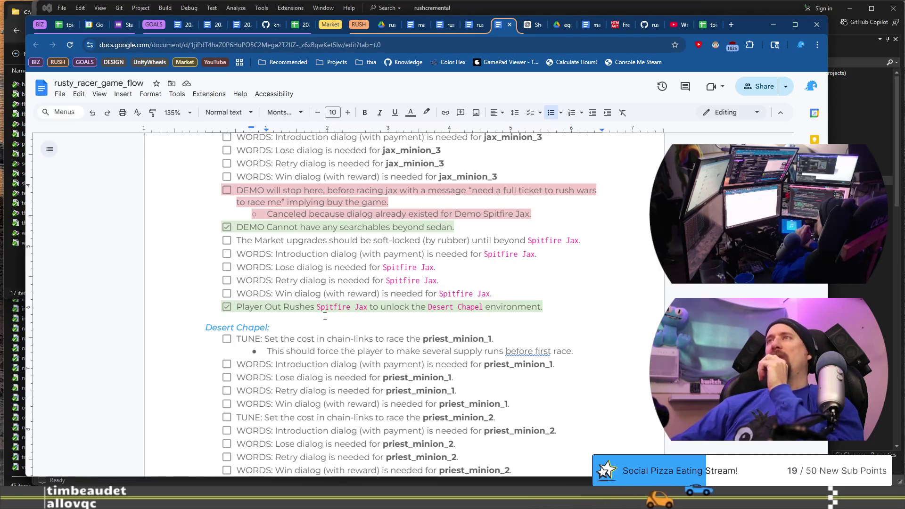
left_click(471, 27)
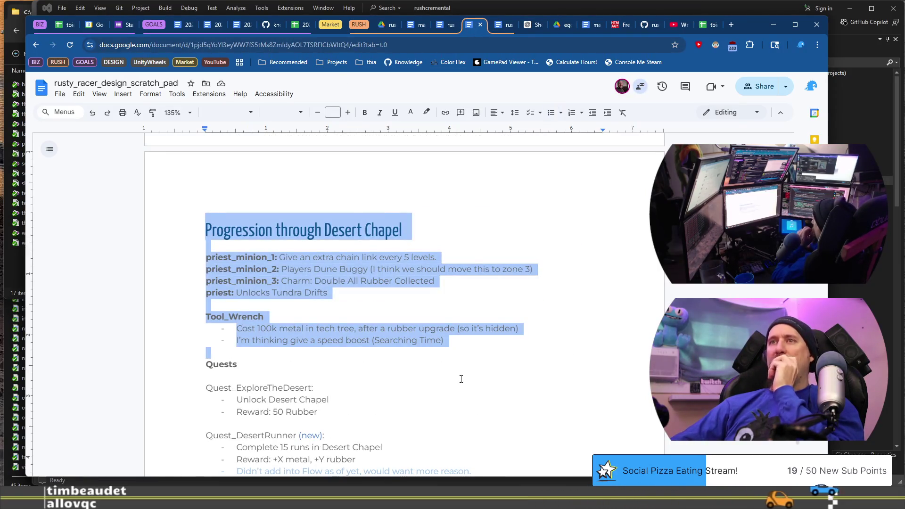
scroll(454, 287, "down", 5)
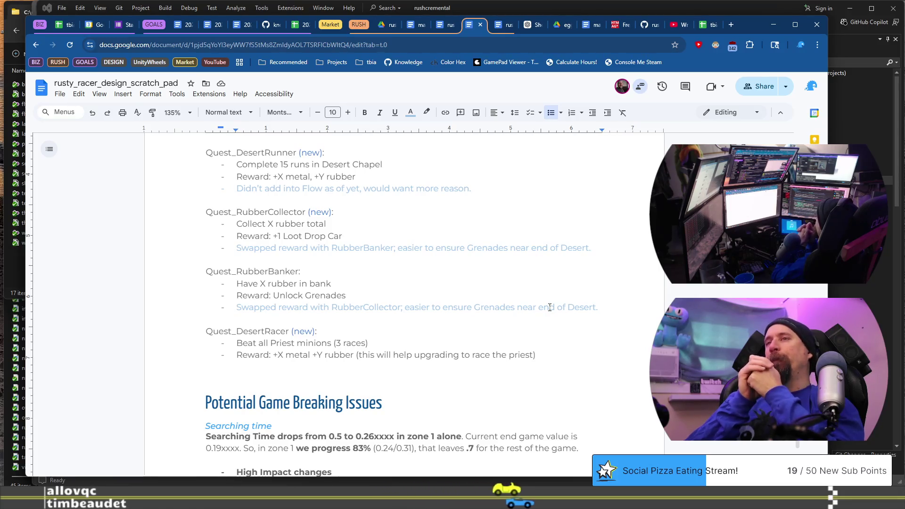
Add a note under Quest_RubberBanker's swapped-reward line that X = 100k for the other bankers
key("Return")
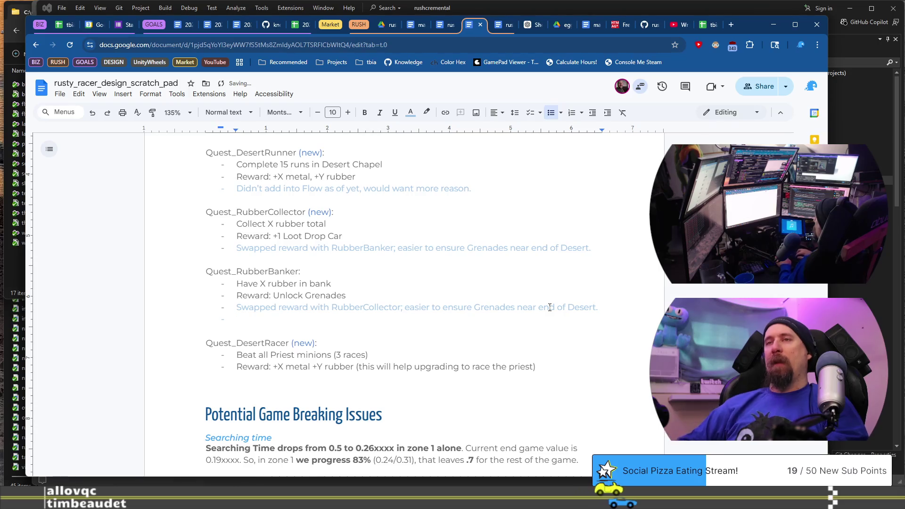
type("Note: X = 1")
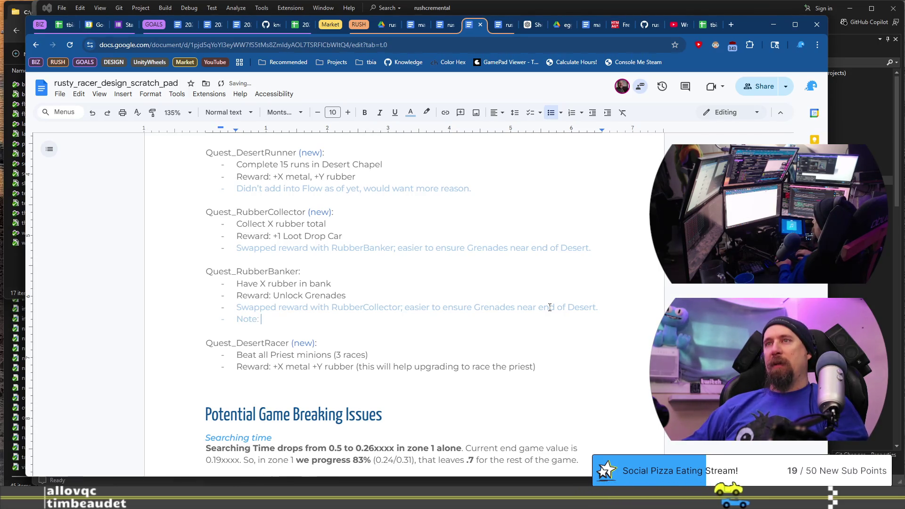
type("00k for all the other b")
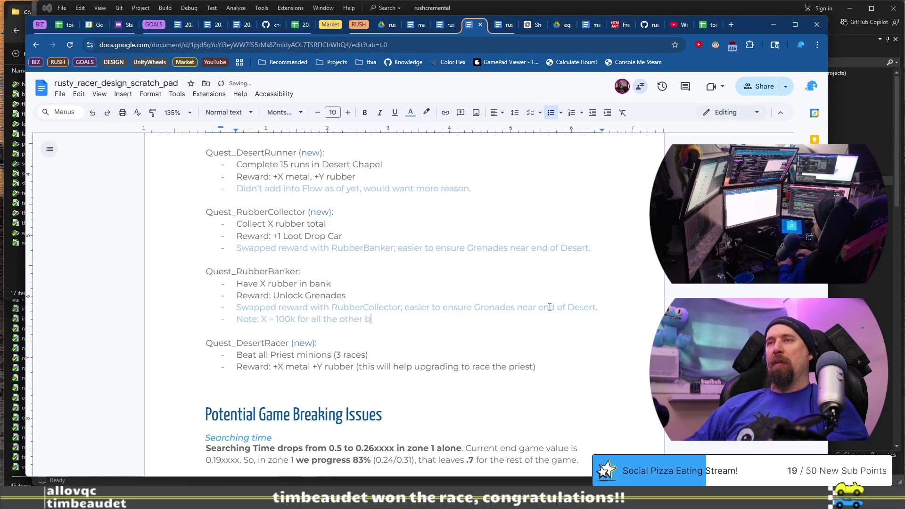
type("ankers...")
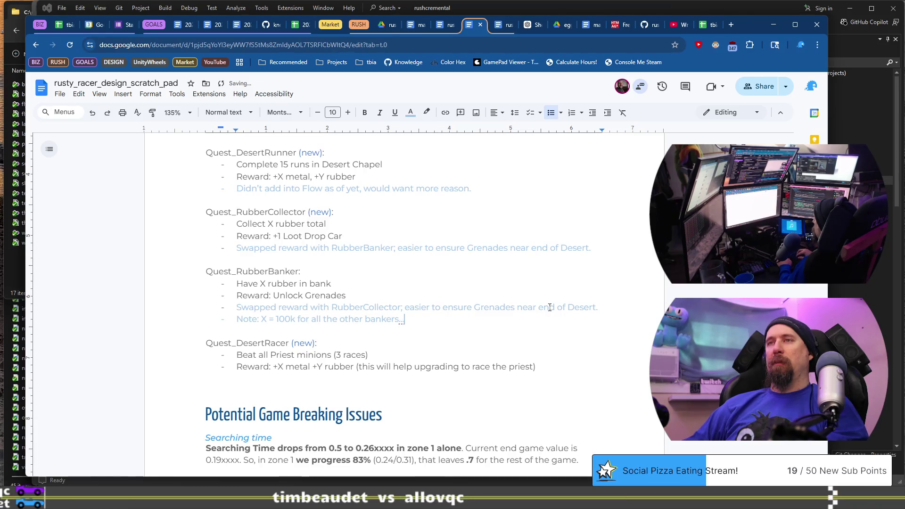
type("was potentially")
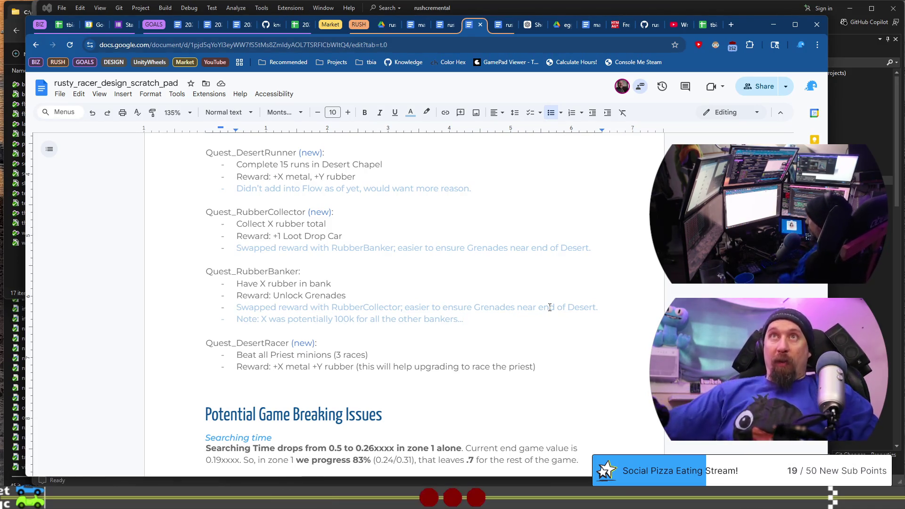
Bring Visual Studio with game_manager.cpp back in front of the design scratch pad
left_click(685, 12)
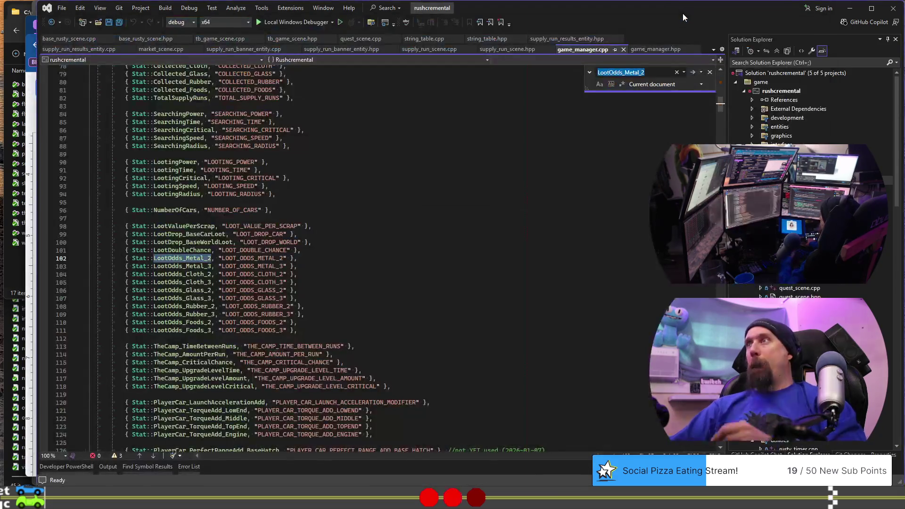
Dismiss the LootOdds_Metal_2 search and show GameScene's OnOpen, OnClose and OnRuntimeReload declarations in tb_game_scene.hpp
left_click(709, 73)
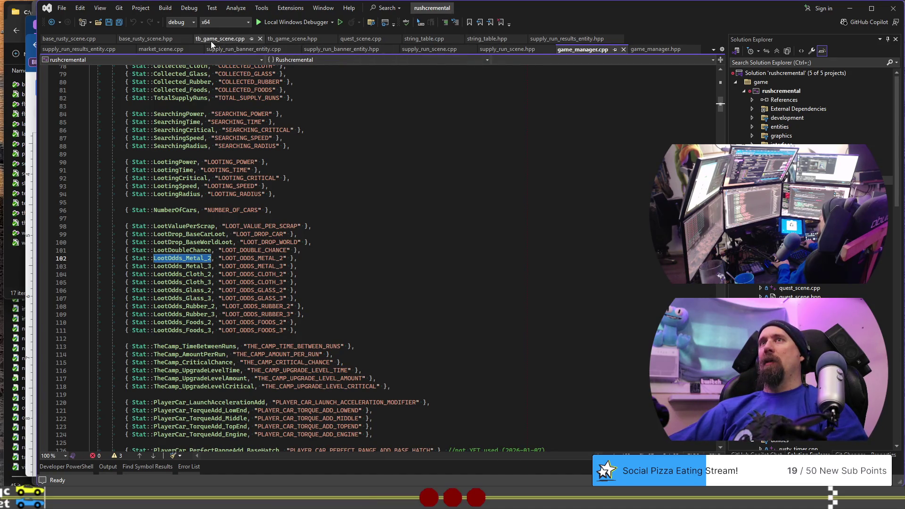
left_click(325, 105)
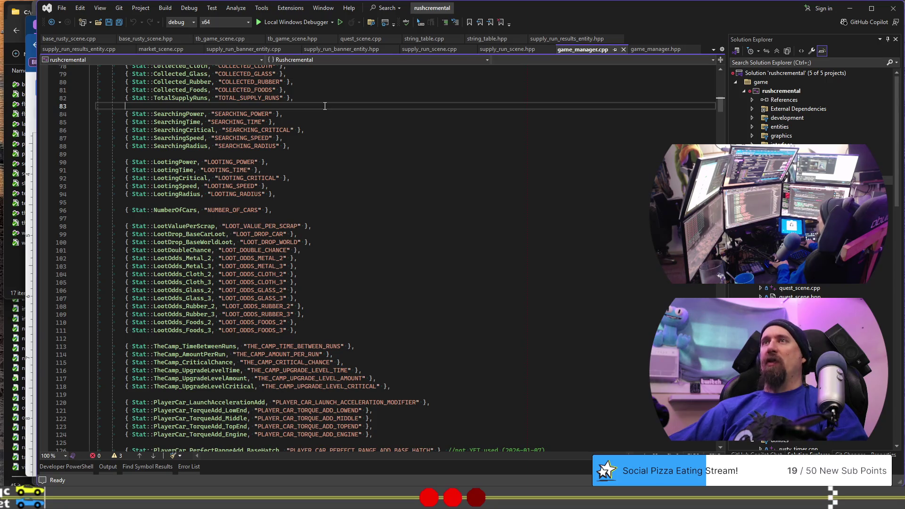
left_click(291, 39)
scroll(374, 254, "up", 4)
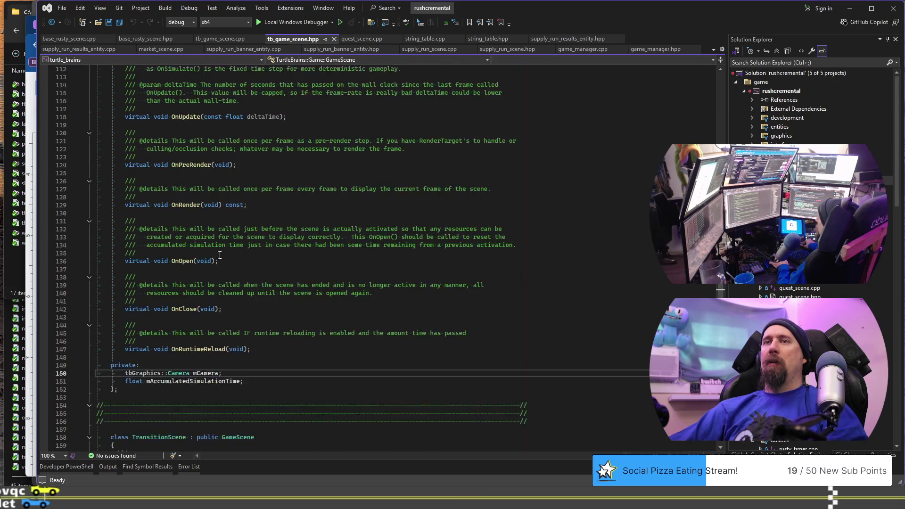
Copy TransitionScene's OnRender declaration into a non-const OnPreRender override
scroll(219, 256, "down", 12)
scroll(197, 265, "down", 2)
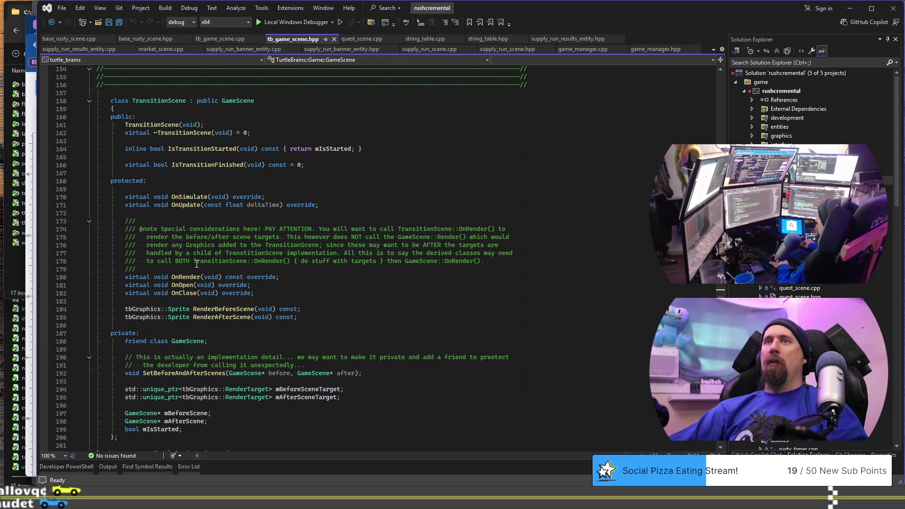
left_click(282, 277)
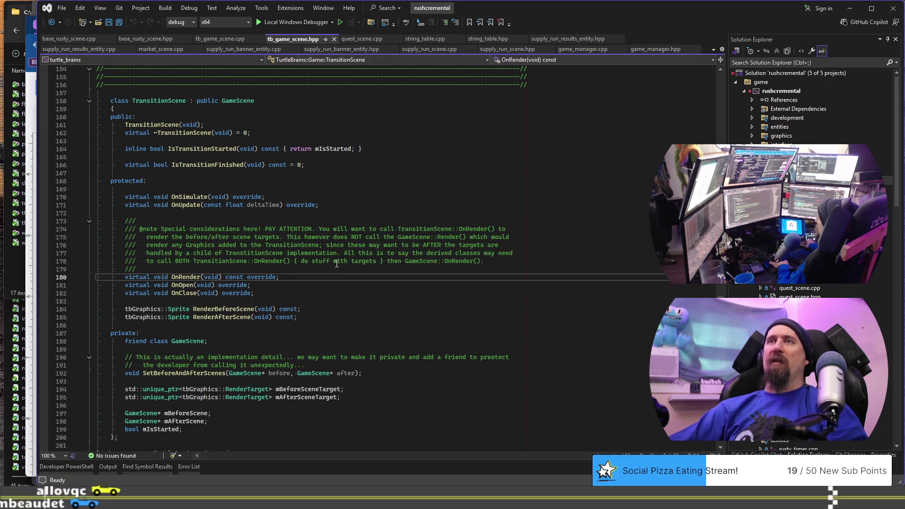
key("Up")
key("Up")
key("Up")
key("Up")
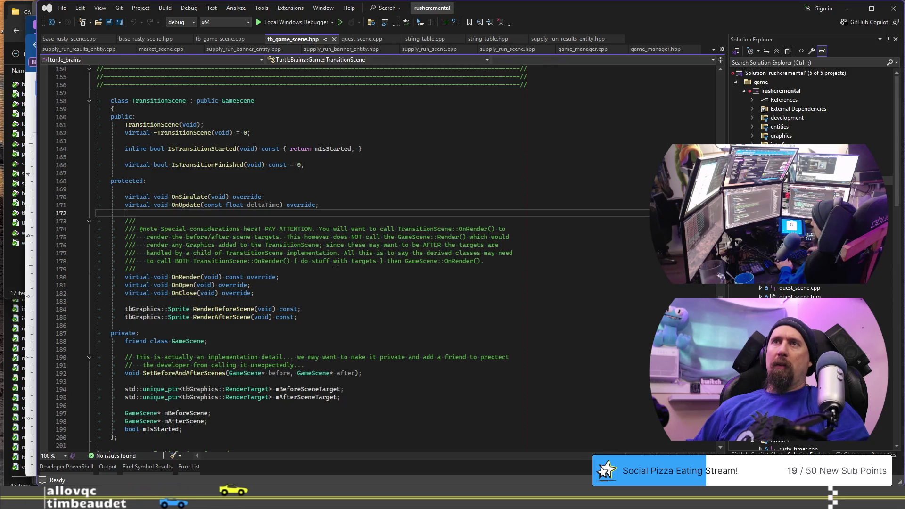
key("Return")
type("virtual void OnRender(void) const override;")
key("Delete")
key("Delete")
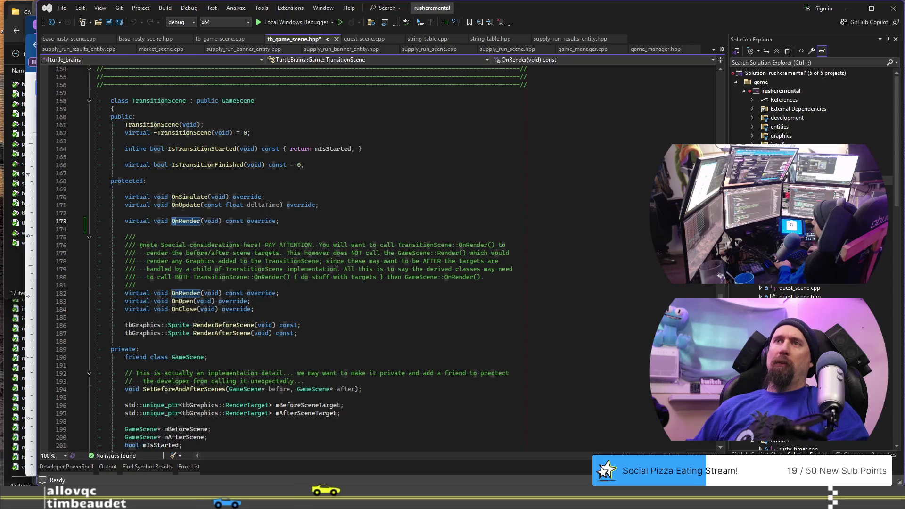
type("Pre")
key("End")
key("ctrl+BackSpace")
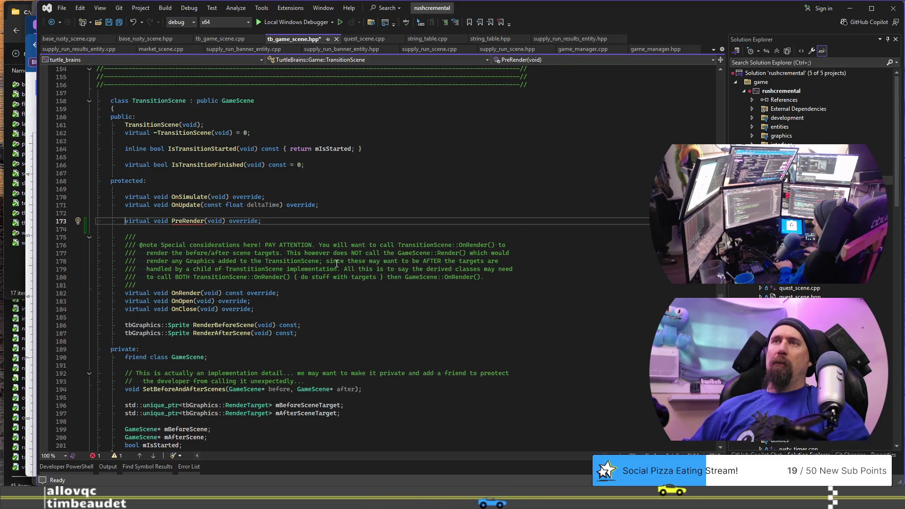
key("ctrl+Right")
key("ctrl+Right")
type("On")
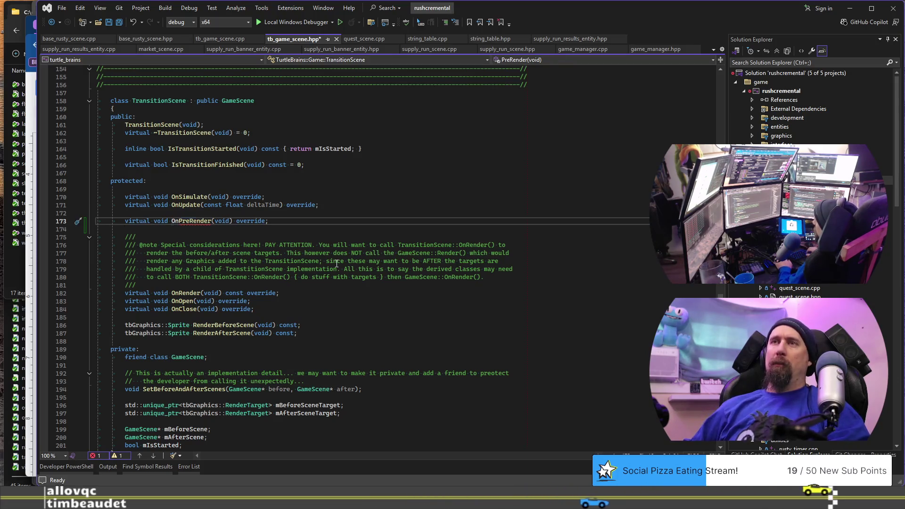
Jump from the OnUpdate declaration to TransitionScene::OnUpdate in tb_game_scene.cpp
key("Up")
key("Up")
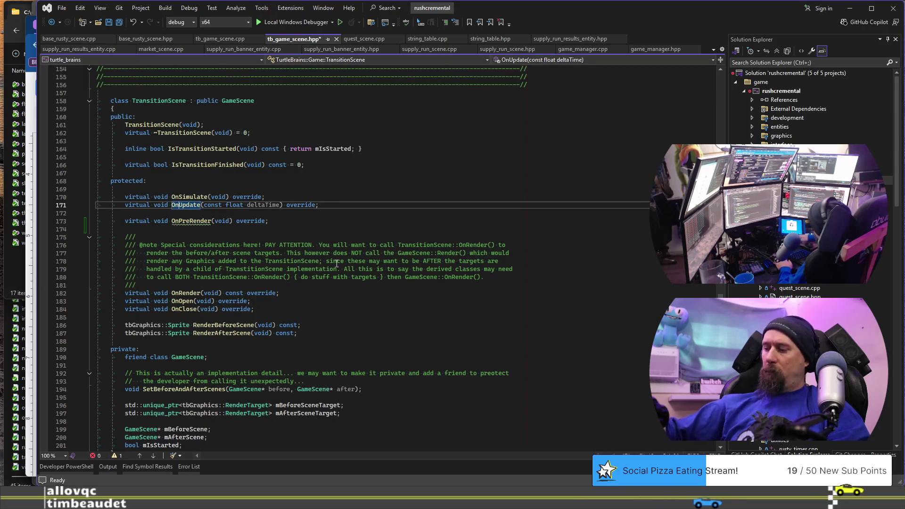
key("F12")
left_click(360, 313)
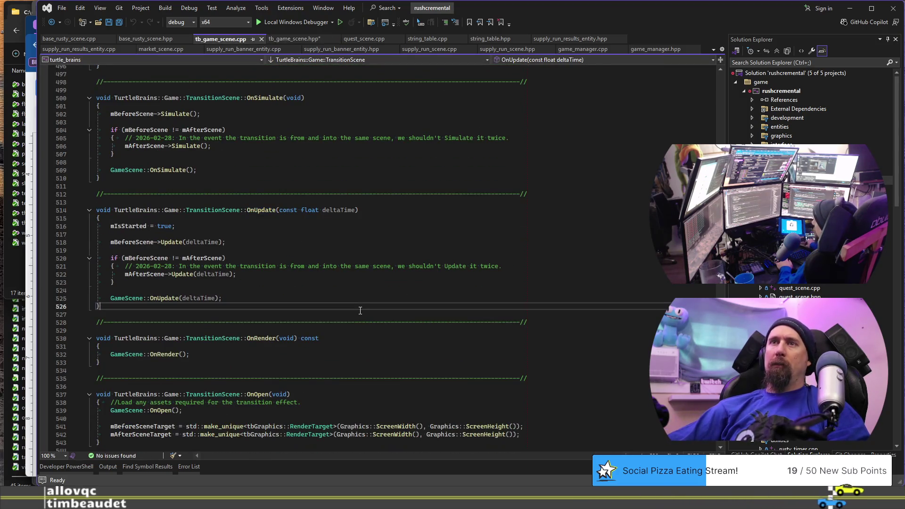
Paste the OnPreRender declaration after OnUpdate with a separator comment, dropping virtual
key("Return")
type("virtual void OnPreRender(void) override;")
key("Return")
key("Up")
key("Up")
key("ctrl+Return")
key("ctrl+v")
key("ctrl+Delete")
key("ctrl+Right")
Qualify it as TurtleBrains::Game::TransitionScene::OnPreRender and open an empty function body
type("Tu")
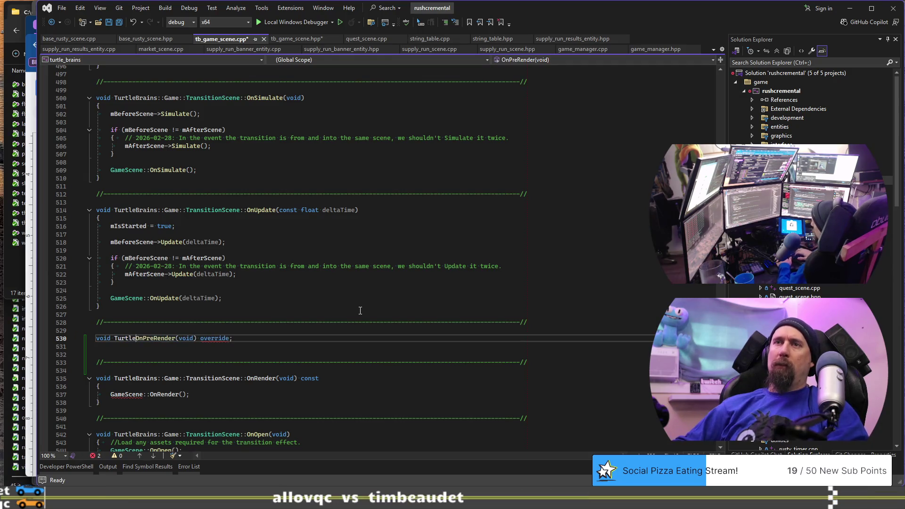
type("rtleBrains::Game:")
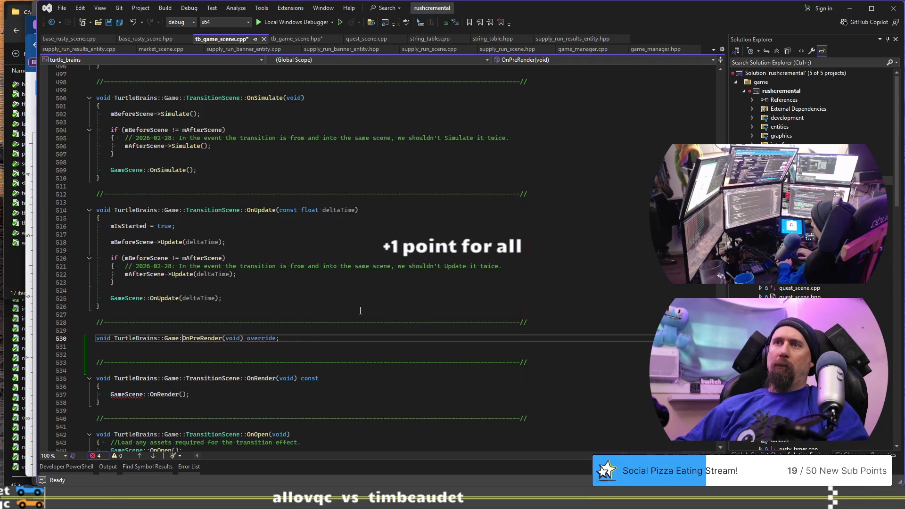
type(":Tr")
key("Tab")
type("::")
key("End")
key("Return")
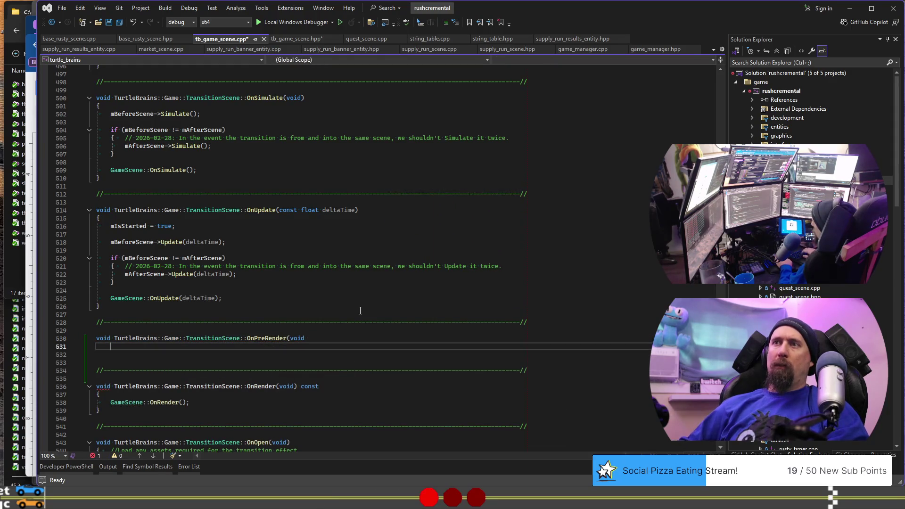
key("BackSpace")
type(")")
key("Return")
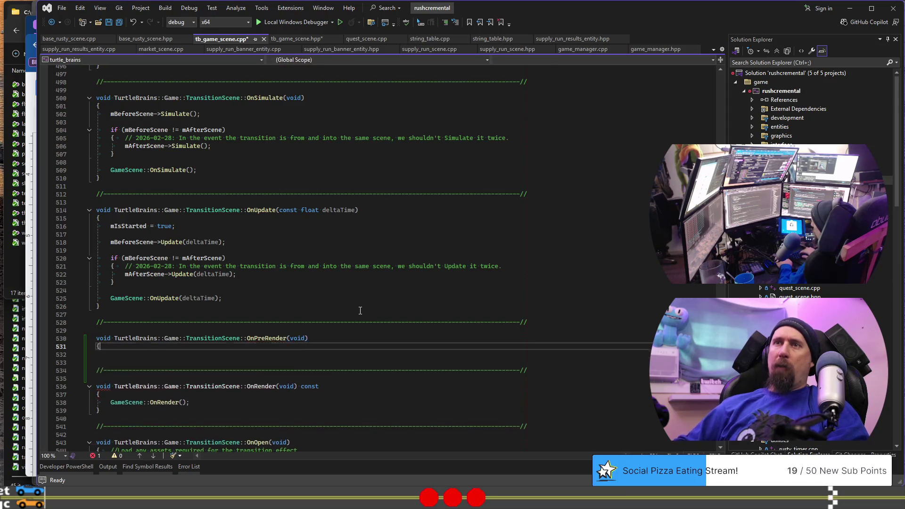
type("{")
key("Return")
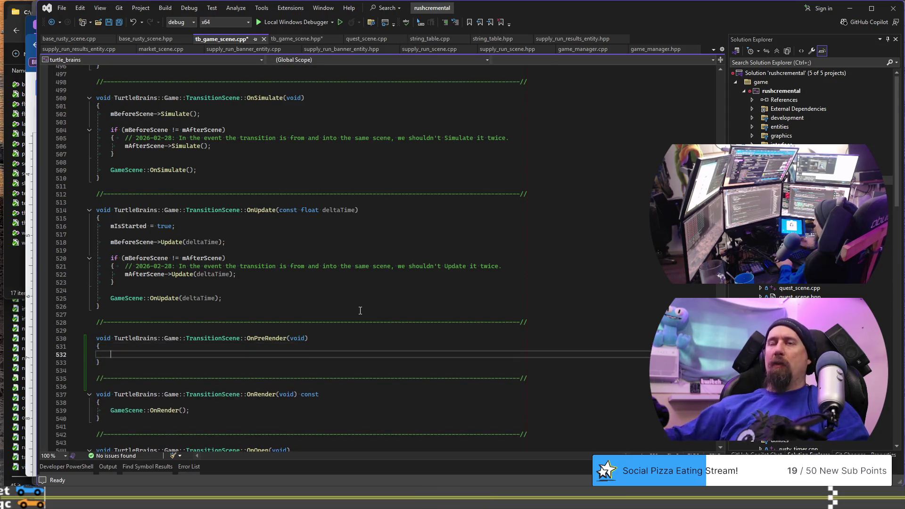
Copy OnUpdate's scene update logic into the OnPreRender body
scroll(359, 309, "down", 2)
left_click(262, 245)
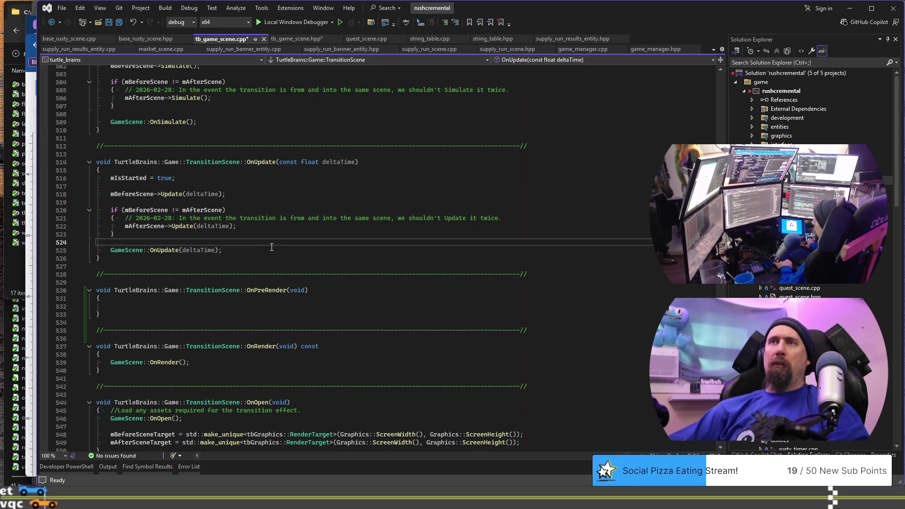
left_click_drag(271, 247, 280, 197)
key("shift+Home")
key("shift+Home")
key("ctrl+c")
key("Down")
key("Down")
key("Down")
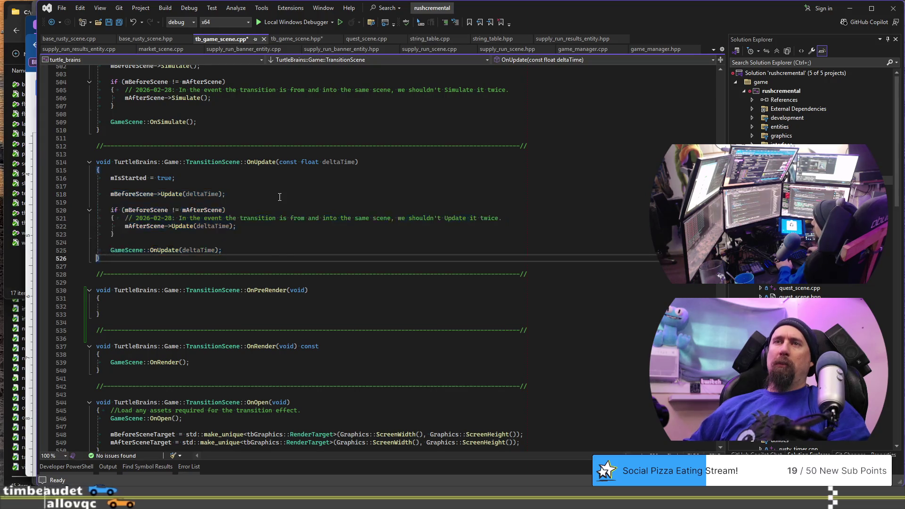
key("ctrl+v")
Change the before-scene Update(deltaTime) call to OnPreRender() with no arguments
scroll(220, 281, "down", 1)
double_click(179, 281)
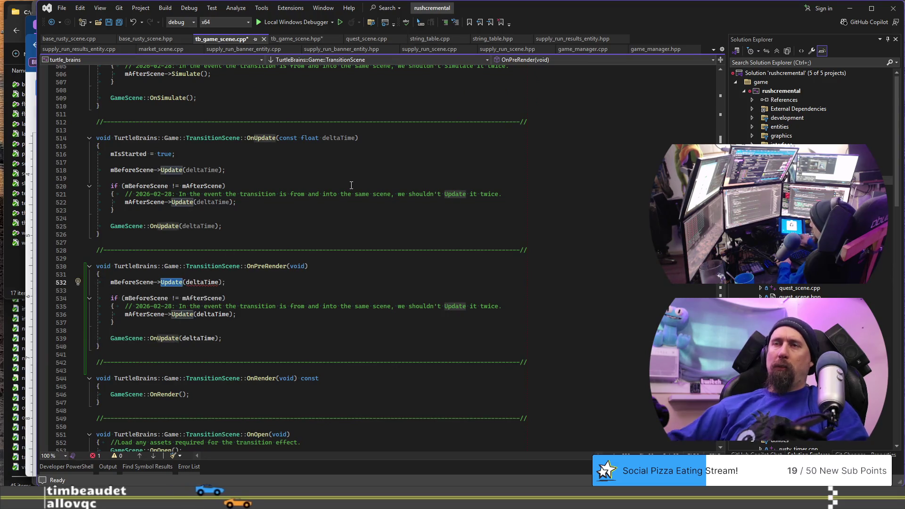
type("OnP")
key("Tab")
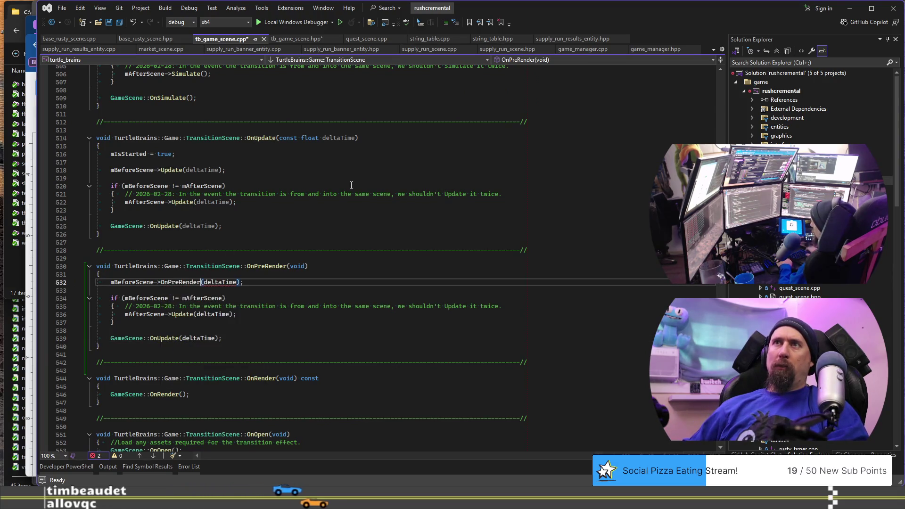
key("ctrl+Delete")
key("Down")
key("Down")
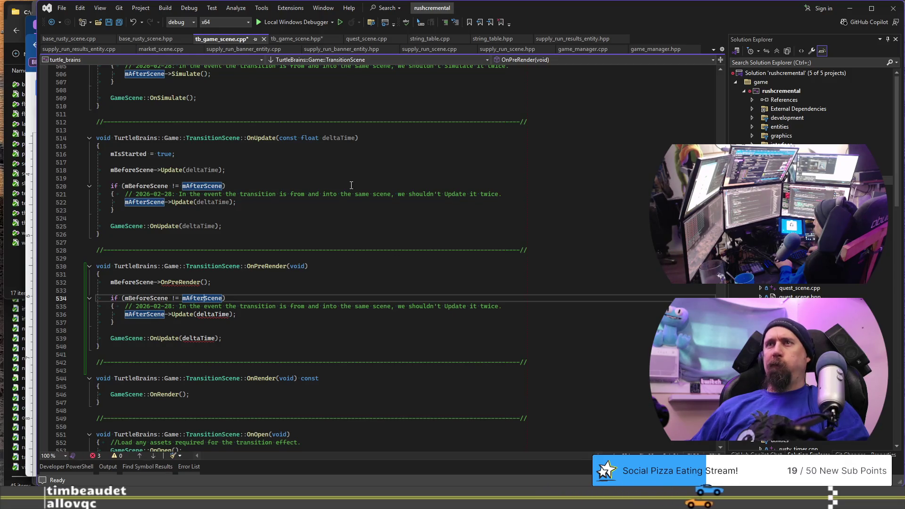
mouse_move(166, 282)
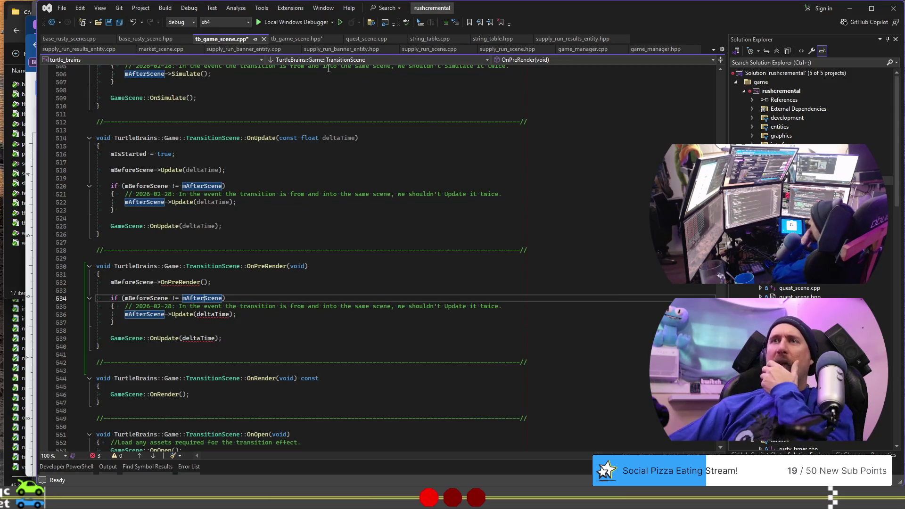
left_click(302, 39)
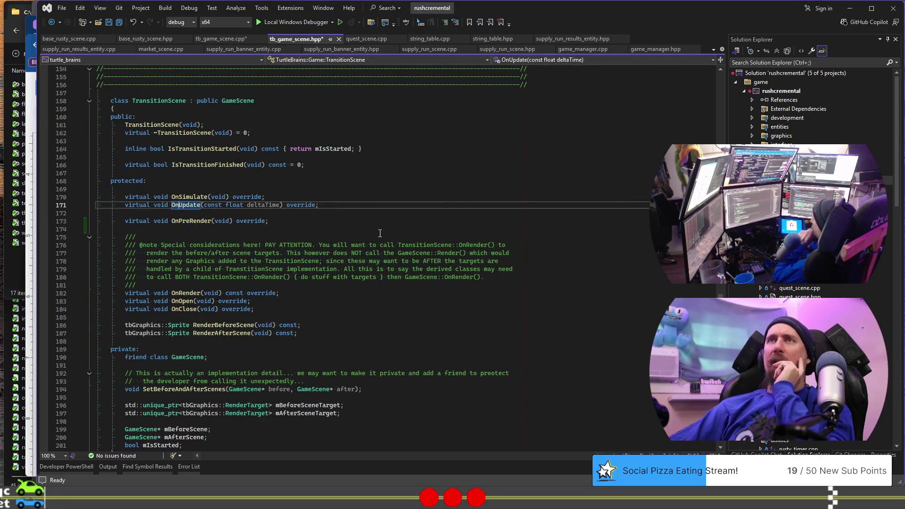
Scroll the header to TransitionScene's OnSimulate, OnUpdate and OnPreRender declarations
scroll(380, 233, "up", 20)
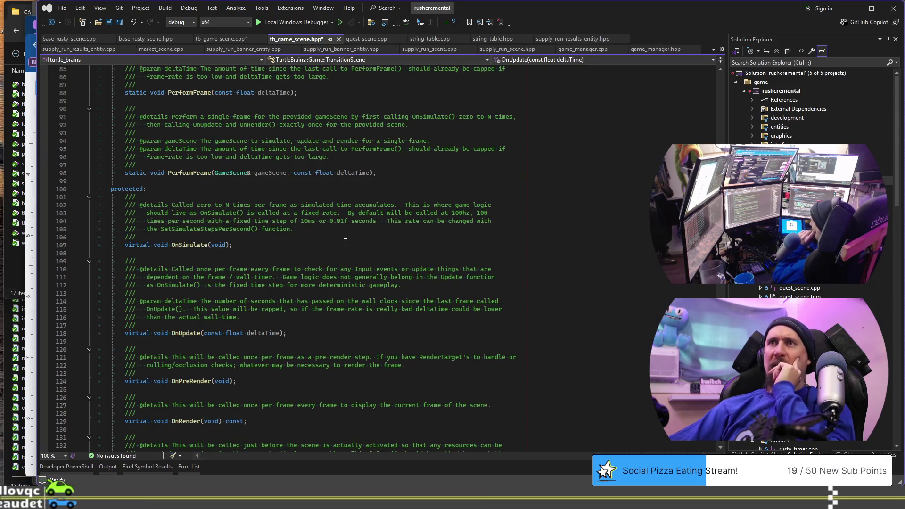
scroll(345, 242, "down", 6)
scroll(345, 242, "down", 10)
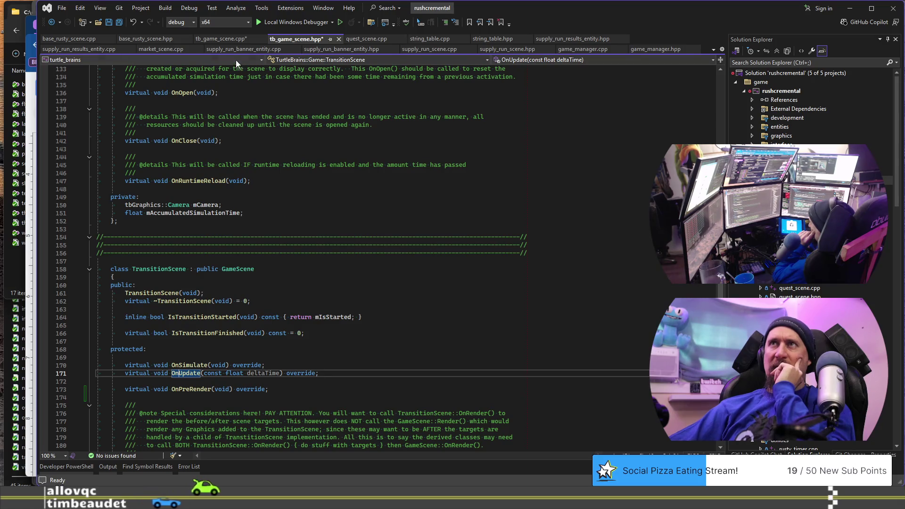
Delete the 'n' from the before-scene OnPreRender call on line 532, toward PreRender
left_click(216, 39)
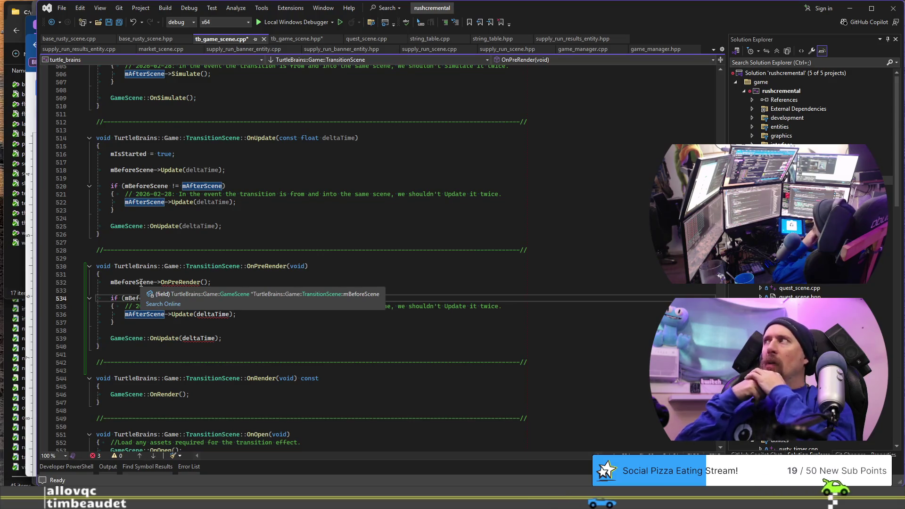
left_click(166, 281)
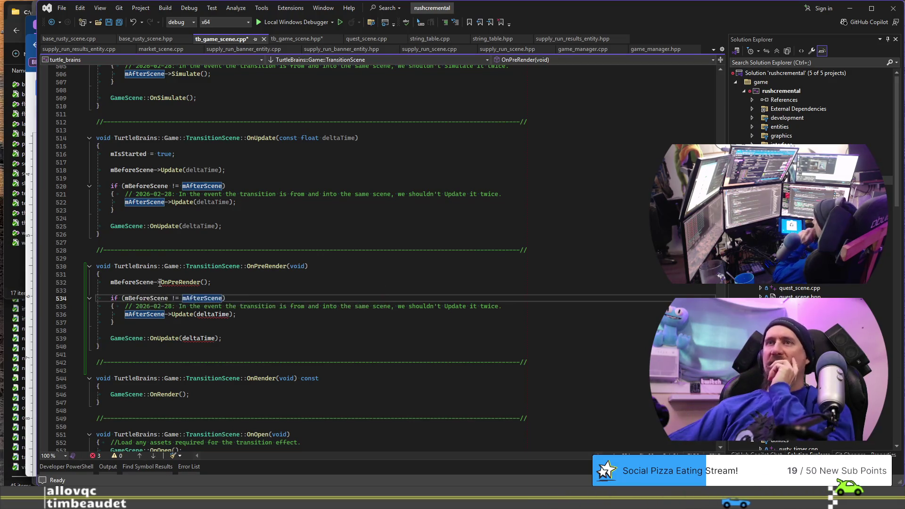
key("BackSpace")
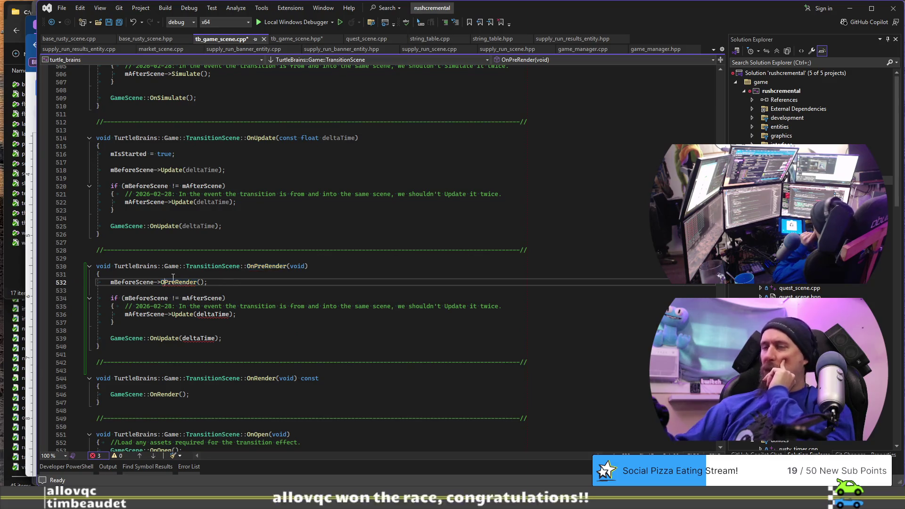
left_click(285, 42)
scroll(334, 221, "up", 10)
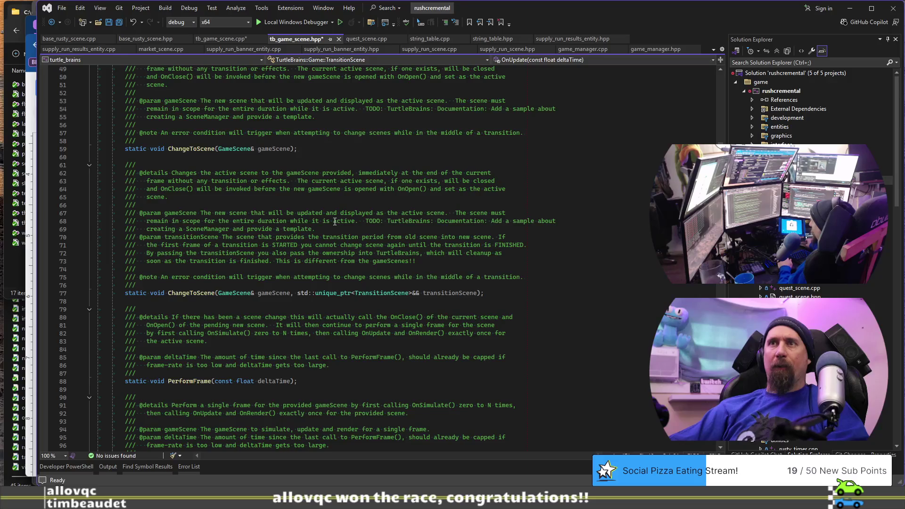
Add a public 'void PreRender(void);' declaration to GameScene right after PerformFrame
scroll(334, 221, "down", 5)
left_click(434, 339)
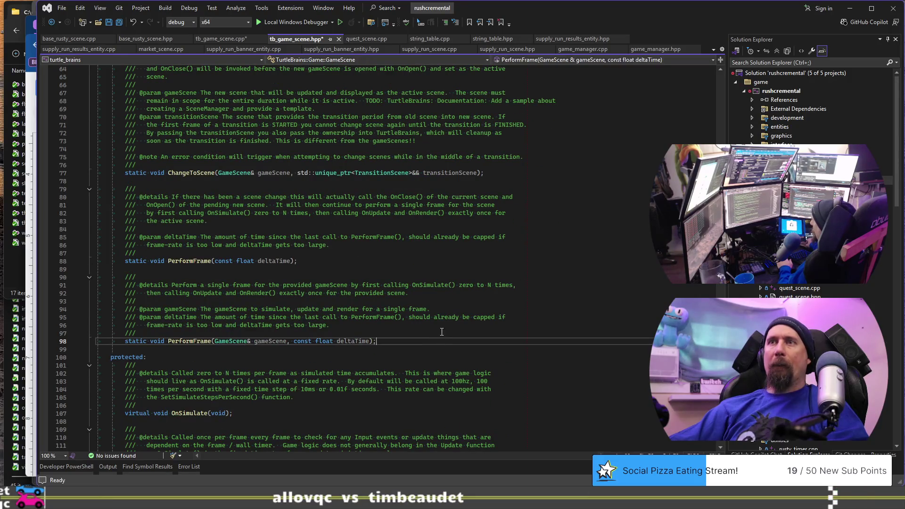
scroll(415, 311, "up", 12)
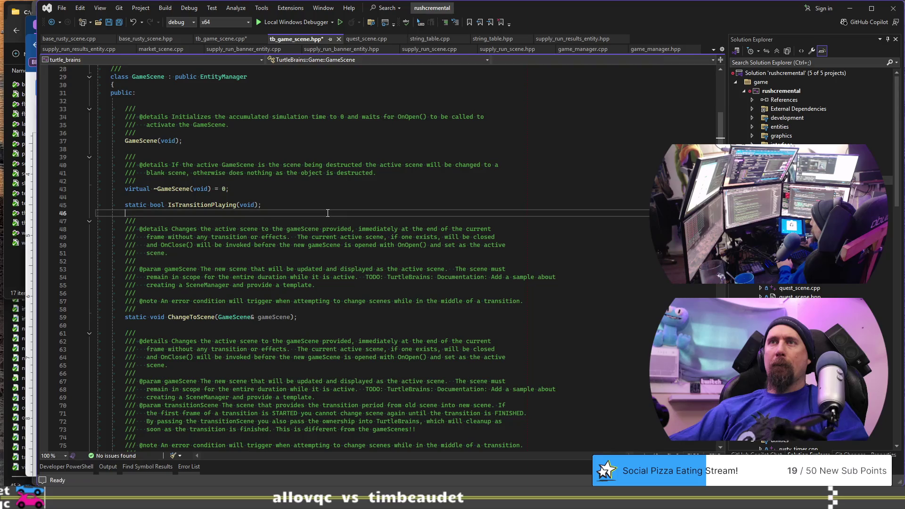
scroll(333, 226, "down", 9)
scroll(327, 213, "down", 3)
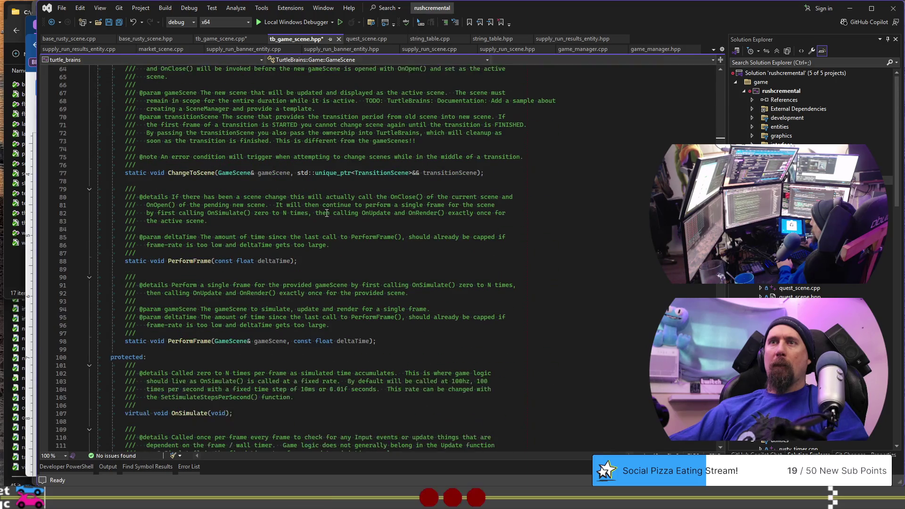
left_click(430, 349)
scroll(430, 350, "down", 10)
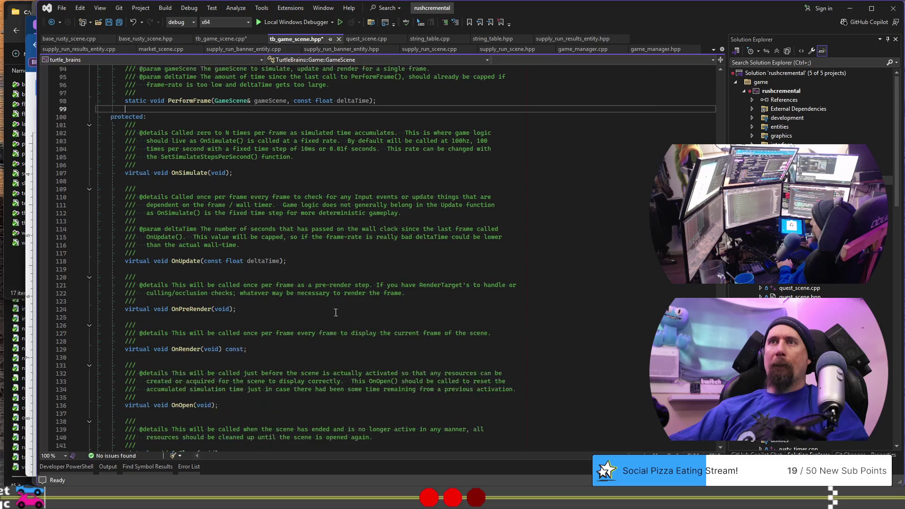
left_click(321, 306)
scroll(318, 312, "up", 5)
left_click(433, 220)
left_click(433, 230)
key("Return")
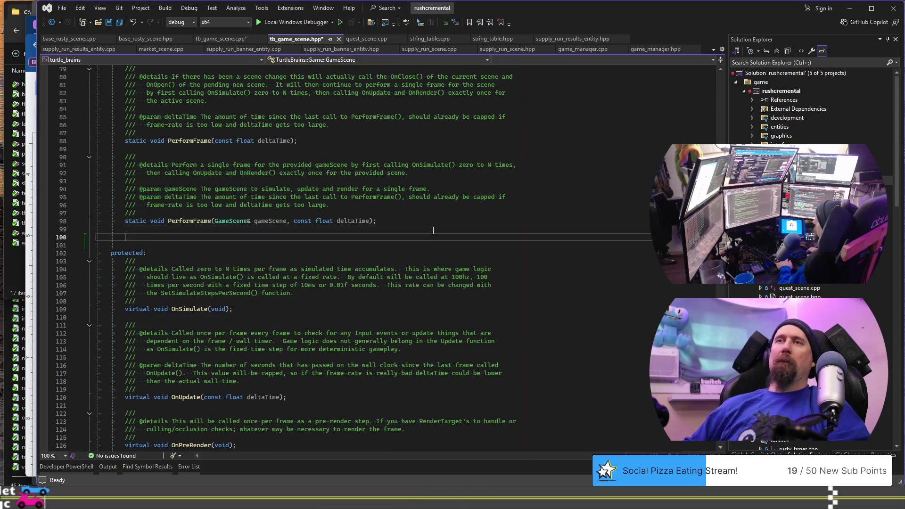
key("ctrl+v")
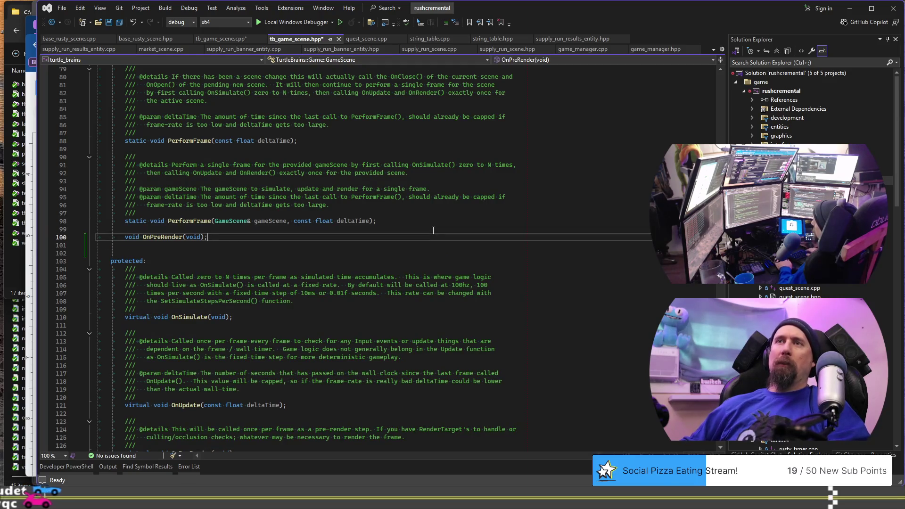
key("ctrl+Right")
key("Delete")
key("Delete")
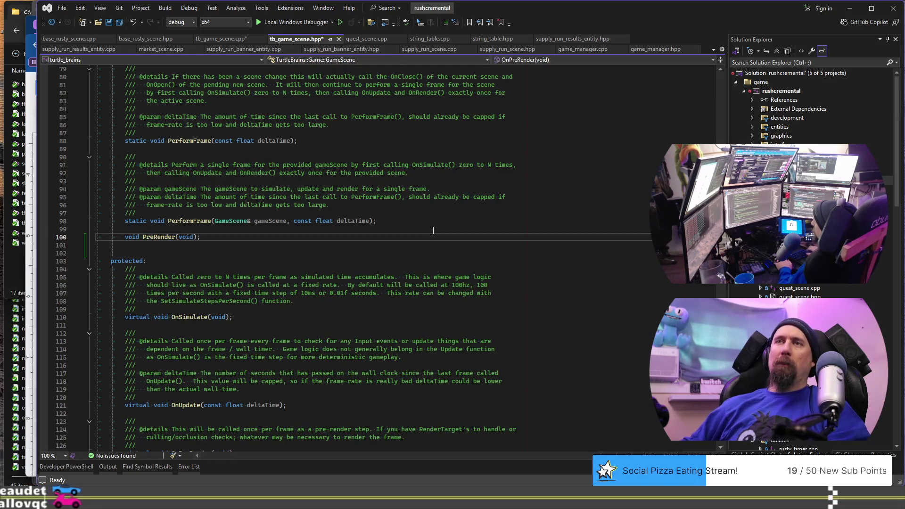
key("Down")
key("BackSpace")
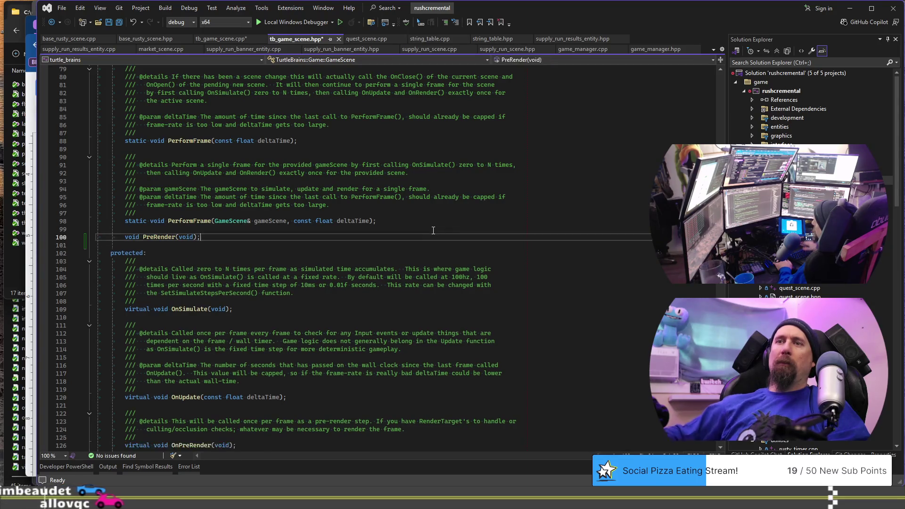
scroll(309, 362, "down", 3)
Copy OnPreRender's once-per-frame doc comment above the new PreRender declaration
left_click_drag(310, 362, 319, 338)
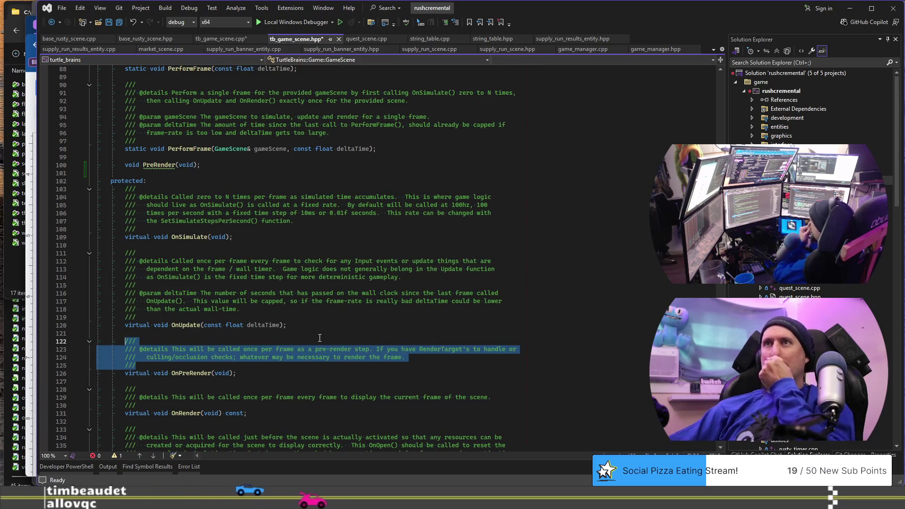
scroll(322, 286, "up", 7)
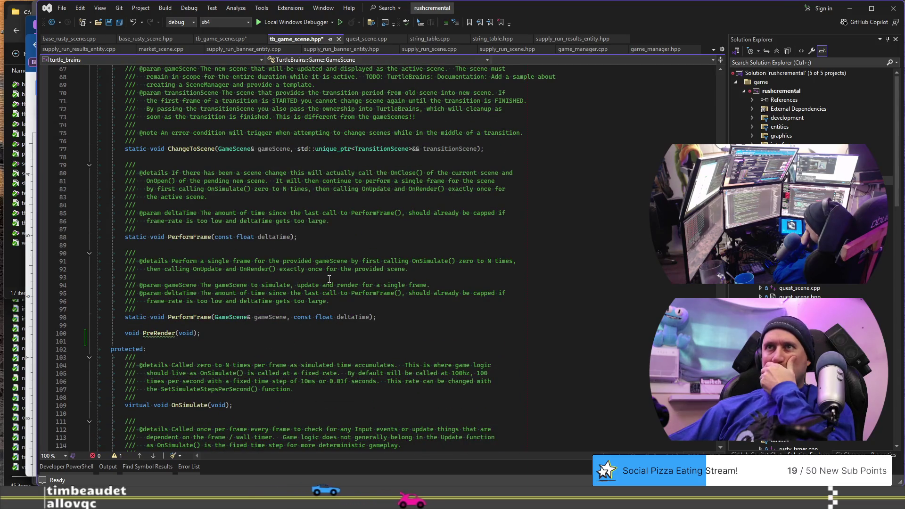
left_click(321, 331)
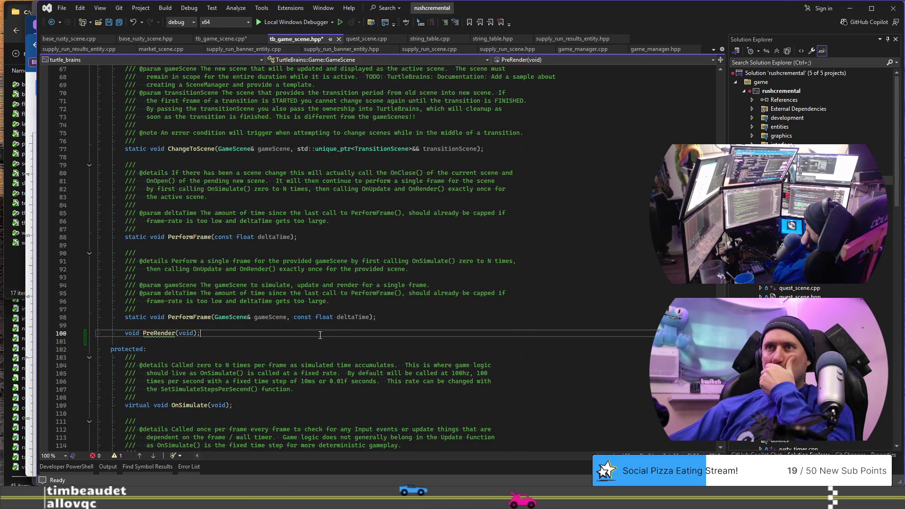
key("ctrl+v")
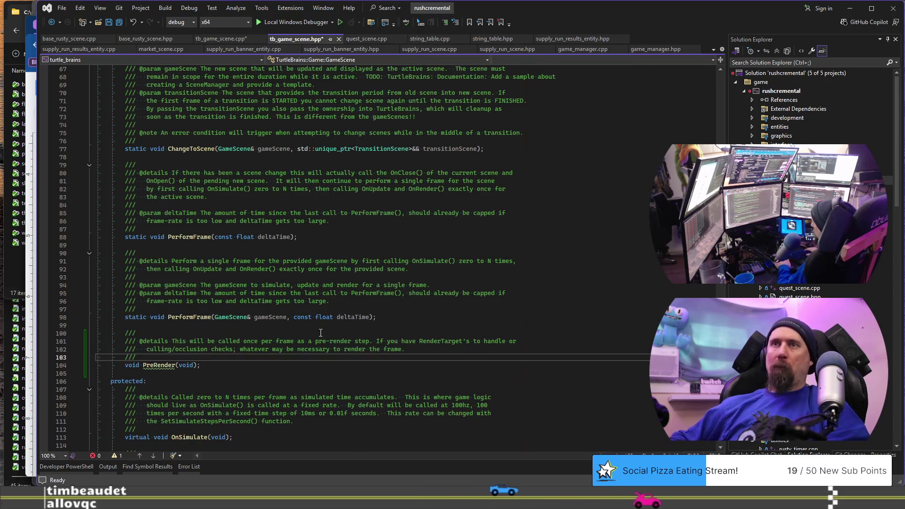
scroll(398, 211, "down", 8)
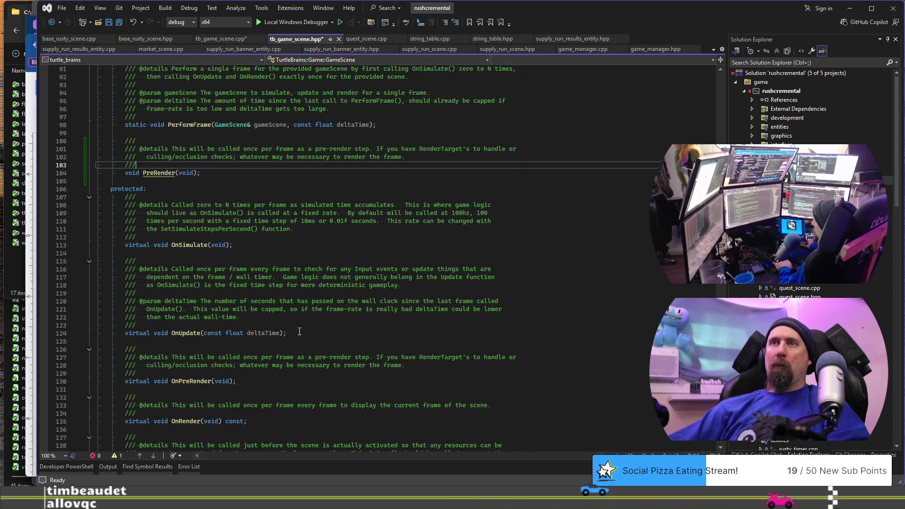
left_click(410, 365)
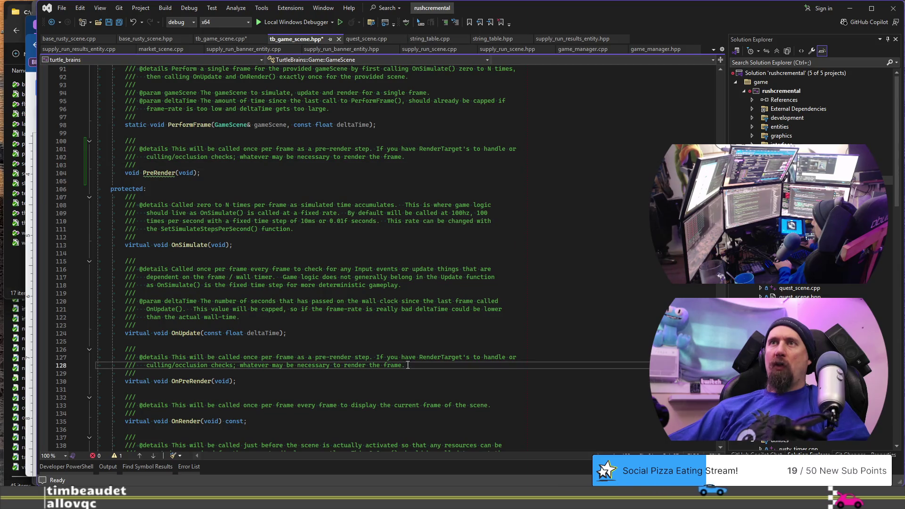
scroll(176, 256, "up", 4)
left_click(240, 270)
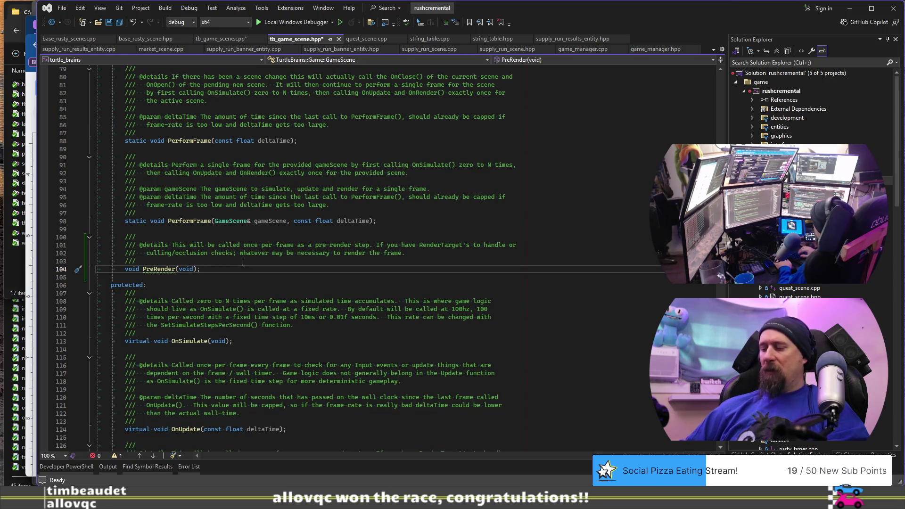
key("ctrl+Tab")
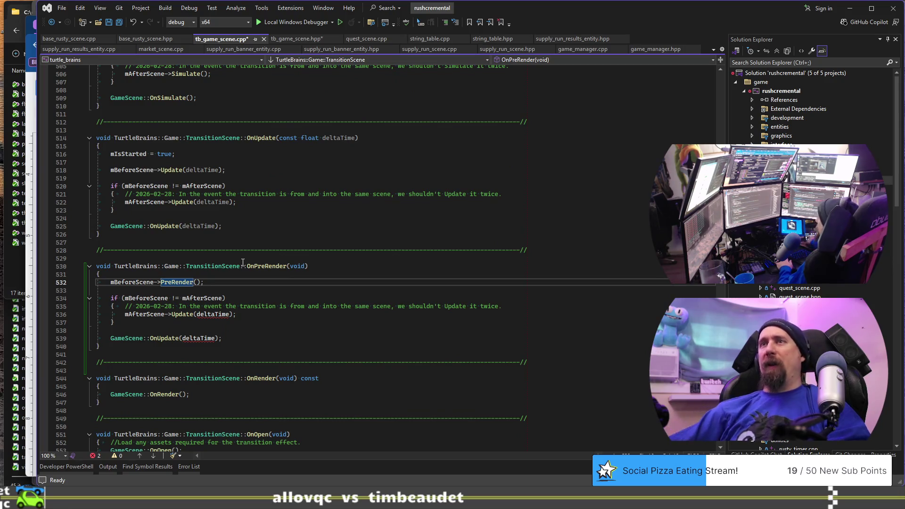
Change the after-scene Update(deltaTime) call on line 536 to PreRender()
scroll(243, 262, "up", 4)
scroll(253, 234, "up", 18)
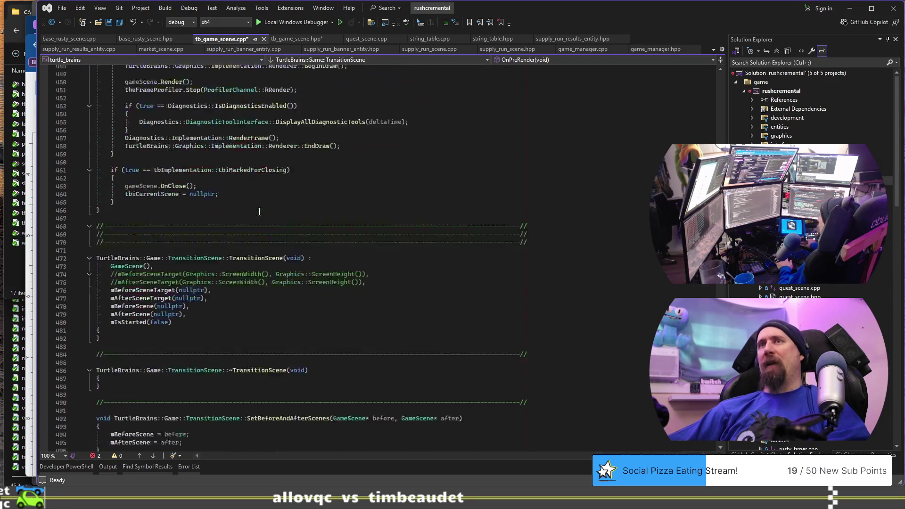
scroll(278, 213, "down", 19)
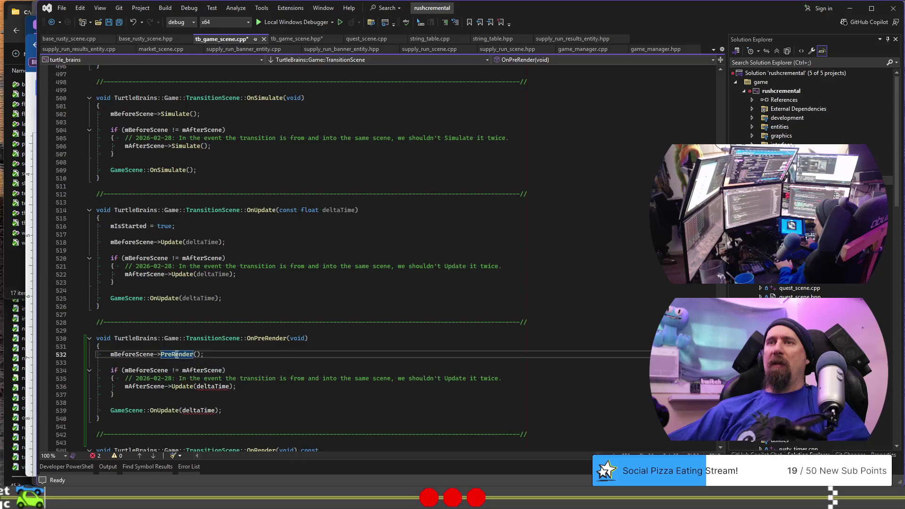
key("ctrl+c")
double_click(182, 386)
key("ctrl+v")
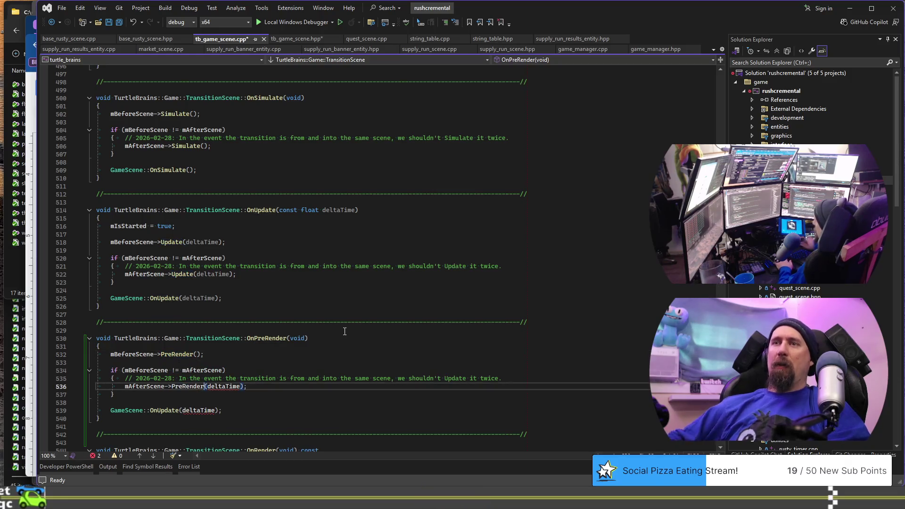
key("ctrl+Delete")
key("Down")
key("Down")
key("Down")
Replace the base call on line 539 with GameScene::OnPreRender() and save tb_game_scene.cpp
key("ctrl+Left")
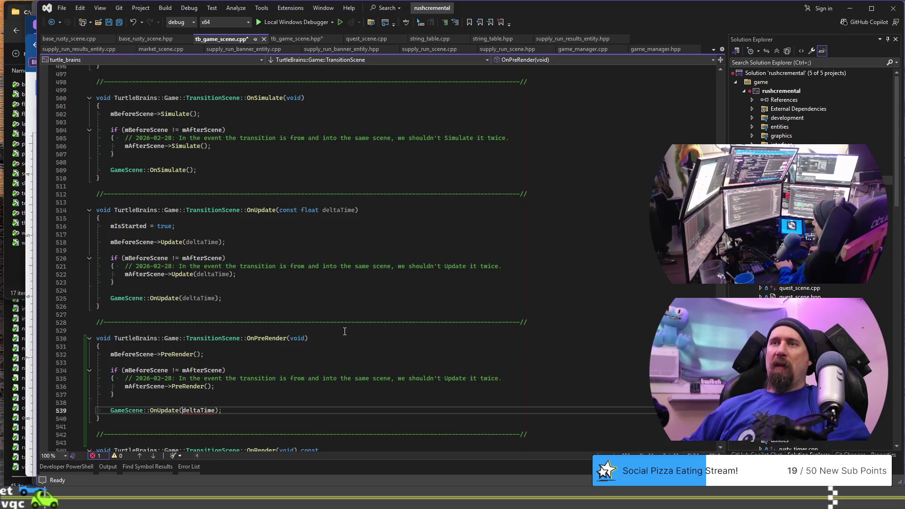
key("ctrl+shift+Left")
type("OnPr")
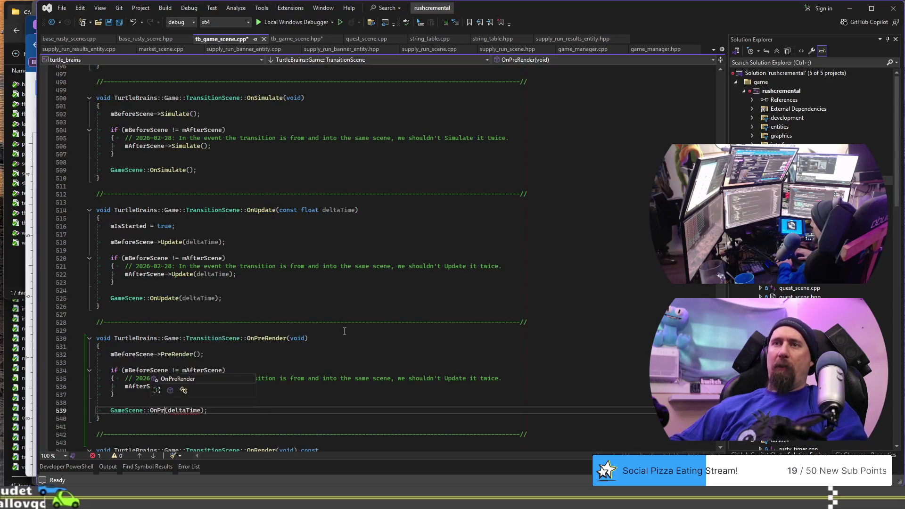
type("e")
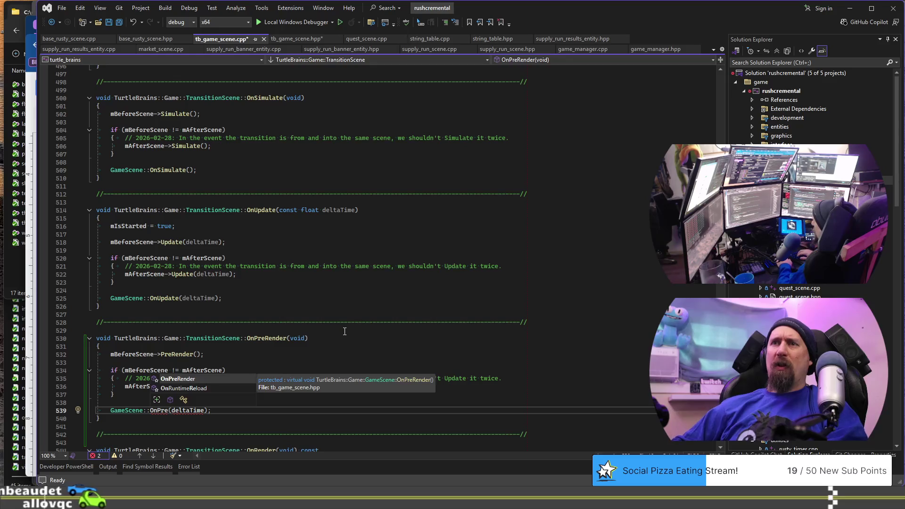
key("Tab")
key("ctrl+shift+Right")
key("Delete")
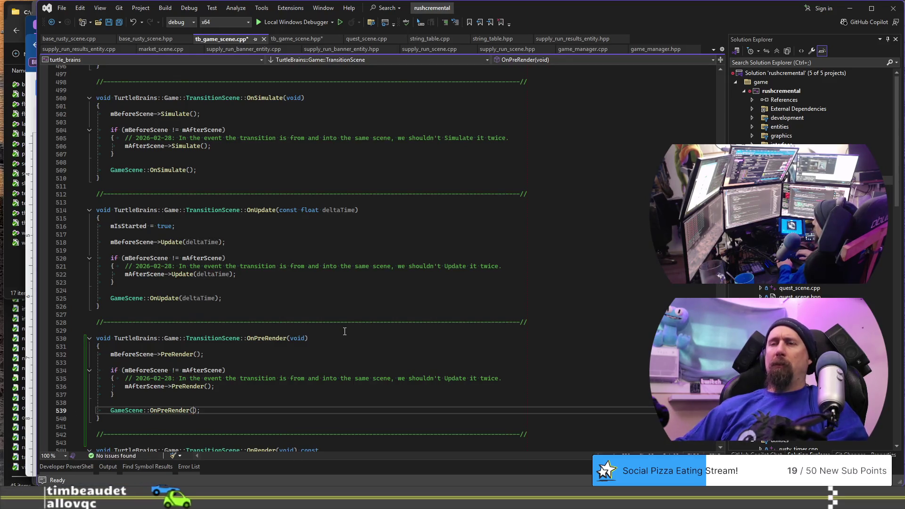
key("ctrl+s")
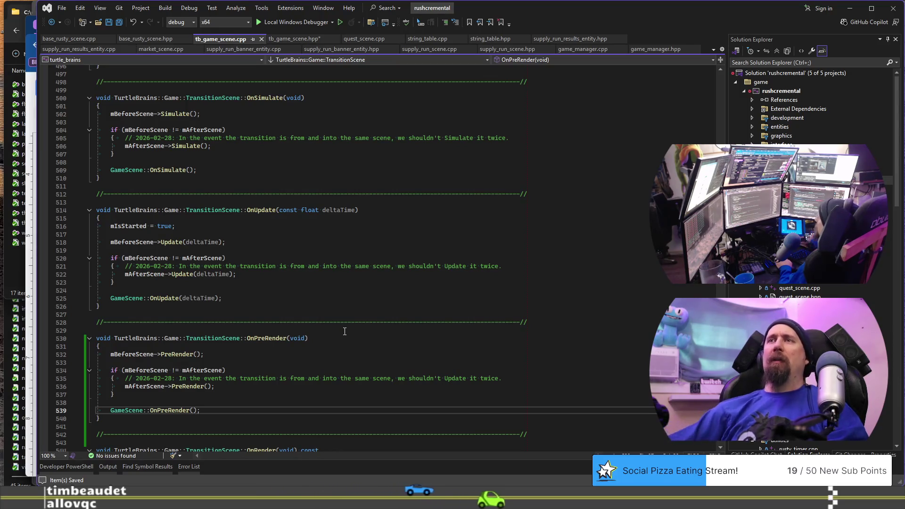
left_click(278, 39)
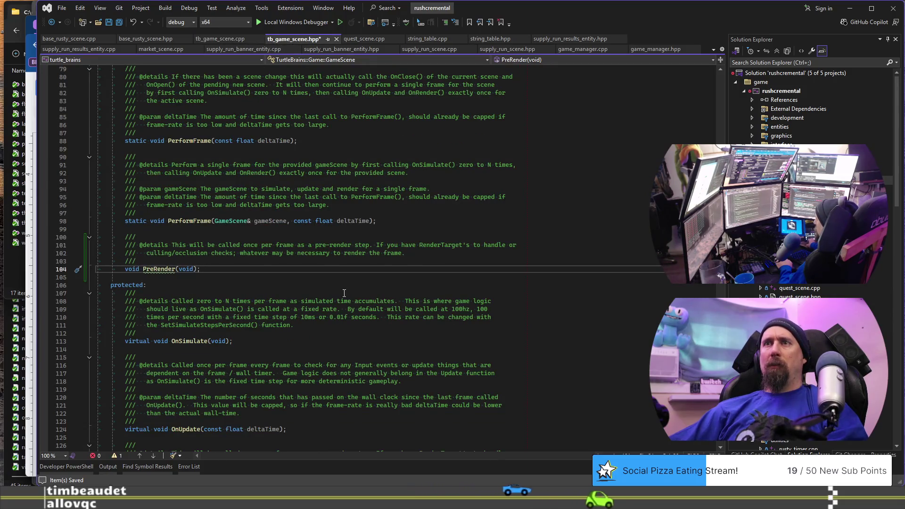
Rename the header declarations PreRender to PrepareRender and OnPreRender to OnPrepareRender
left_click(159, 270)
type("pa")
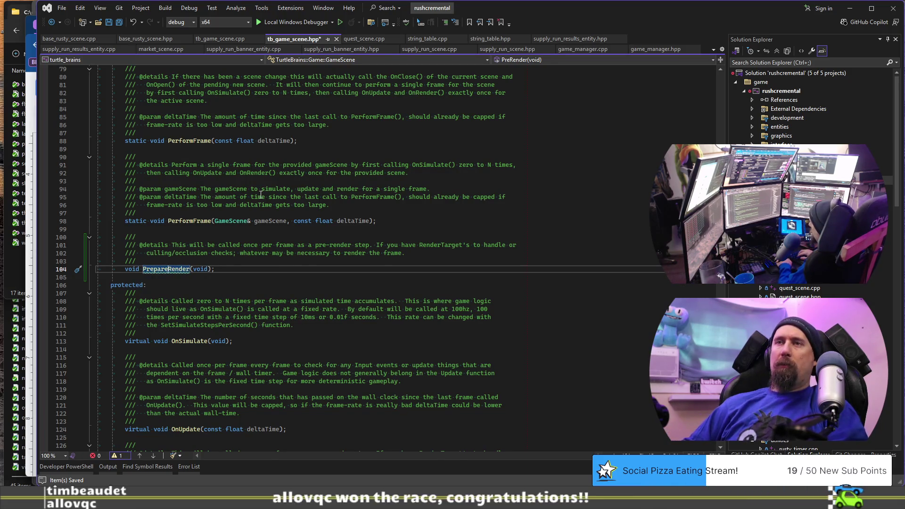
key("ctrl+shift+Left")
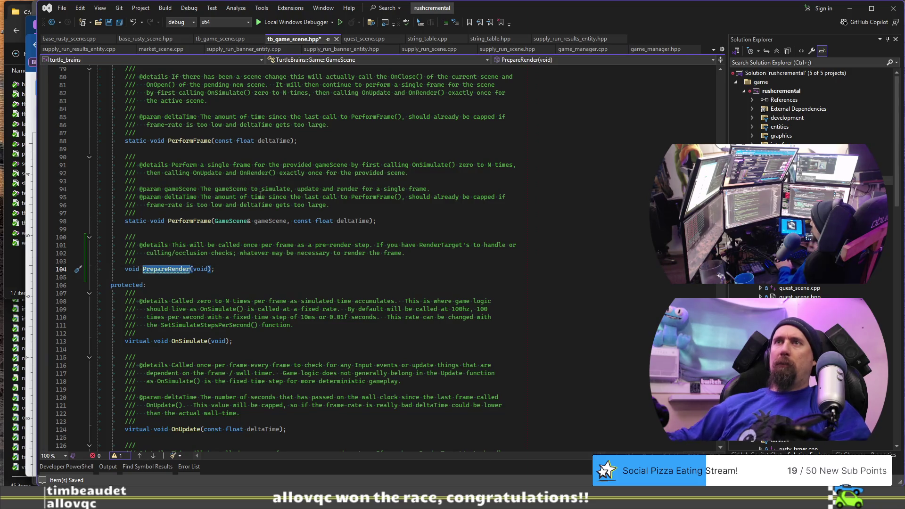
scroll(254, 212, "down", 3)
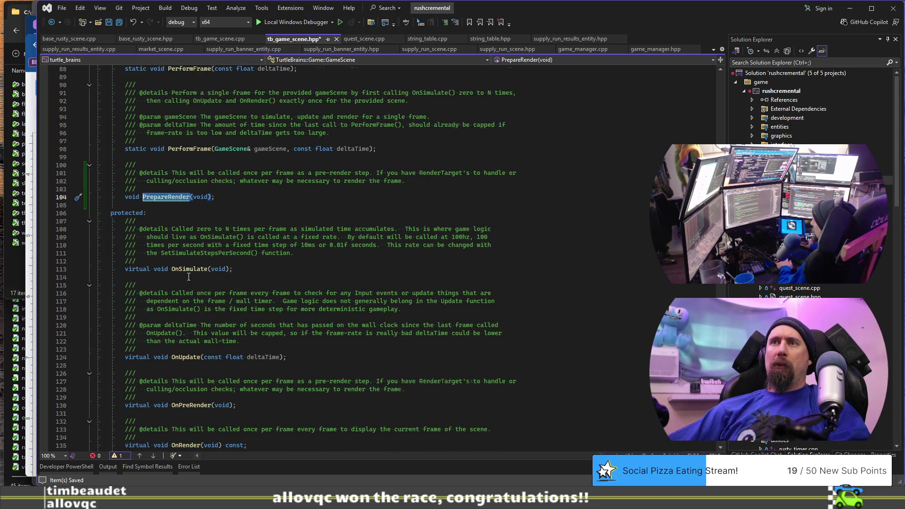
scroll(188, 277, "down", 9)
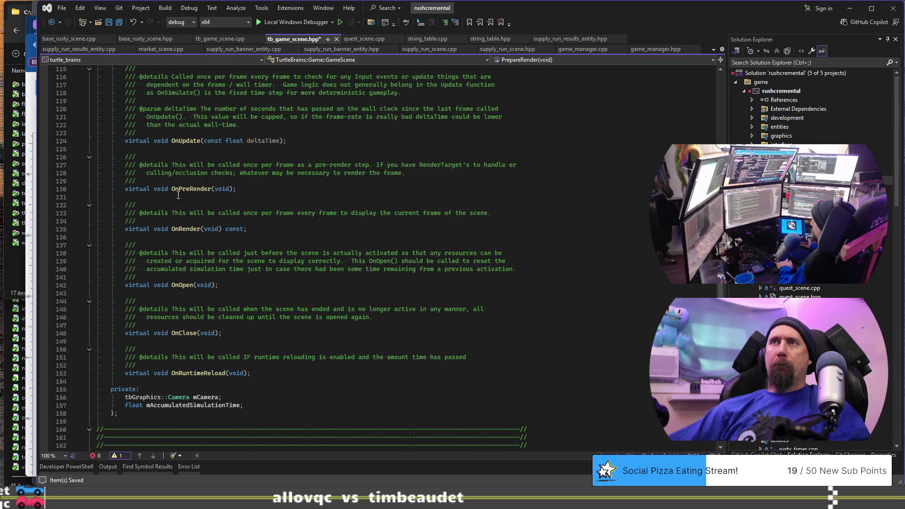
left_click(186, 188)
type("pre")
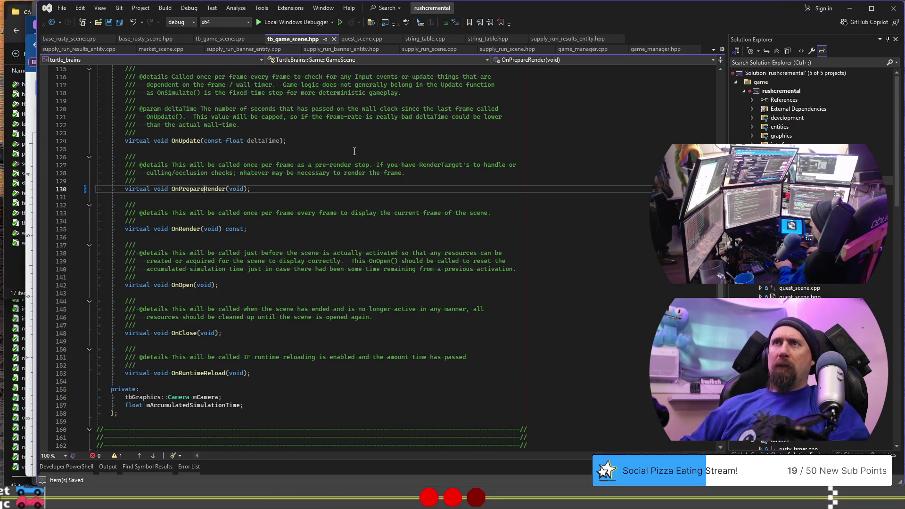
Rename TransitionScene's override to OnPrepareRender and its scene calls to PrepareRender/OnPrepareRender
key("ctrl+Tab")
scroll(298, 254, "down", 4)
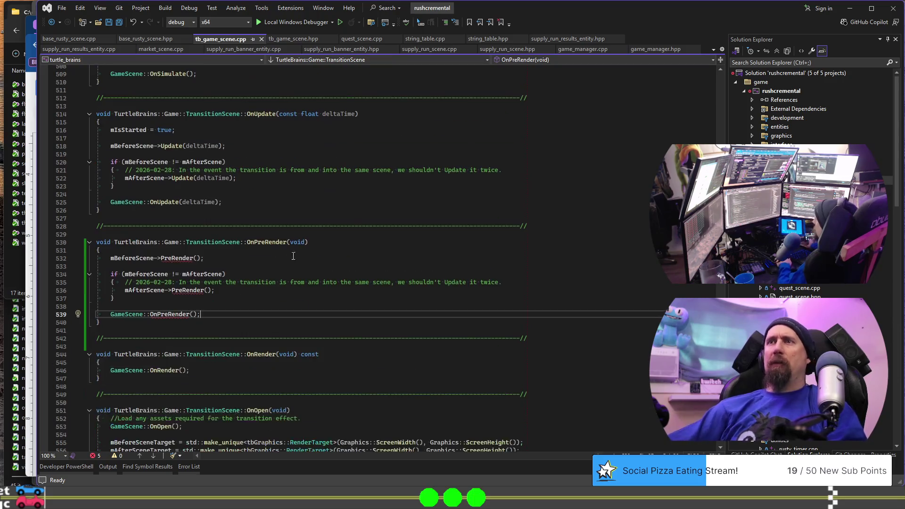
left_click(267, 242)
type("pre")
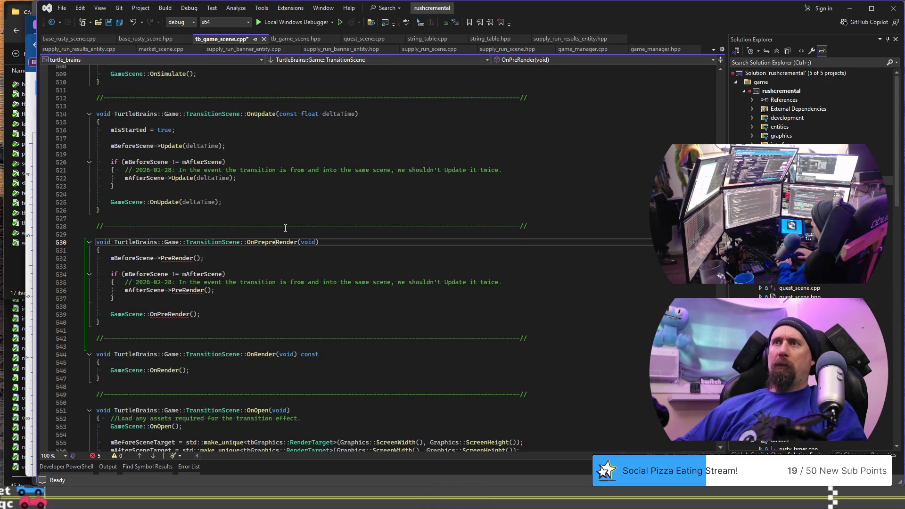
key("Down")
key("Down")
key("Left")
key("Left")
key("Left")
type("pa")
key("Down")
key("Down")
key("Down")
key("Down")
key("Left")
type("pare")
key("Down")
key("Down")
key("Down")
key("Left")
key("Left")
key("Left")
type("peare")
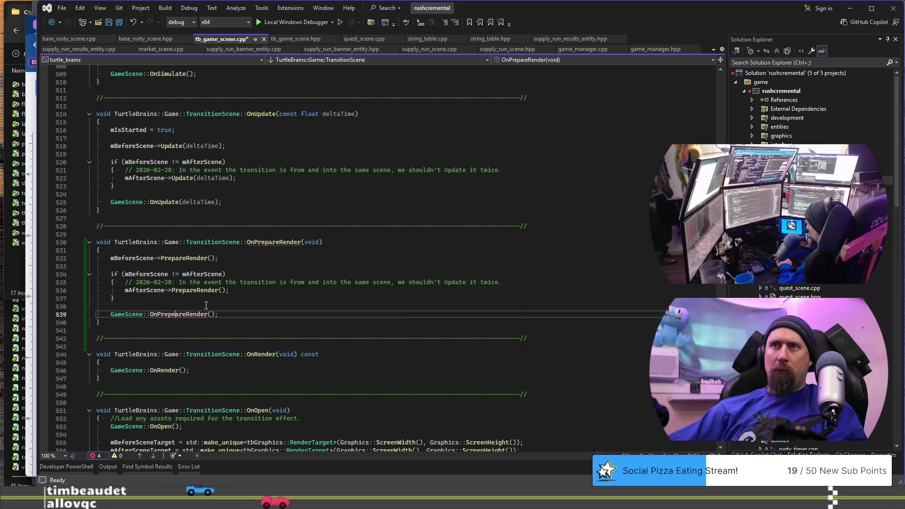
key("BackSpace")
Change PerformFrame's call to gameScene.OnPrepareRender() and check the renamed header declarations
scroll(326, 248, "up", 5)
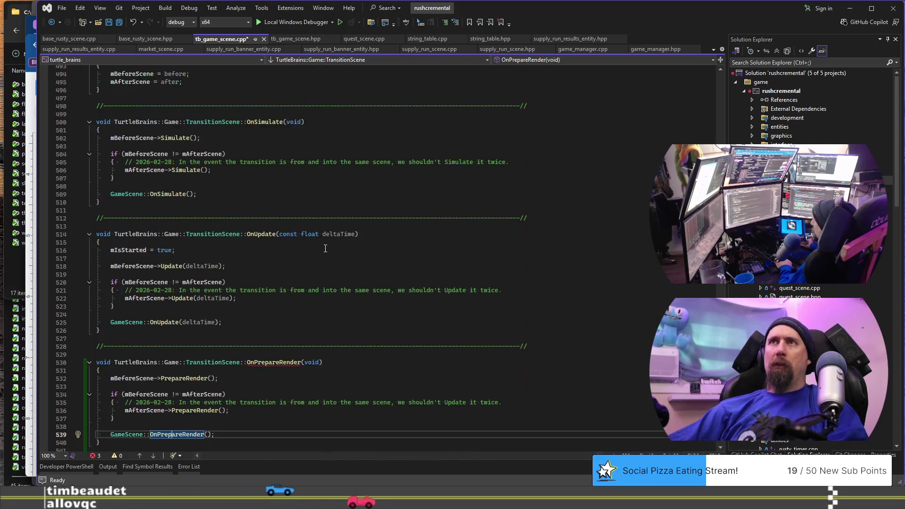
scroll(325, 248, "up", 5)
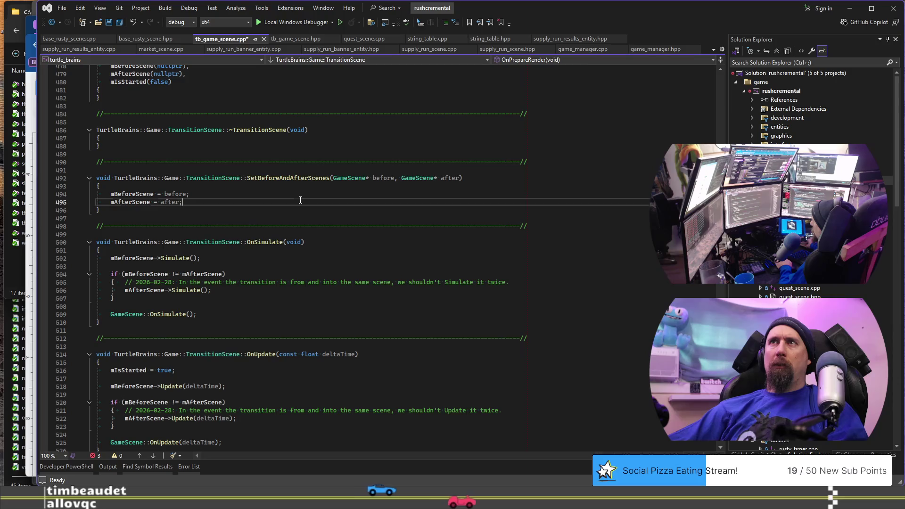
scroll(300, 199, "up", 20)
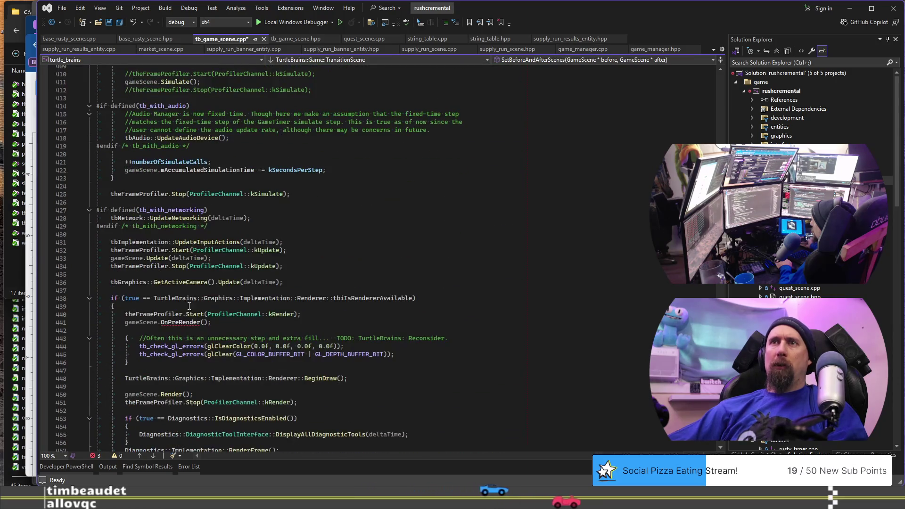
left_click(179, 322)
type("par")
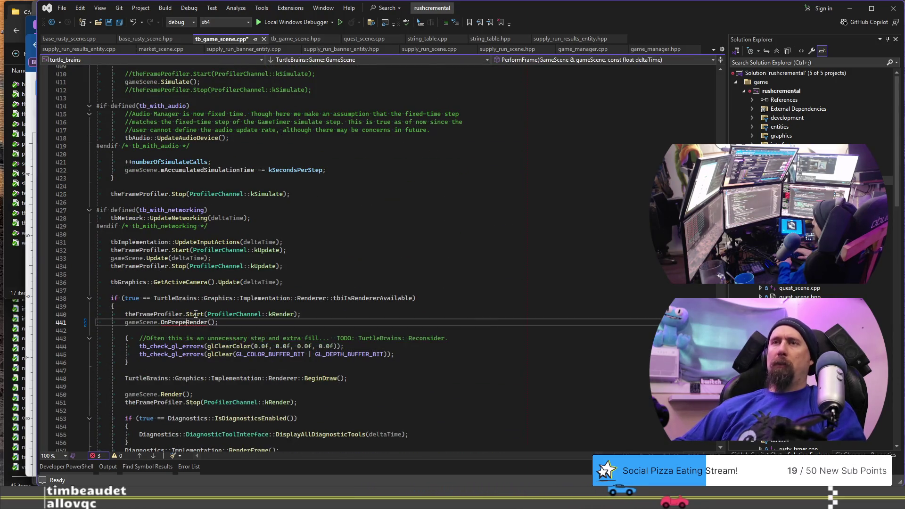
type("e")
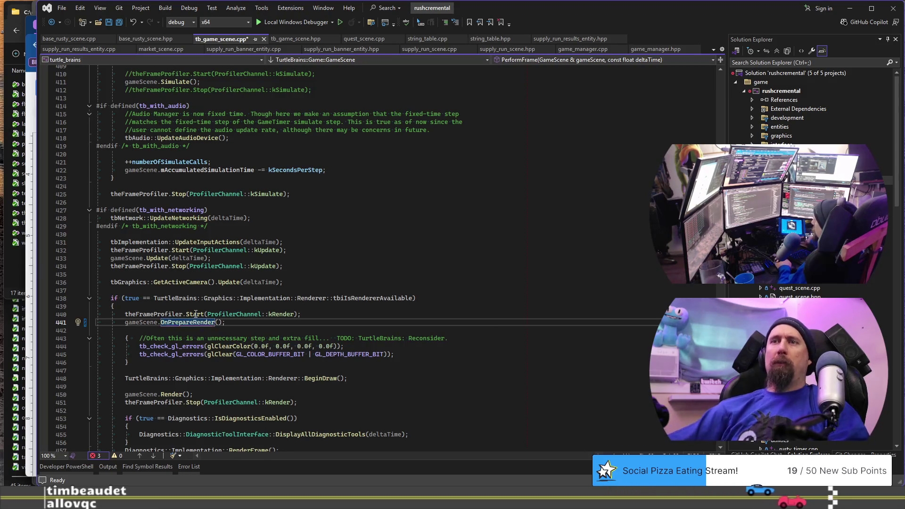
scroll(234, 331, "down", 2)
scroll(237, 332, "up", 17)
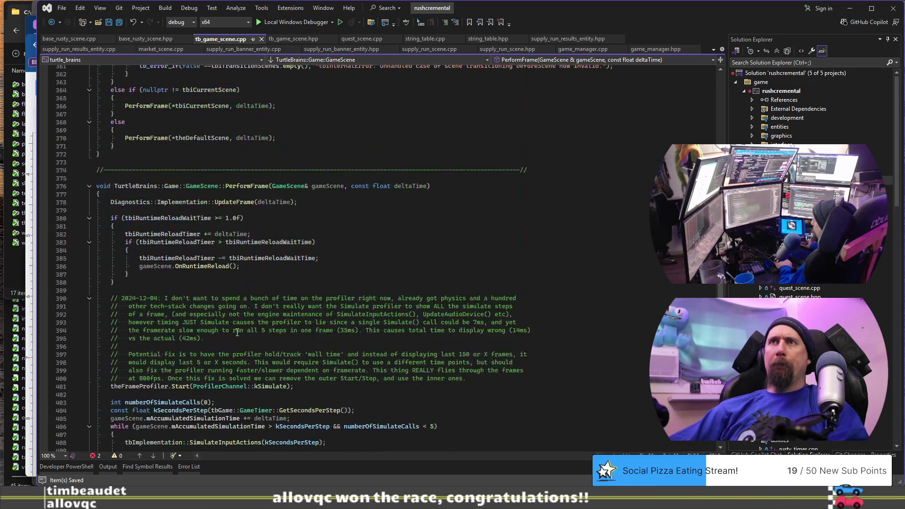
left_click(292, 39)
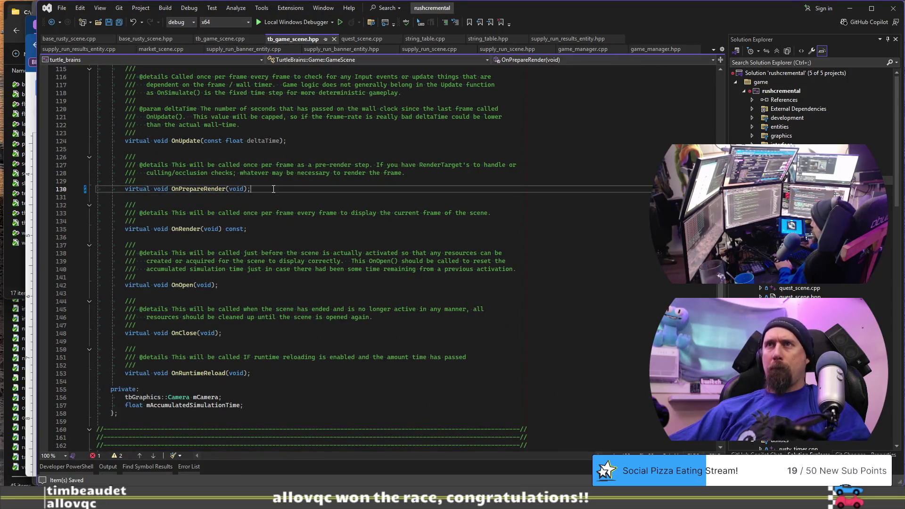
scroll(226, 323, "up", 14)
left_click(228, 315)
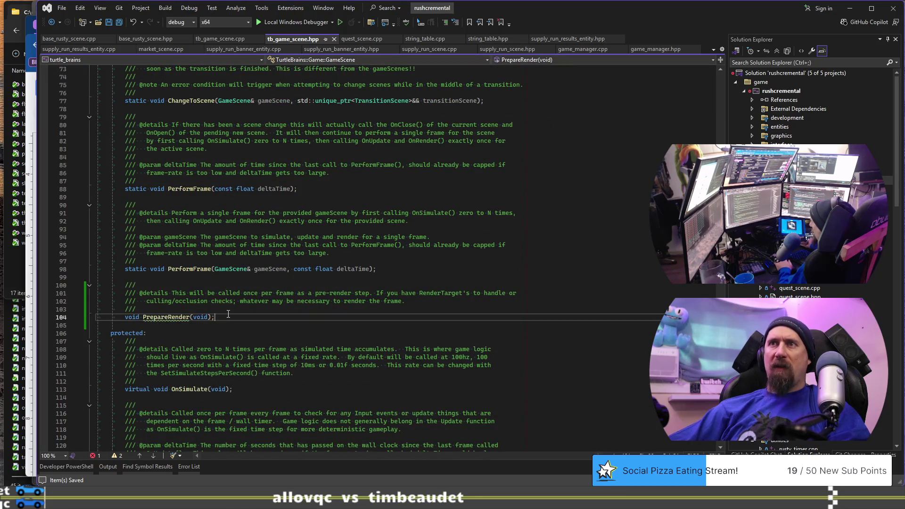
mouse_move(187, 266)
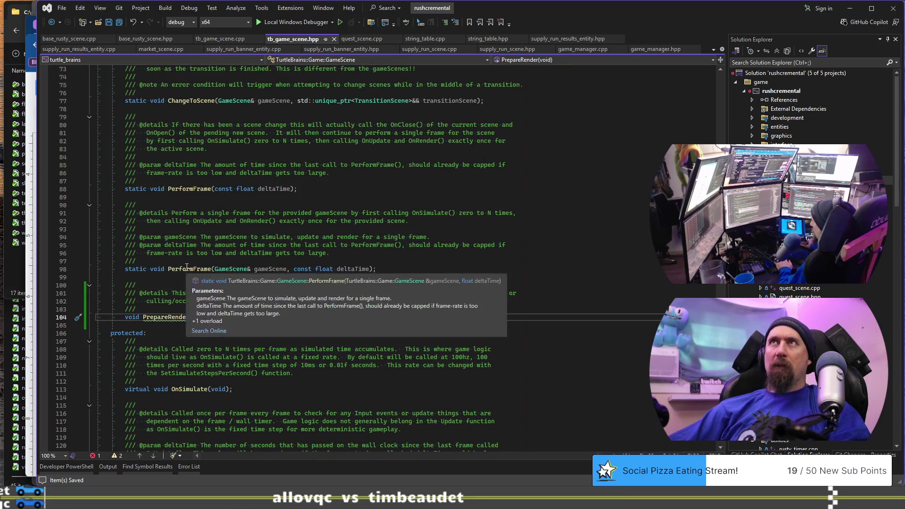
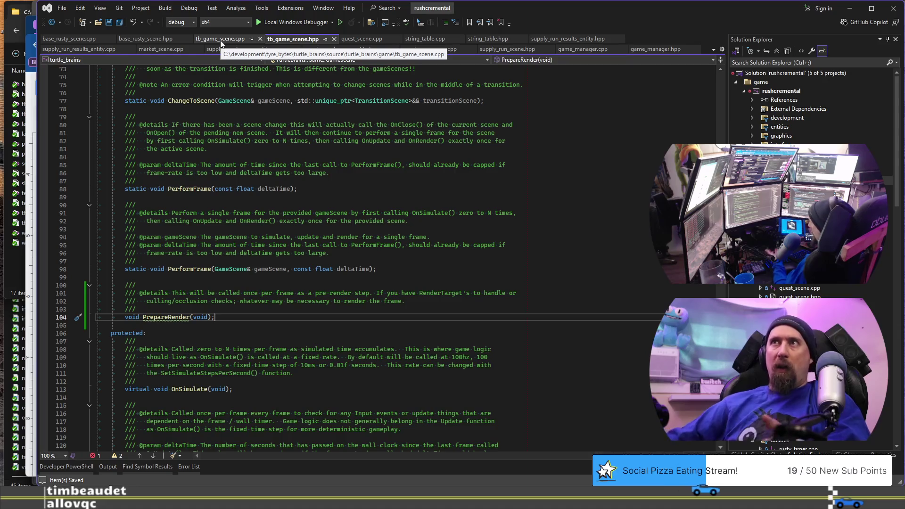
Compare the erroring OnPrepareRender definition in tb_game_scene.cpp with the PrepareRender header declaration
left_click(233, 39)
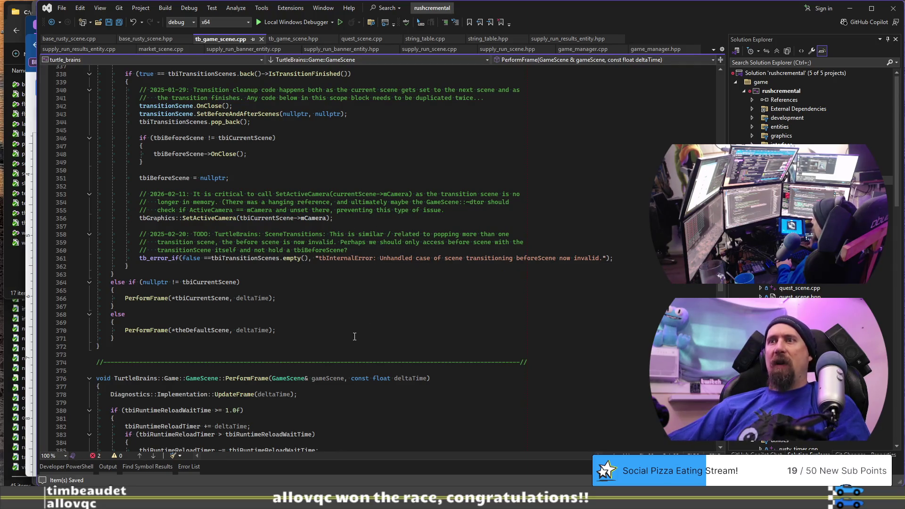
scroll(354, 337, "down", 18)
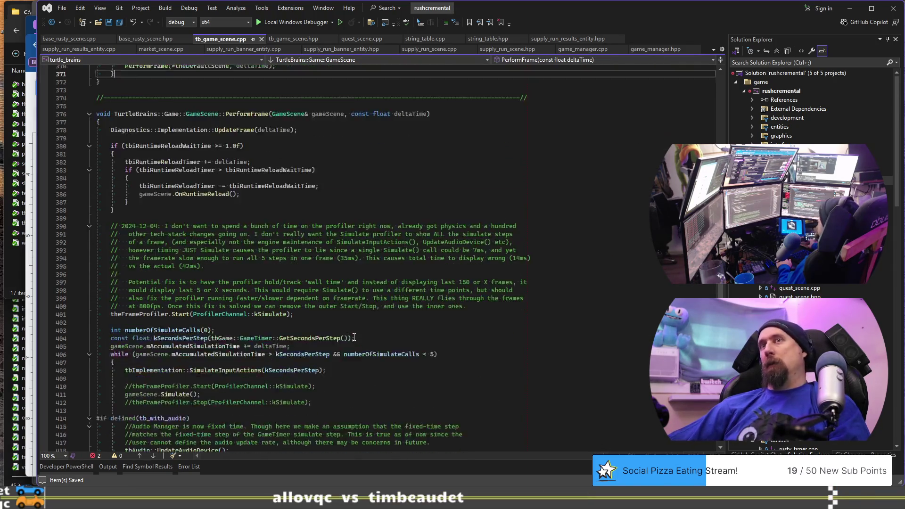
scroll(354, 337, "down", 19)
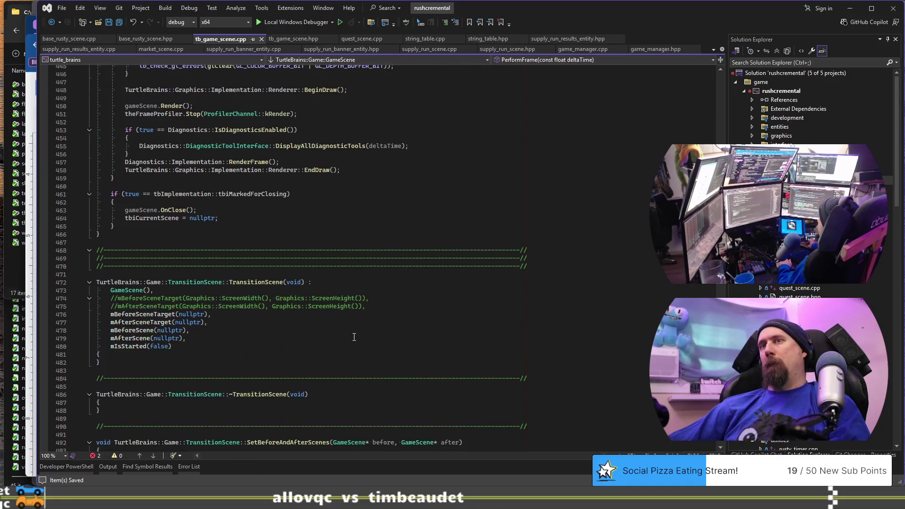
scroll(353, 337, "down", 2)
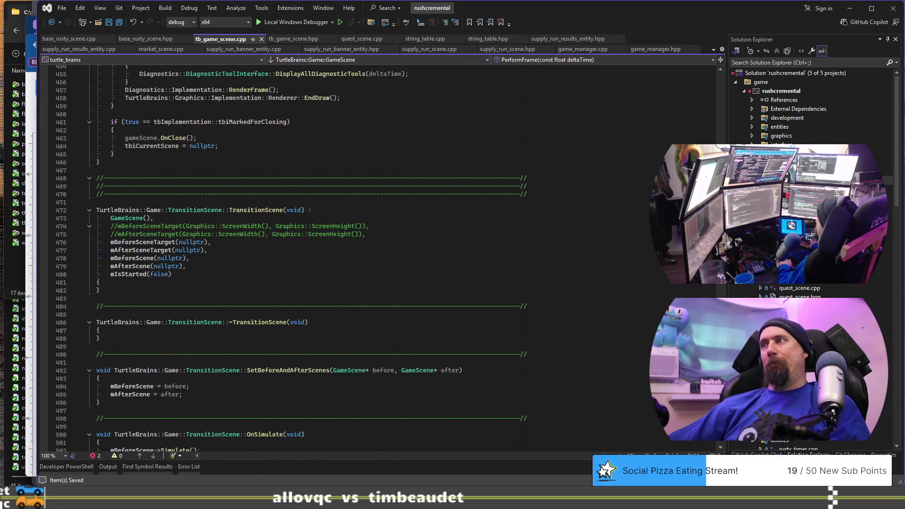
scroll(354, 336, "down", 17)
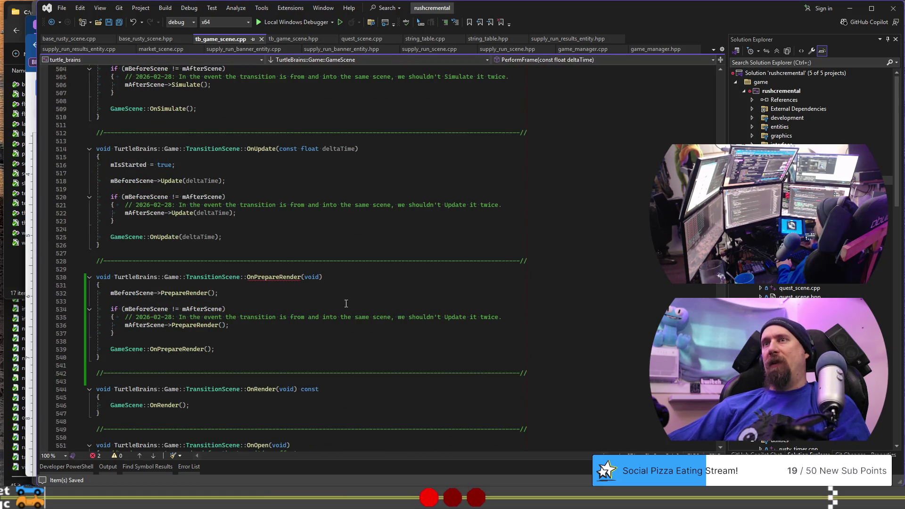
mouse_move(269, 275)
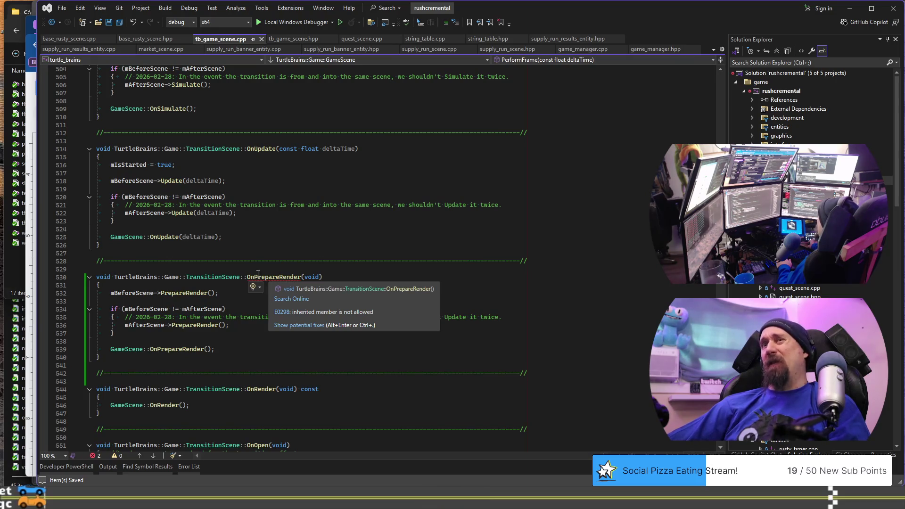
left_click(258, 276)
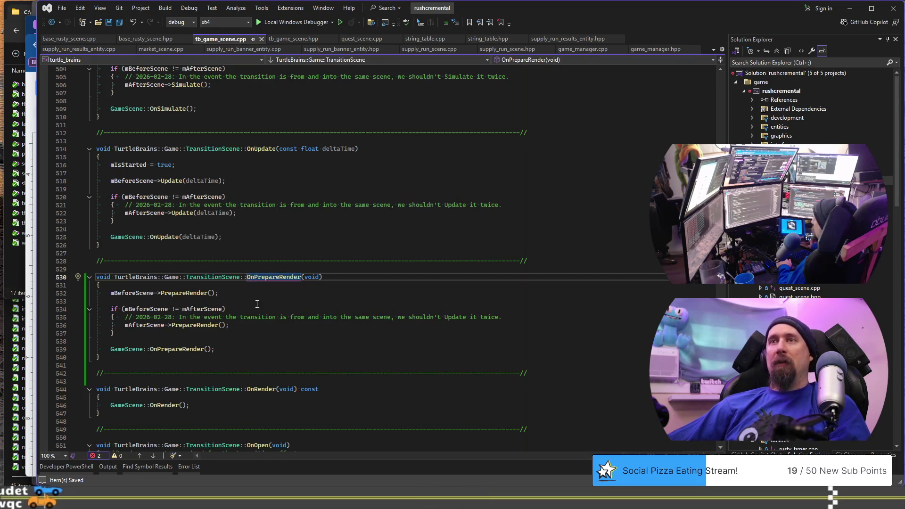
left_click(285, 292)
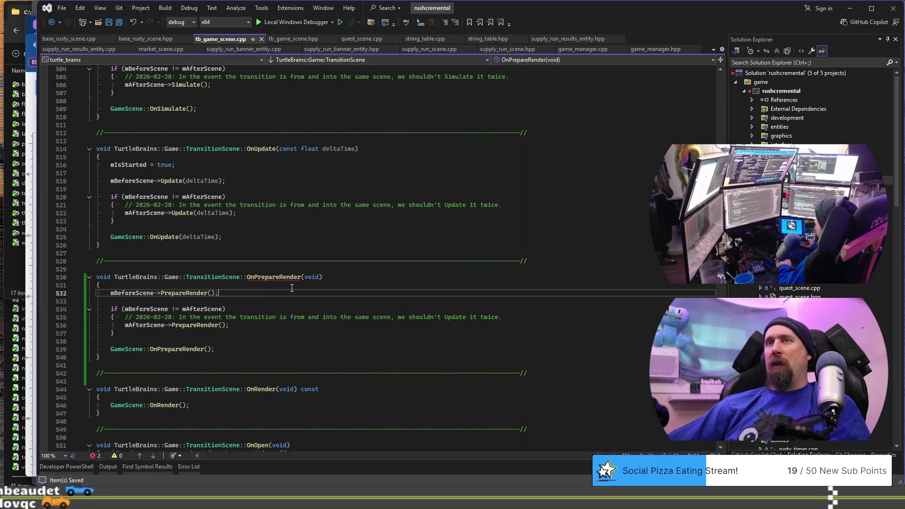
left_click(360, 280)
key("ctrl+k")
key("ctrl+o")
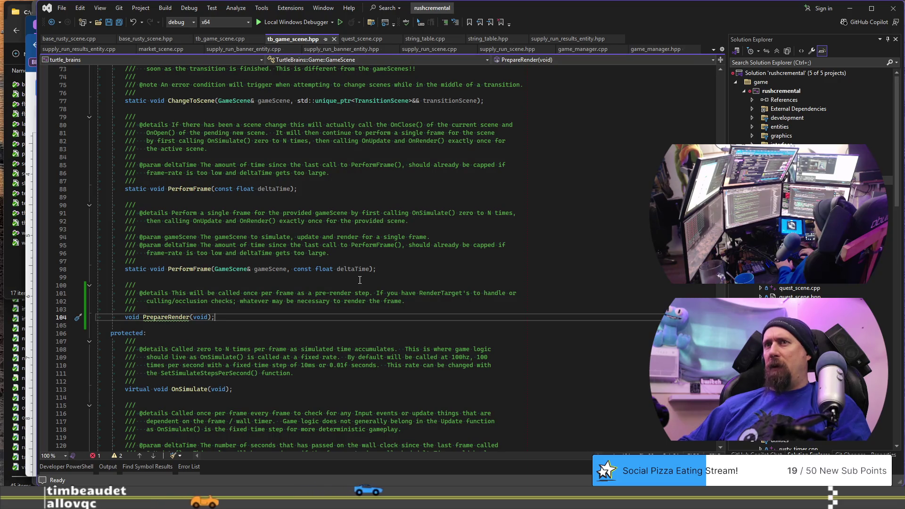
key("ctrl+k")
key("ctrl+o")
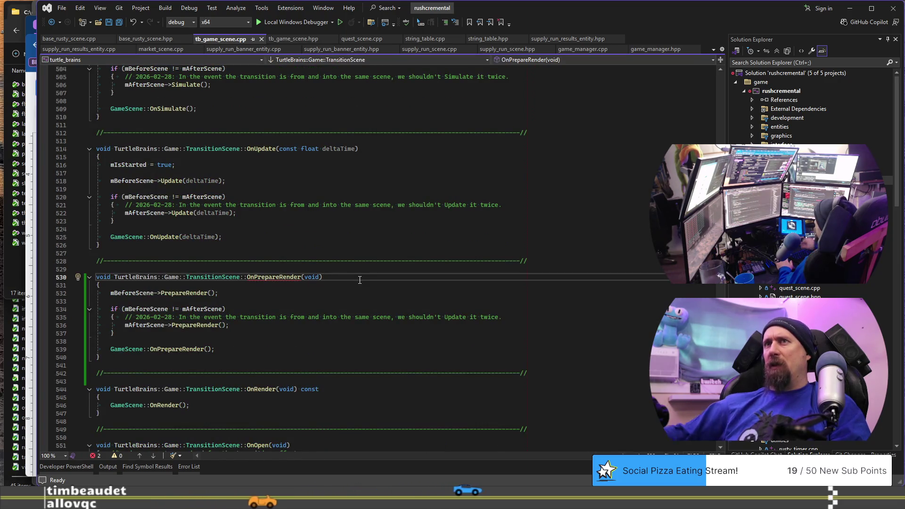
key("ctrl+k")
key("ctrl+o")
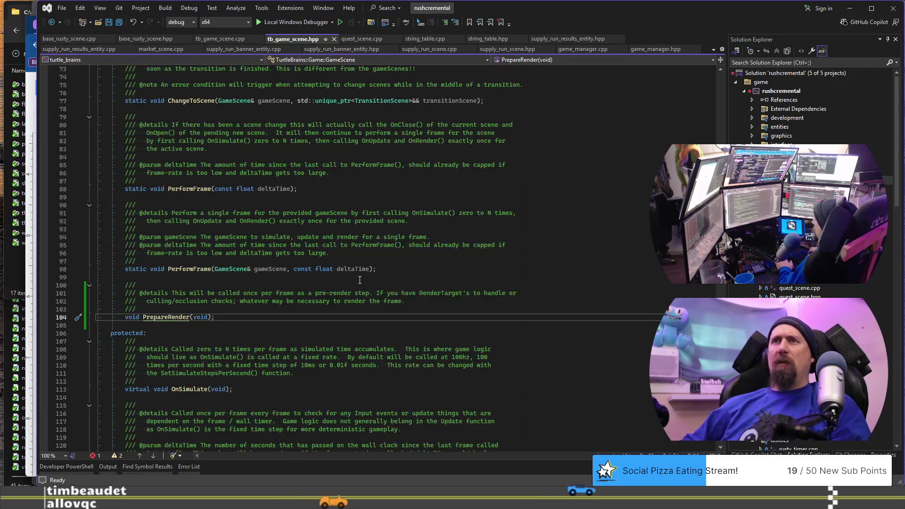
Build the project, then go to the PerformFrame definition and look over the GameScene methods
left_click(188, 269)
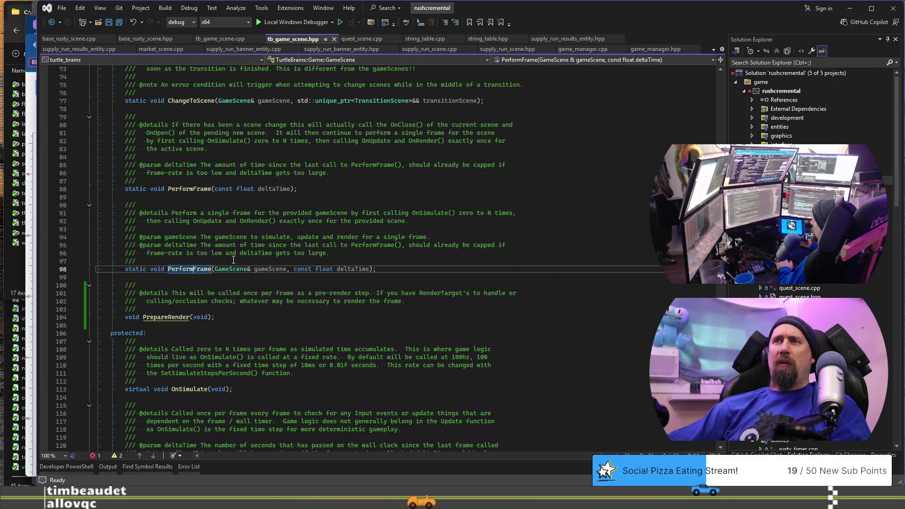
key("ctrl+shift+b")
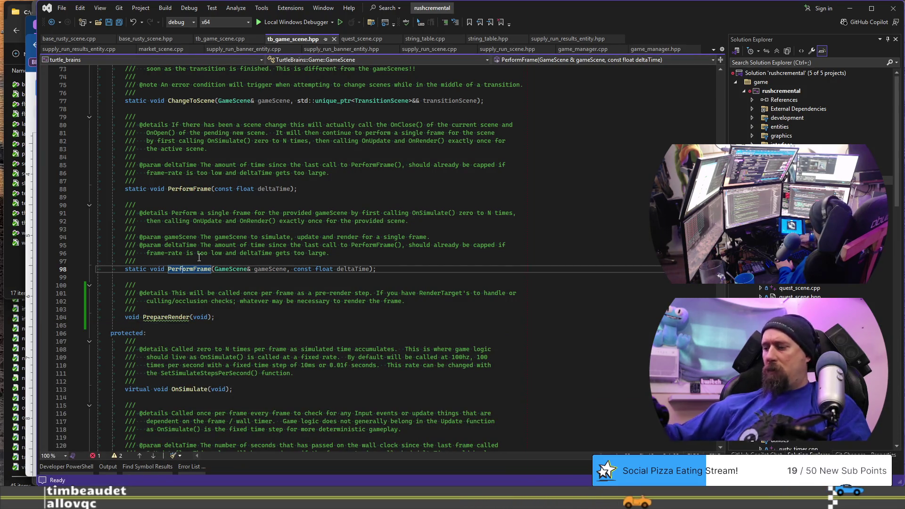
key("F12")
left_click(256, 233)
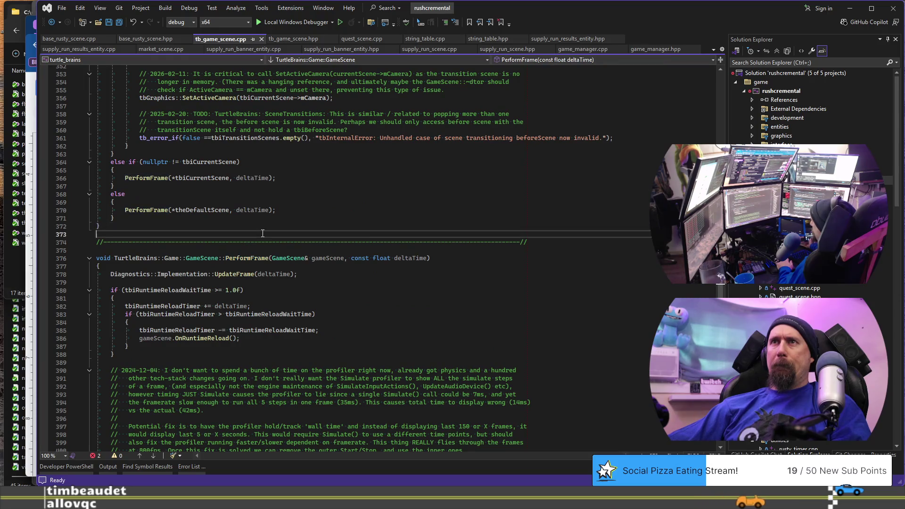
scroll(282, 282, "up", 3)
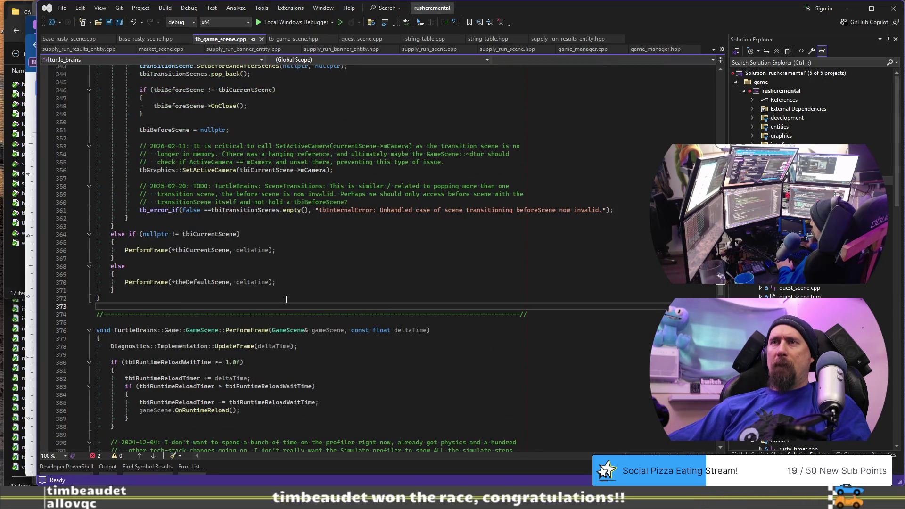
scroll(286, 299, "up", 20)
scroll(286, 299, "up", 20)
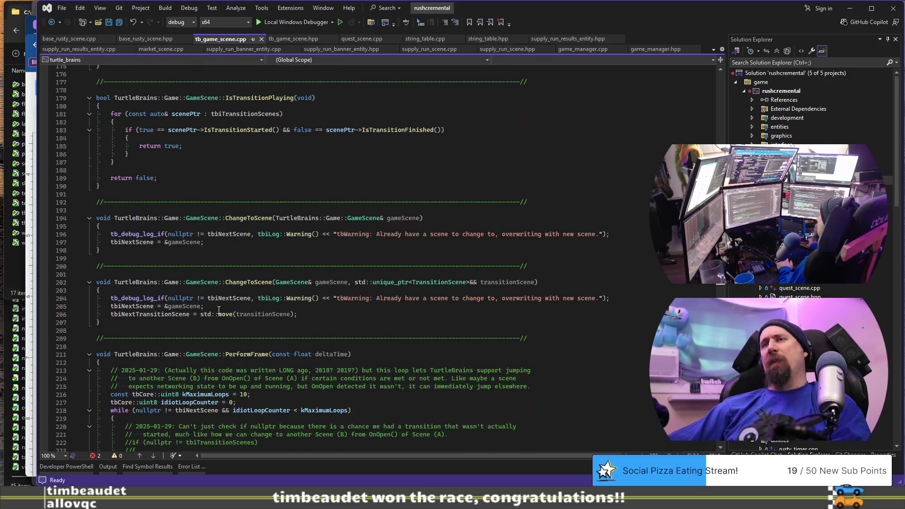
scroll(219, 311, "up", 15)
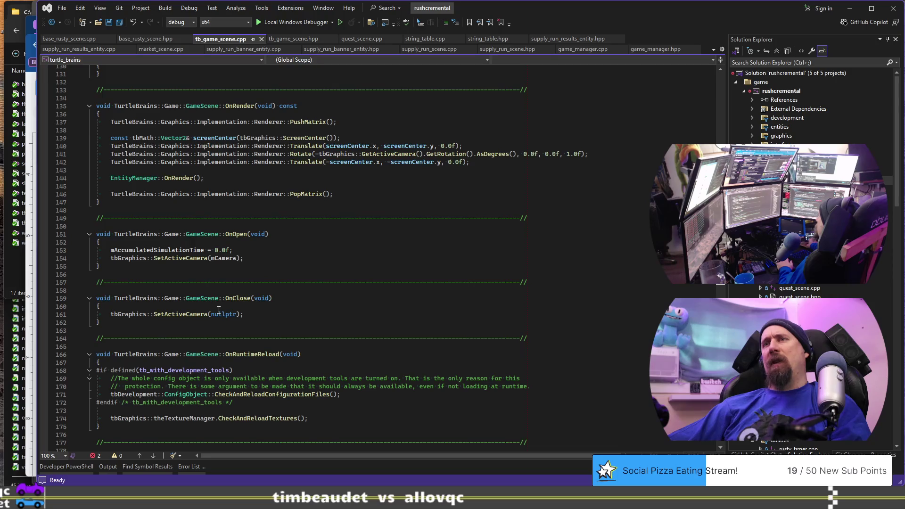
scroll(219, 311, "up", 12)
scroll(222, 327, "up", 10)
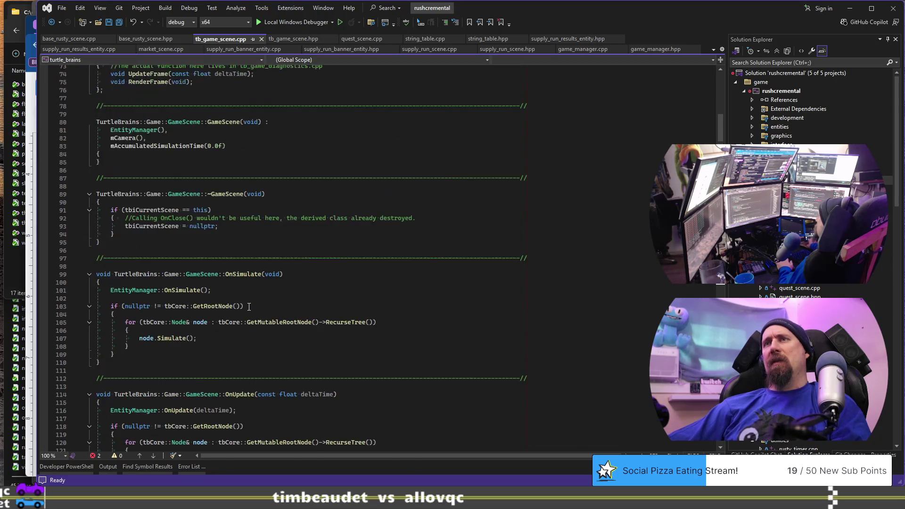
scroll(248, 307, "down", 10)
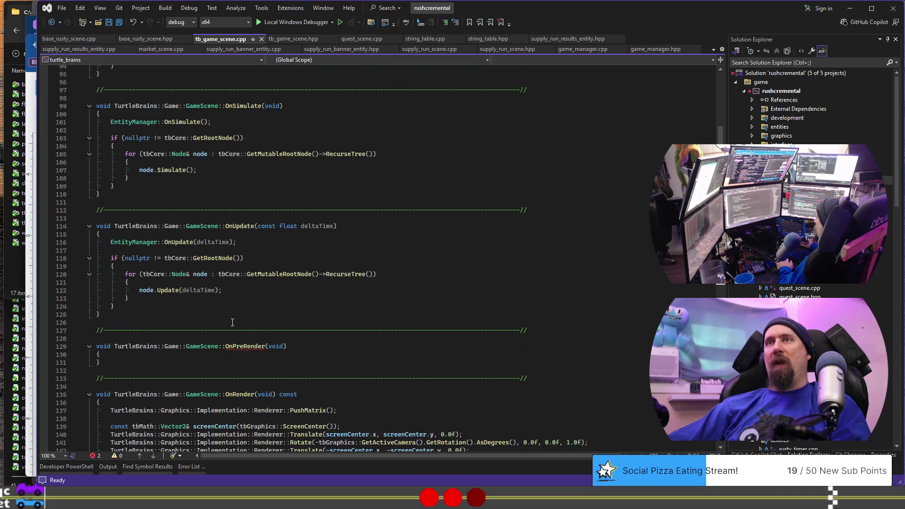
scroll(233, 322, "up", 9)
scroll(232, 322, "down", 14)
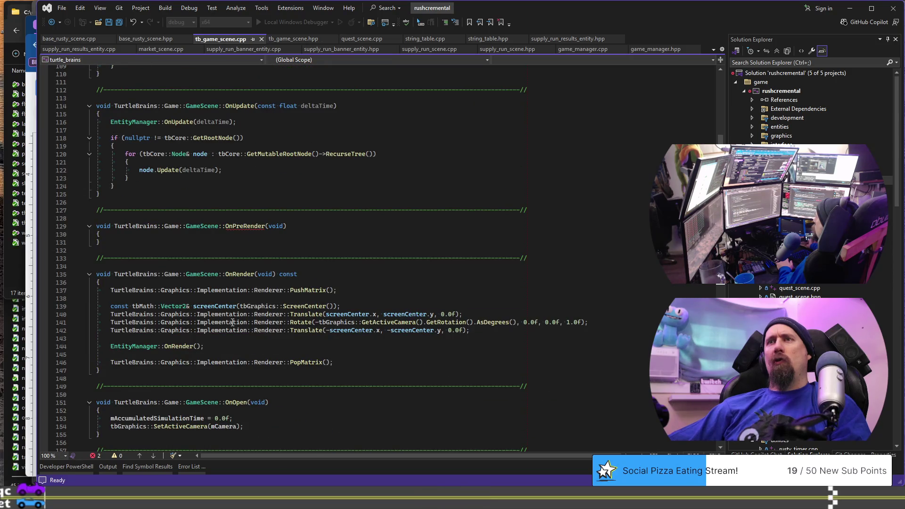
scroll(232, 322, "down", 3)
scroll(232, 322, "down", 6)
scroll(241, 302, "up", 18)
scroll(245, 259, "up", 1)
Add a TurtleBrains::Game::GameScene::PrepareRender definition with an opening body after the GameScene destructor
left_click(249, 223)
key("Return")
type("void PrepareRender(void);")
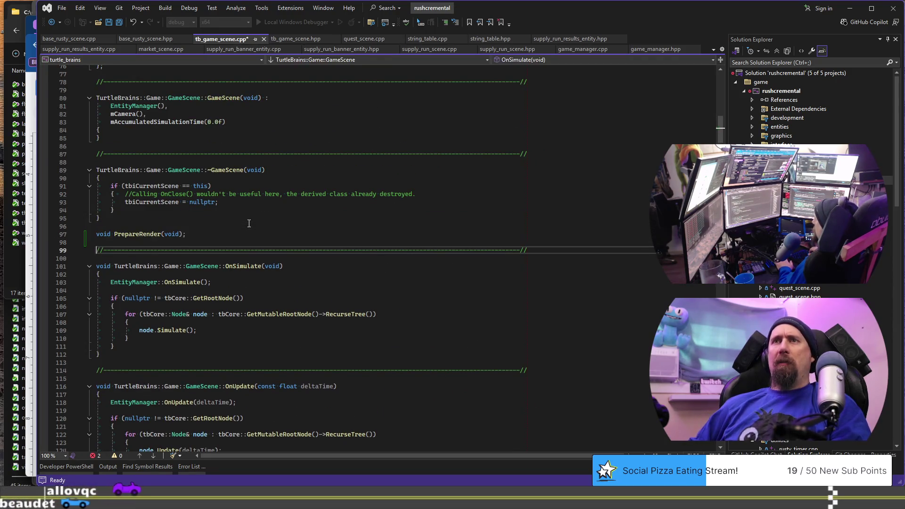
key("ctrl+v")
key("Down")
key("ctrl+Right")
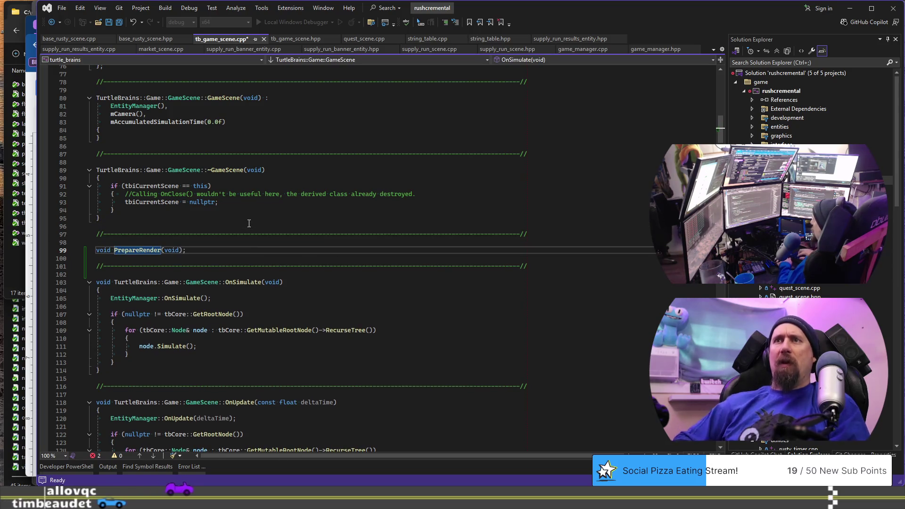
type("TurtleBrains::")
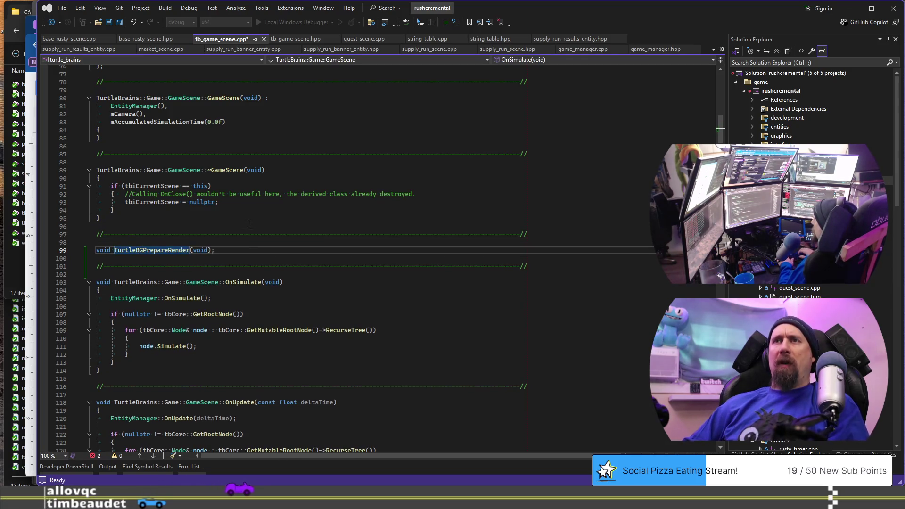
key("F5")
key("Escape")
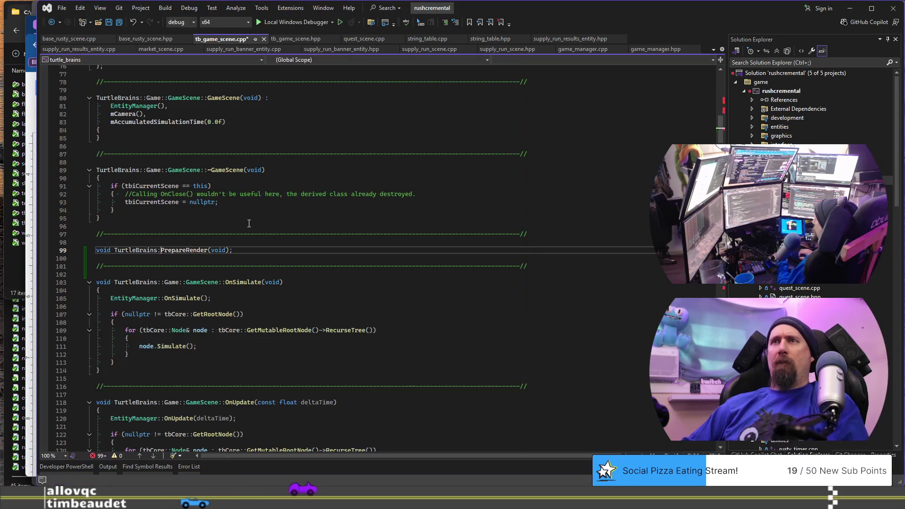
type(":Game::Game")
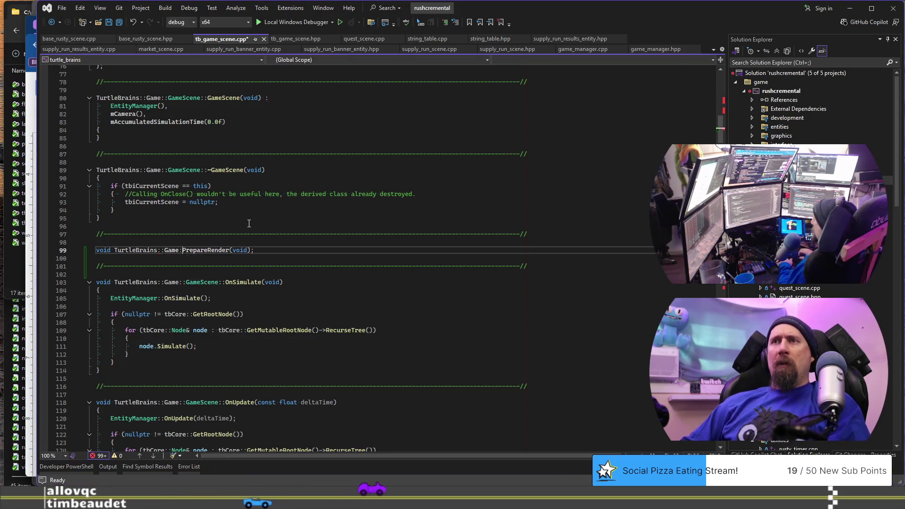
type("Scene::")
key("End")
key("BackSpace")
key("Return")
type("{")
key("Return")
Make PrepareRender's body call OnPrepareRender(); and save tb_game_scene.cpp
key("ctrl+s")
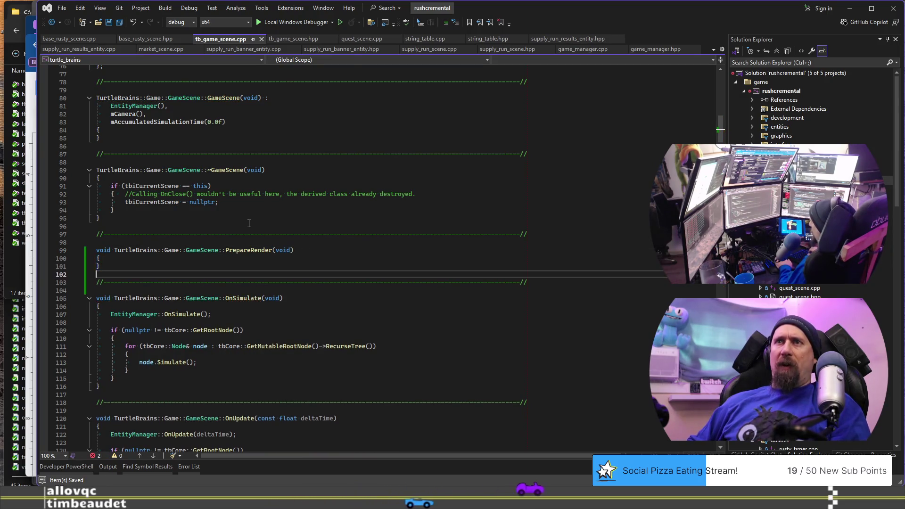
key("Return")
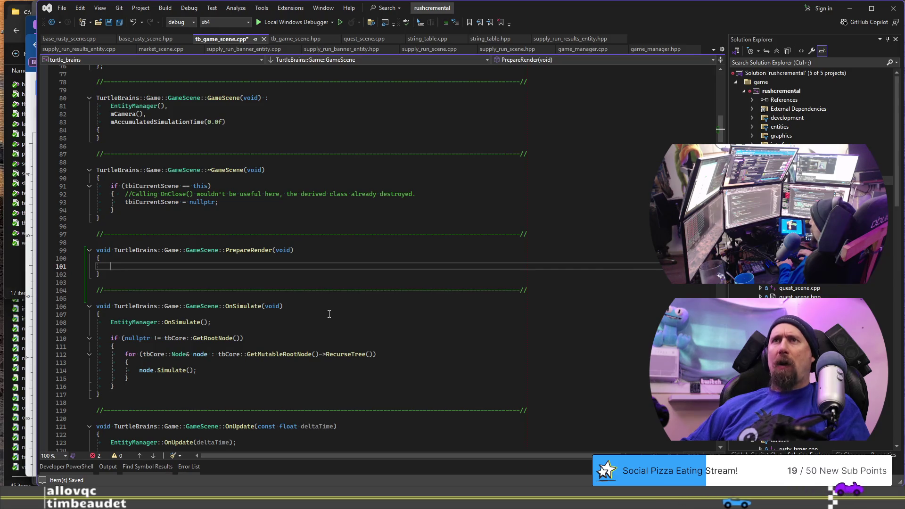
type("OnPrepareRender()")
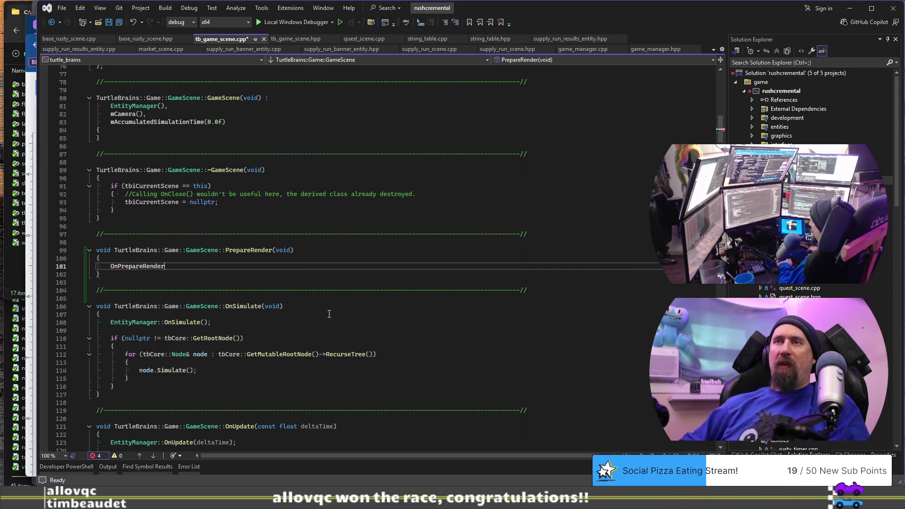
type(";")
key("ctrl+s")
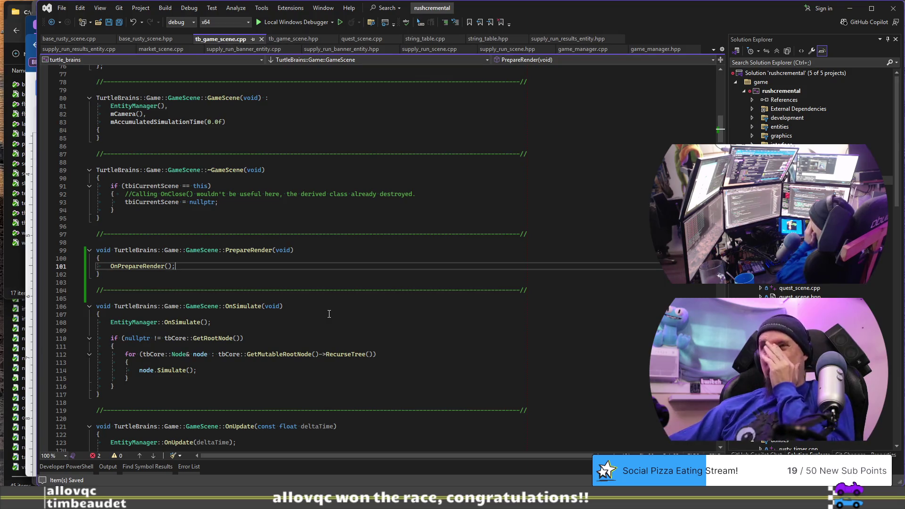
left_click(293, 39)
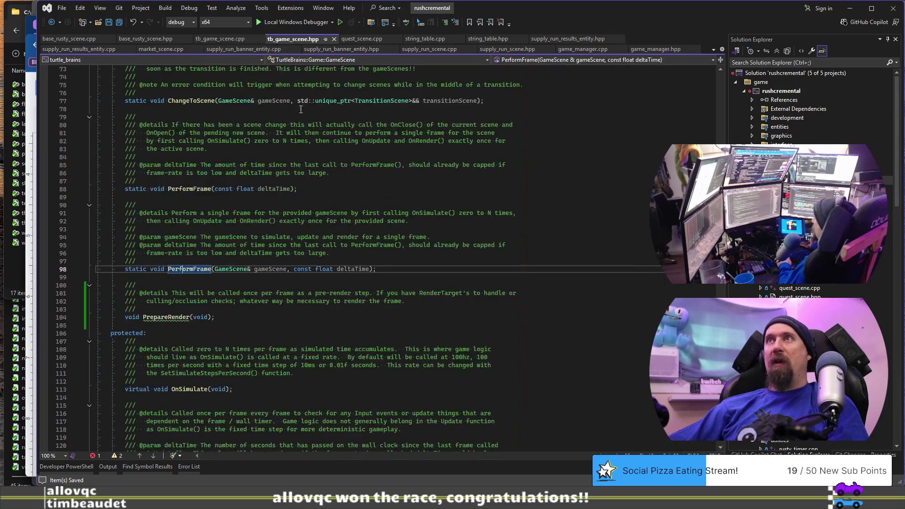
Find the PerformFrame declaration in tb_game_scene.hpp and go to its definition
scroll(318, 156, "down", 6)
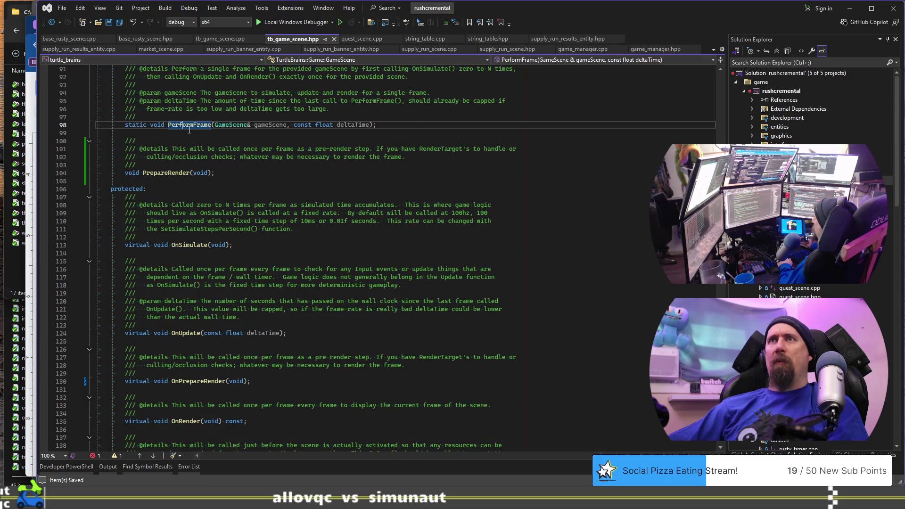
scroll(189, 130, "down", 11)
scroll(189, 130, "up", 2)
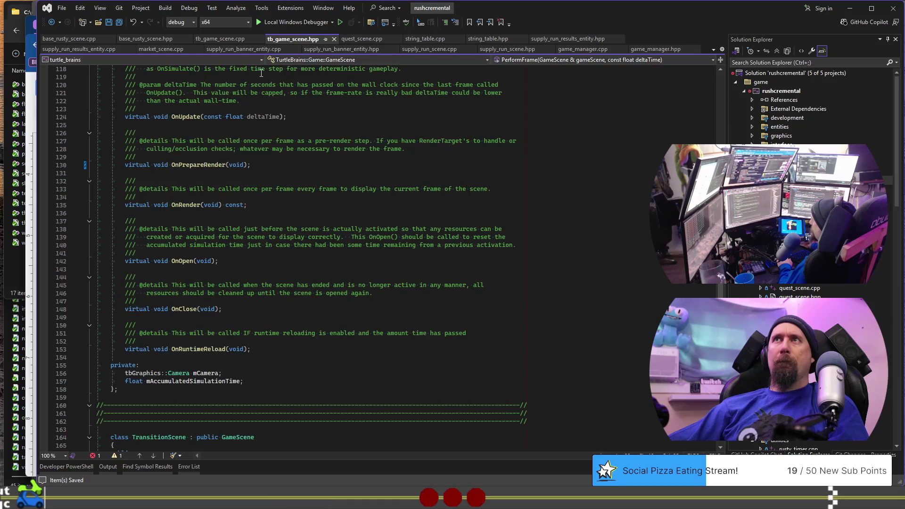
left_click(234, 39)
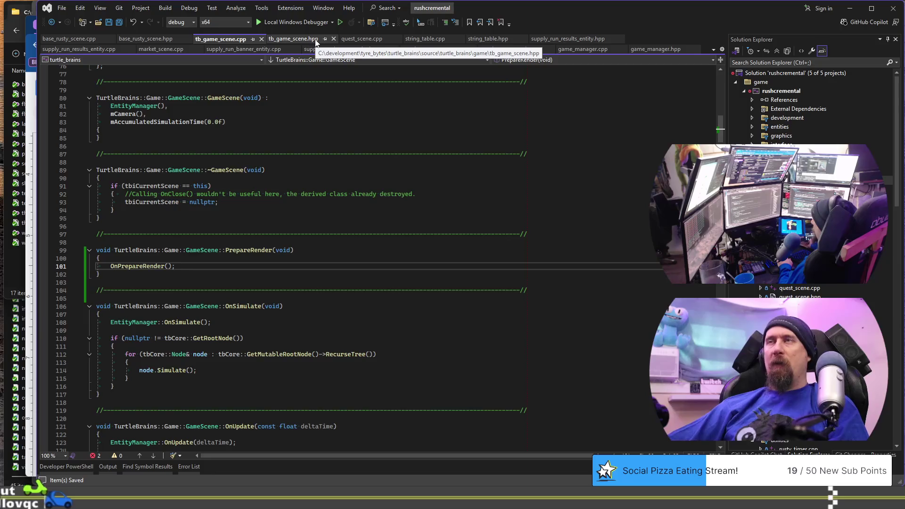
left_click(309, 40)
left_click(339, 178)
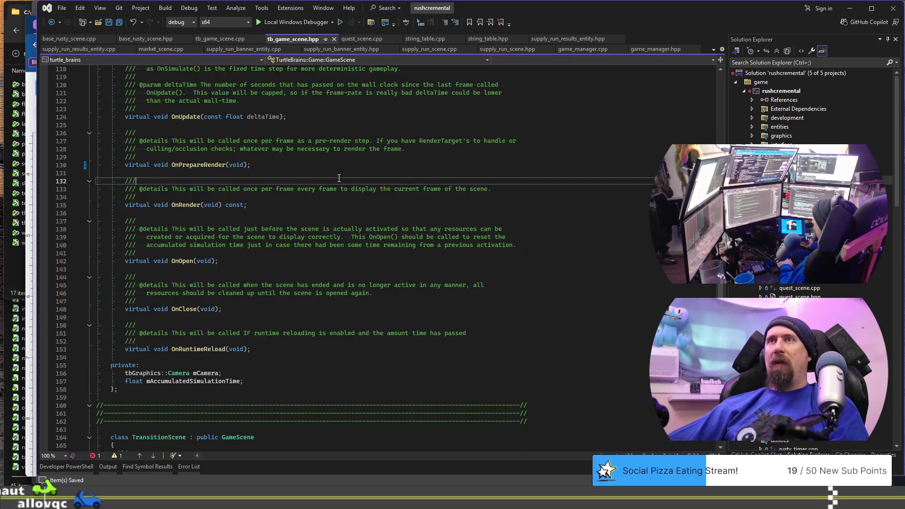
key("ctrl+f")
type("Pre")
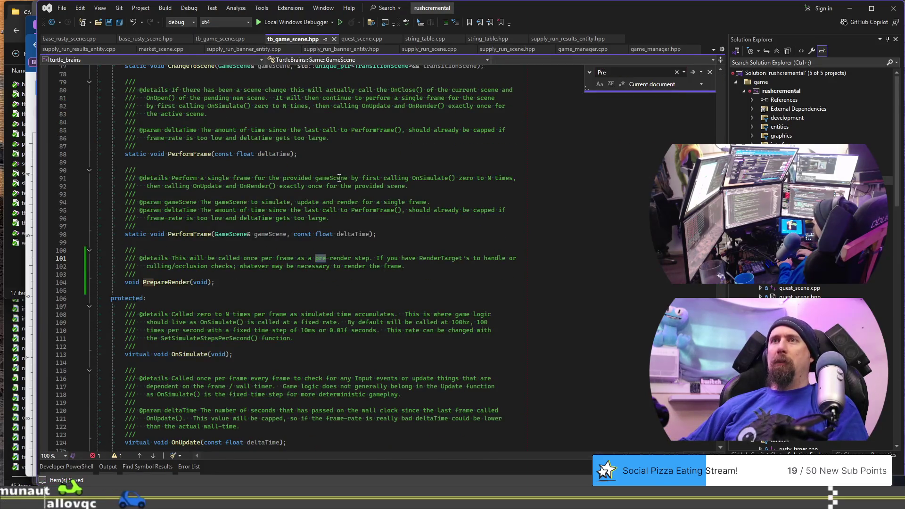
key("Escape")
left_click(197, 234)
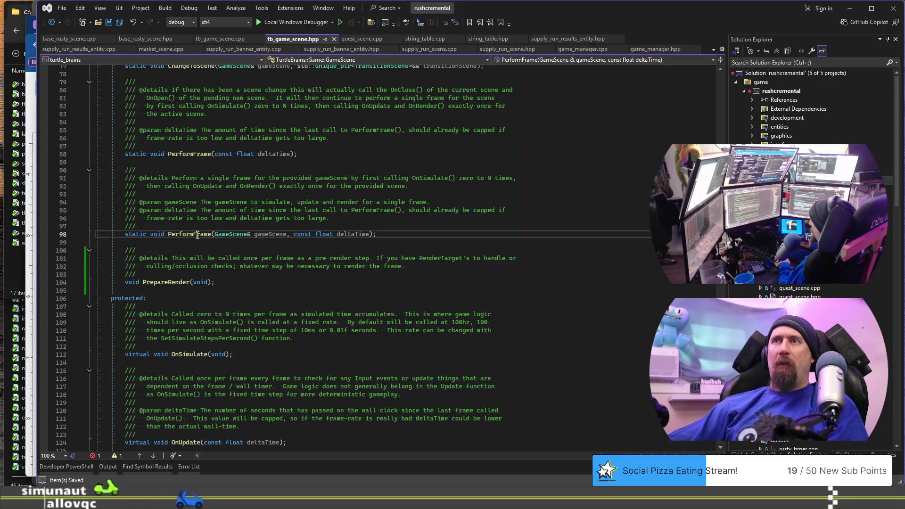
key("F12")
Change the OnPrepareRender call on line 448 to gameScene.PrepareRender() and build the solution
scroll(229, 259, "down", 9)
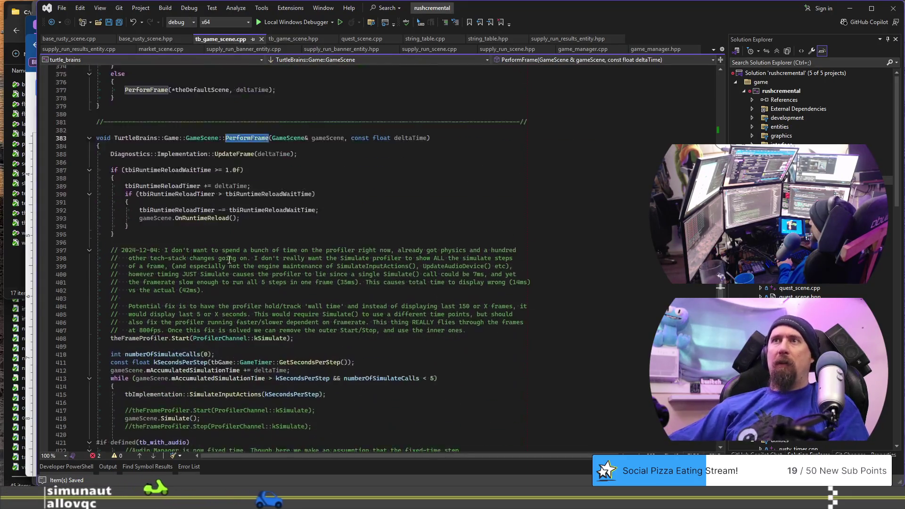
scroll(262, 234, "down", 2)
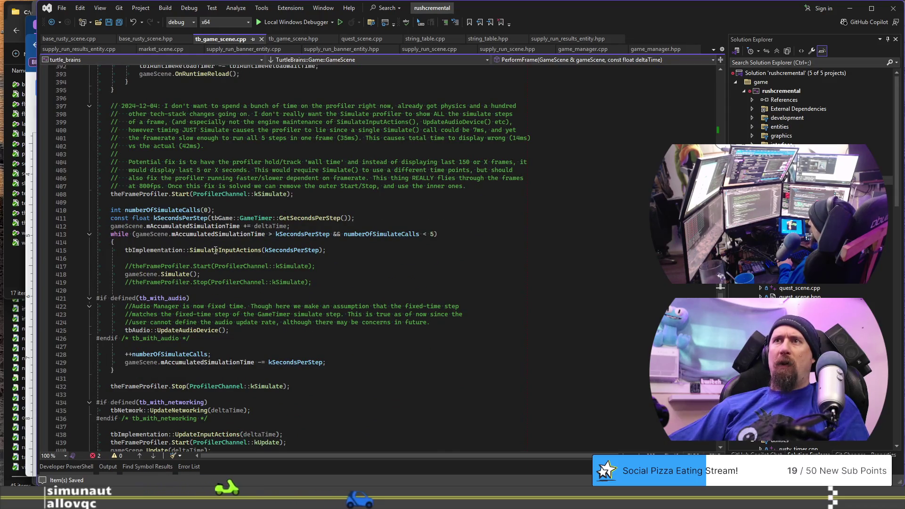
scroll(202, 320, "down", 4)
scroll(188, 311, "down", 2)
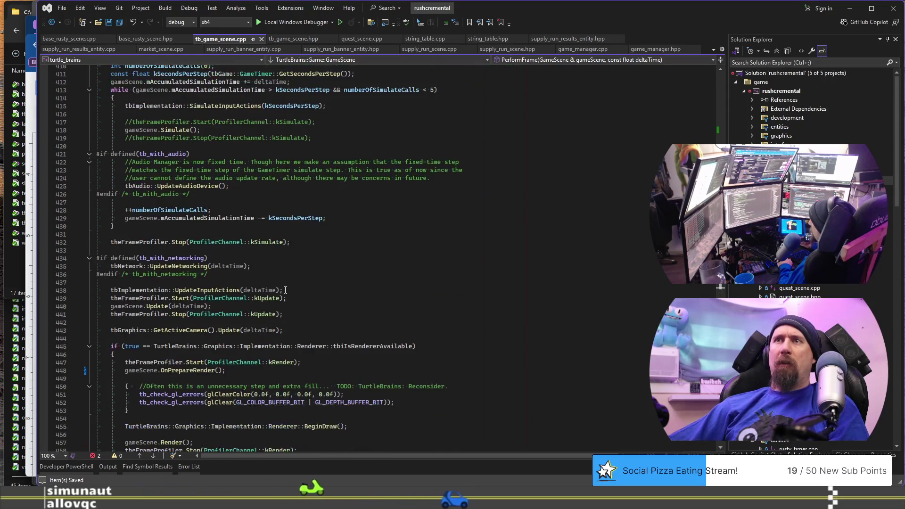
scroll(182, 302, "down", 5)
left_click(180, 253)
key("BackSpace")
scroll(356, 146, "down", 5)
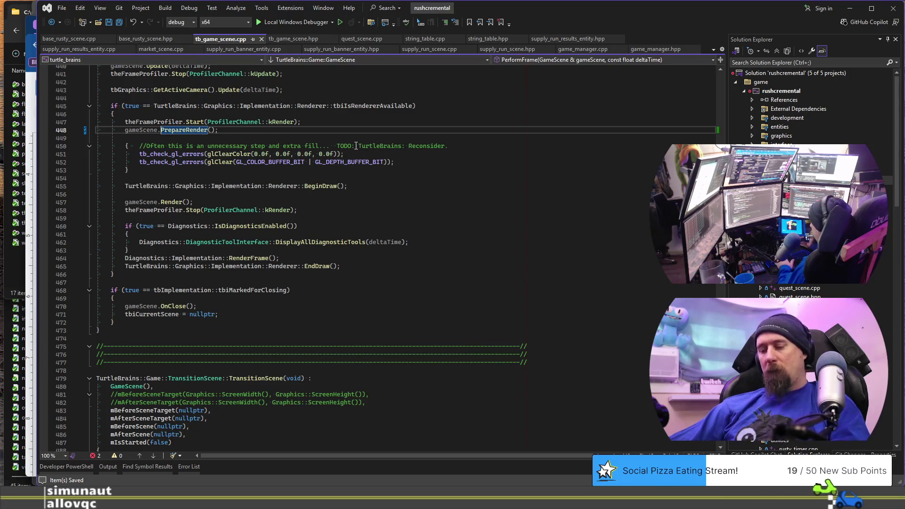
key("ctrl+shift+b")
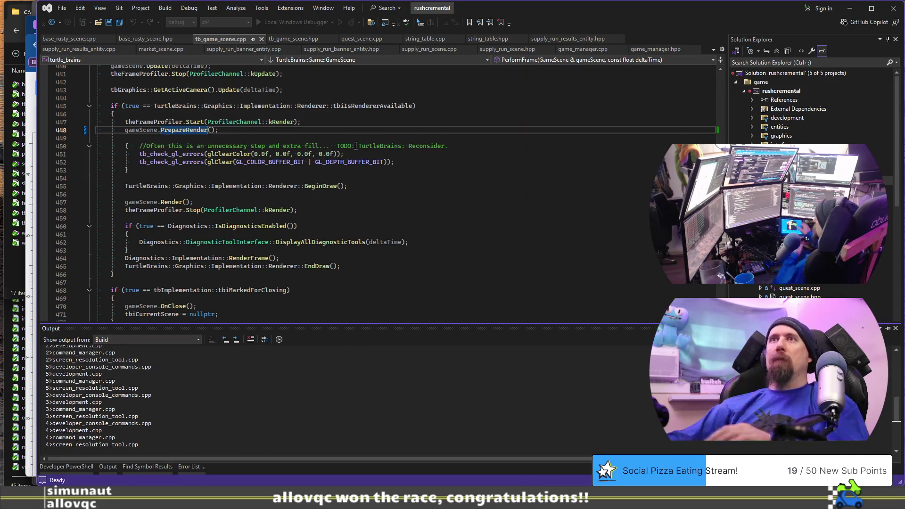
Rebuild the solution and jump to the code of the first override error
scroll(357, 145, "up", 7)
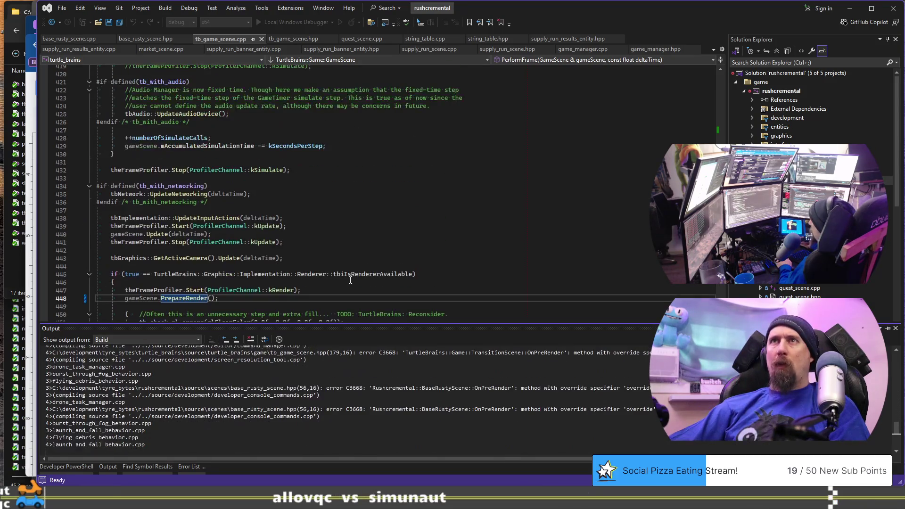
scroll(350, 280, "up", 3)
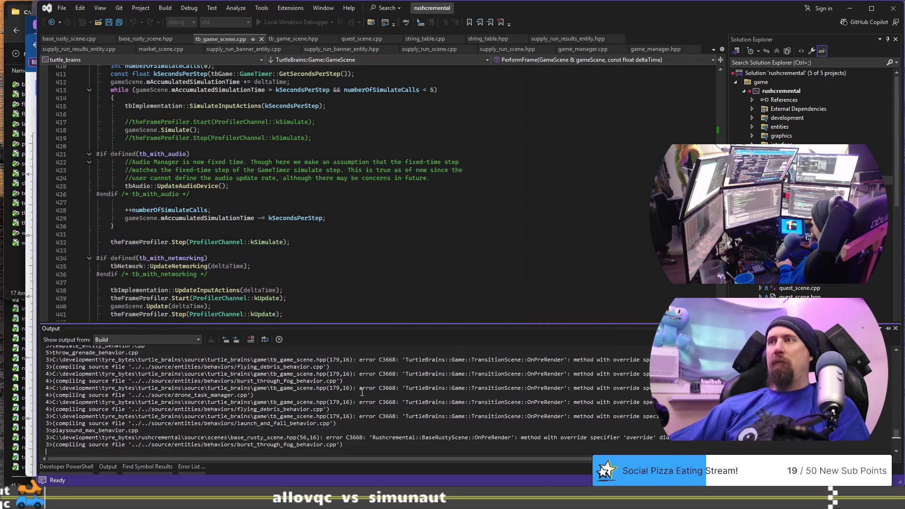
key("ctrl+shift+b")
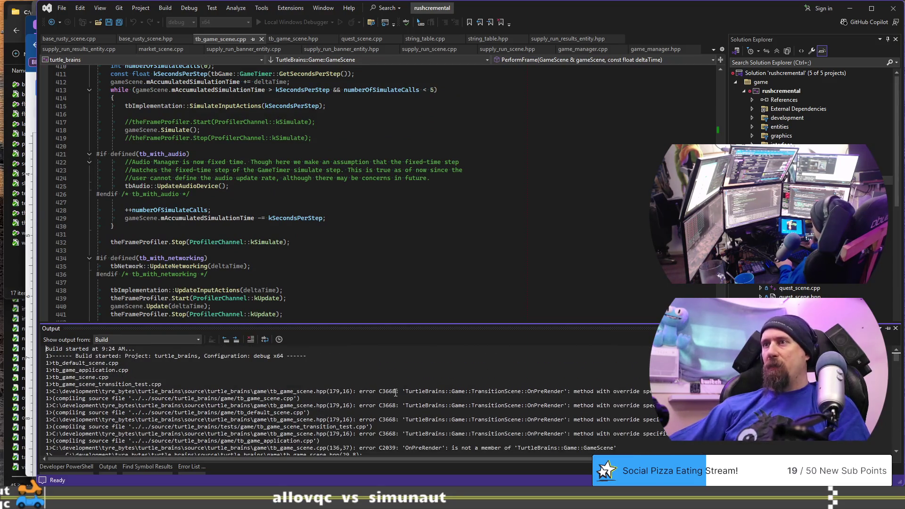
double_click(395, 392)
key("Escape")
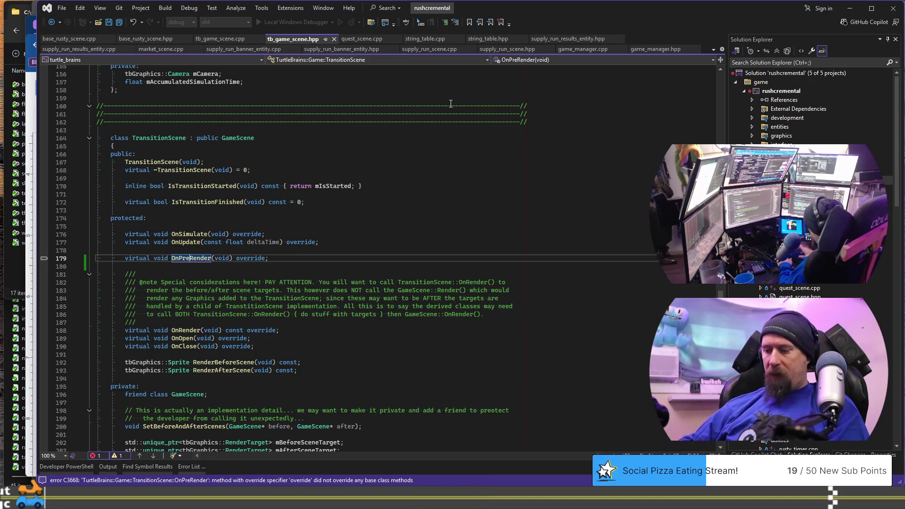
Rename TransitionScene's render hook to OnPrepareRender in the header and rebuild
type("pare")
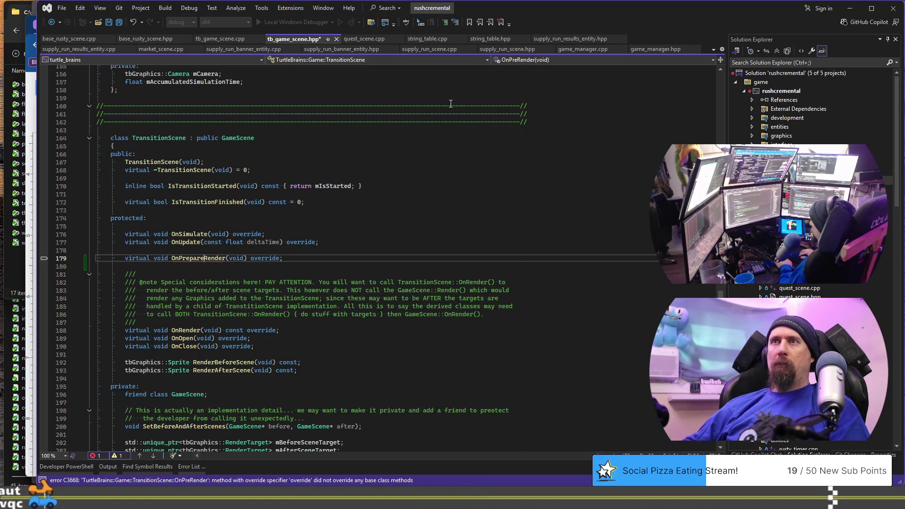
key("Return")
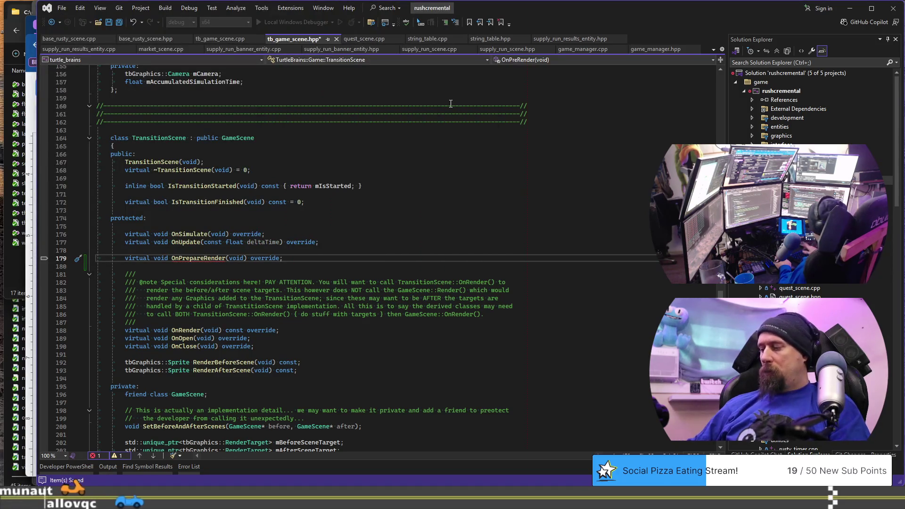
key("ctrl+Tab")
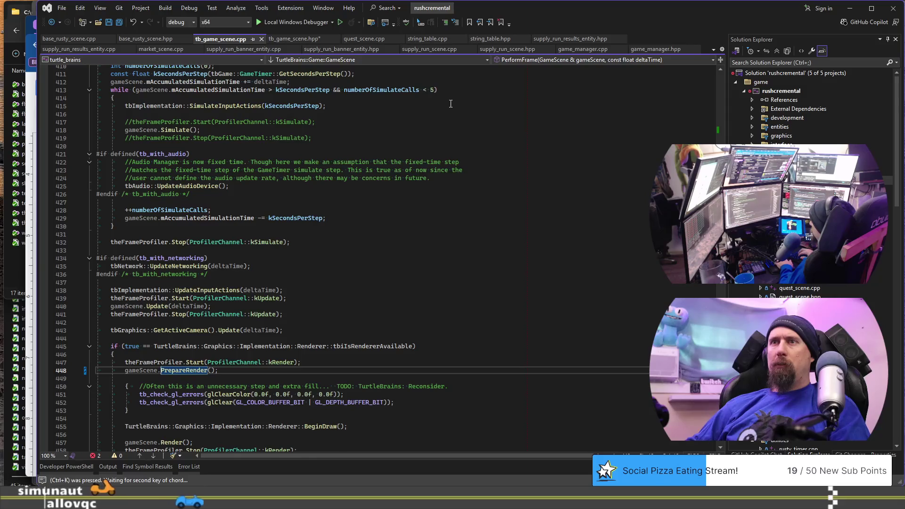
key("ctrl+Tab")
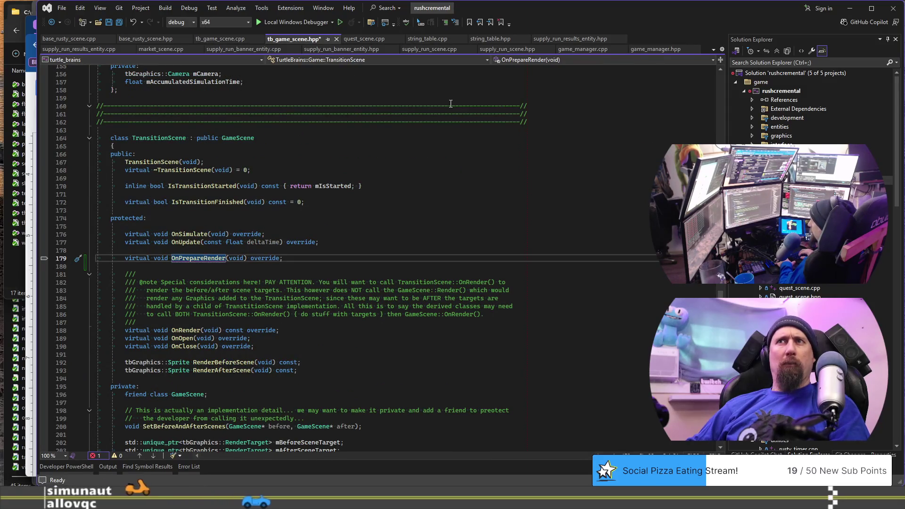
key("ctrl+shift+b")
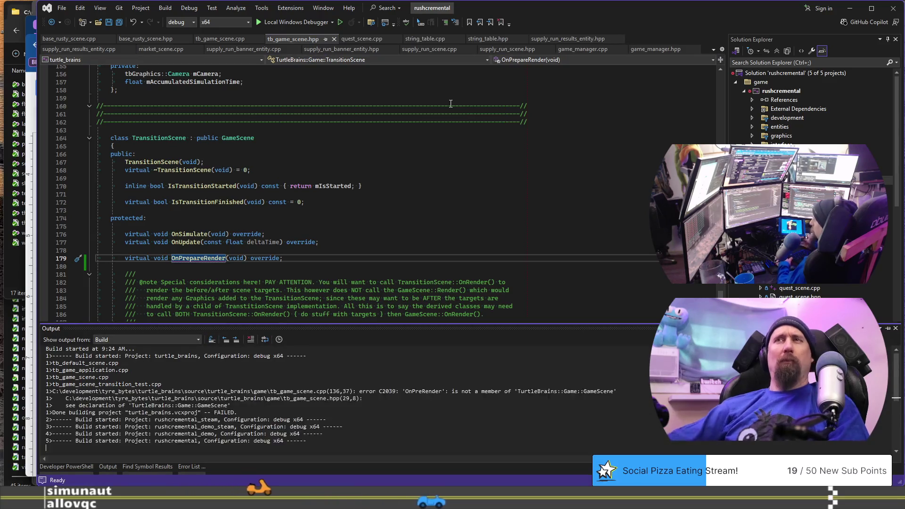
Review the OnPrepareRender declarations in tb_game_scene.hpp and build the solution again
left_click(221, 253)
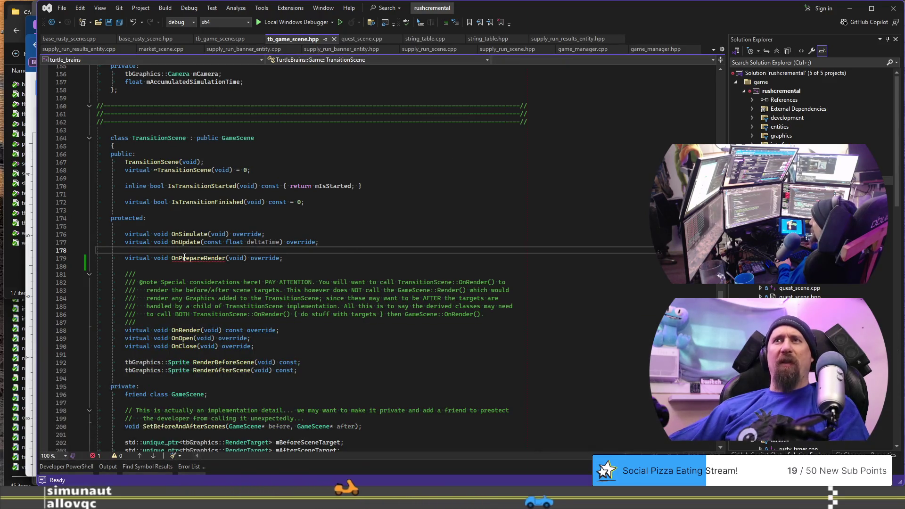
mouse_move(185, 258)
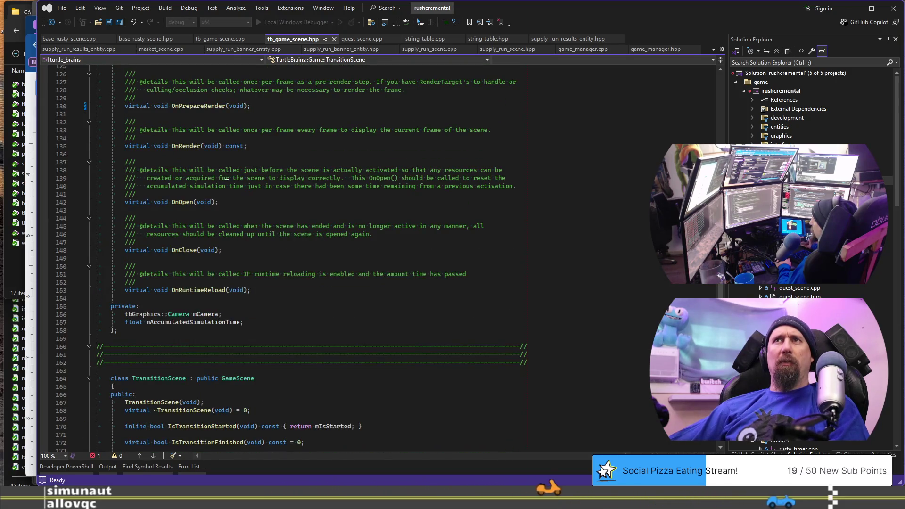
scroll(231, 209, "up", 4)
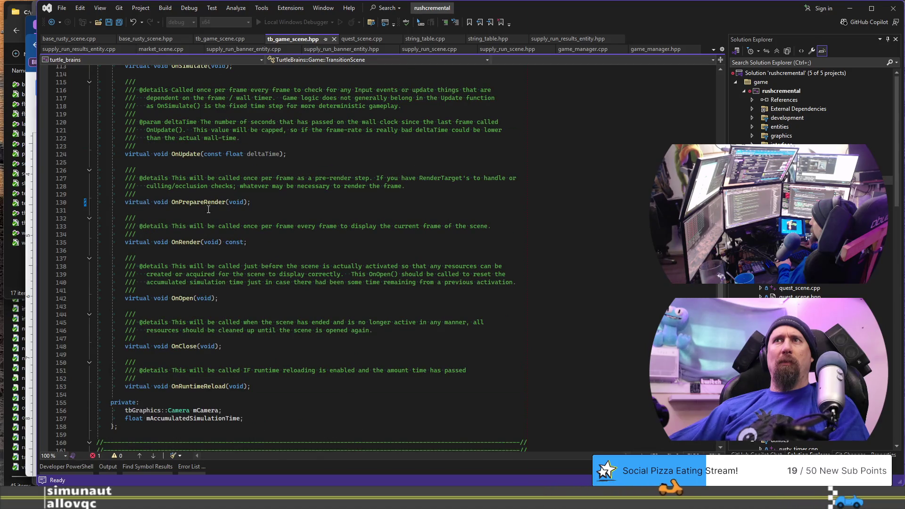
mouse_move(213, 202)
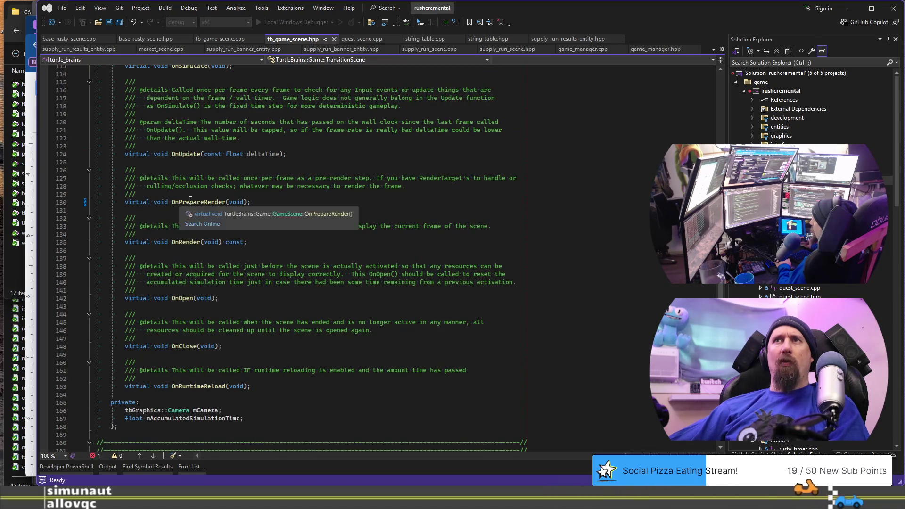
scroll(240, 278, "down", 15)
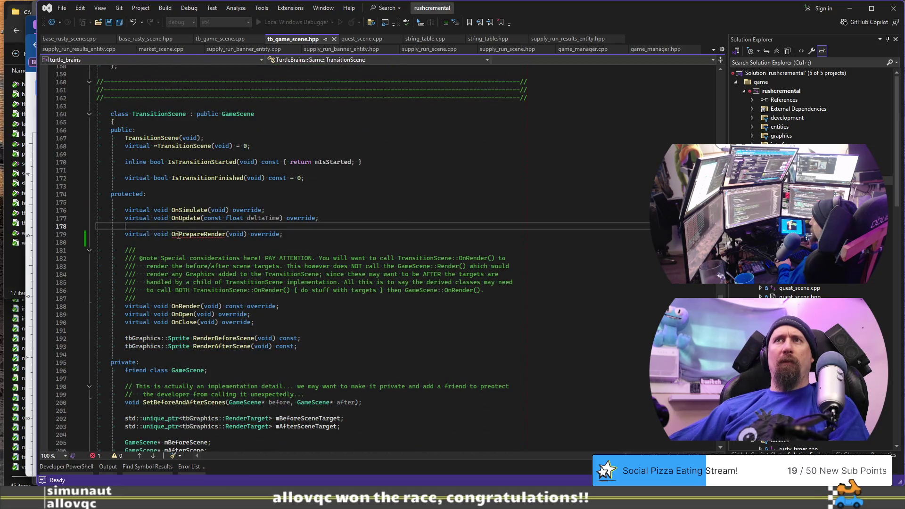
scroll(241, 227, "up", 16)
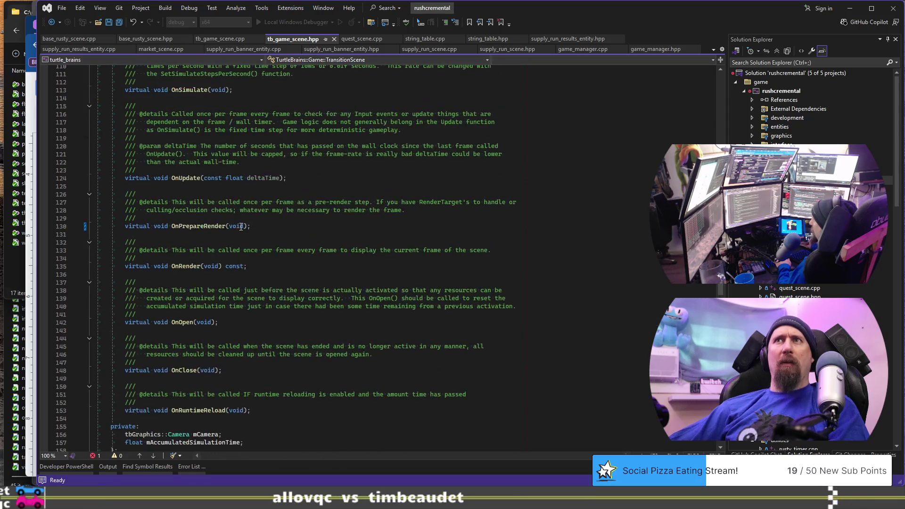
scroll(302, 219, "down", 13)
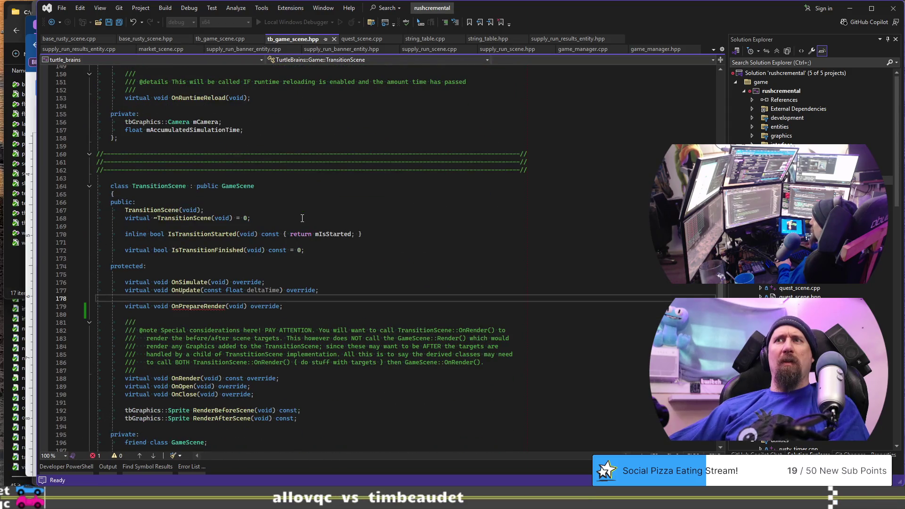
scroll(302, 218, "down", 1)
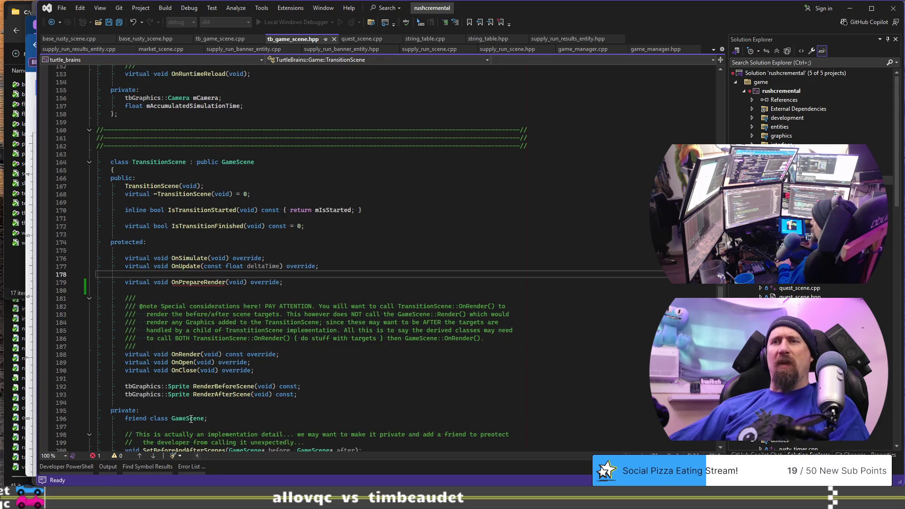
key("ctrl+shift+b")
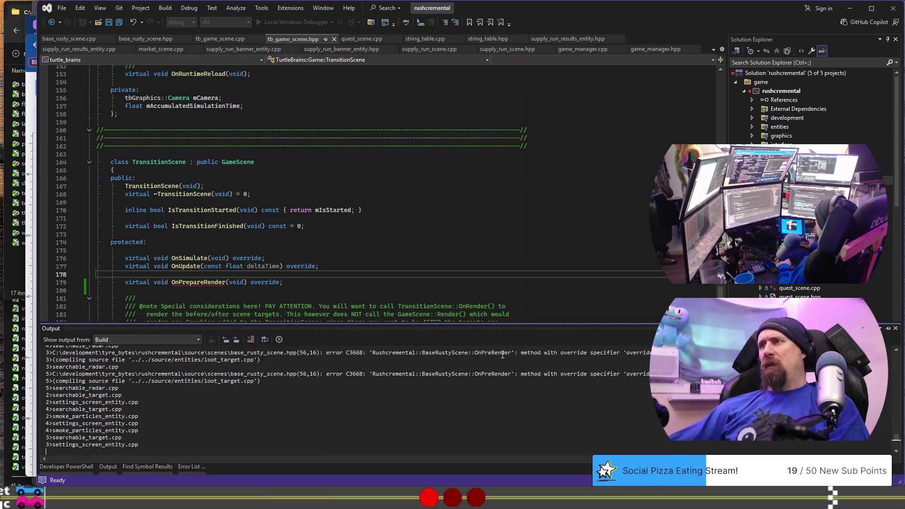
Rename OnPreRender to OnPrepareRender on line 56 of base_rusty_scene.hpp and save
double_click(486, 374)
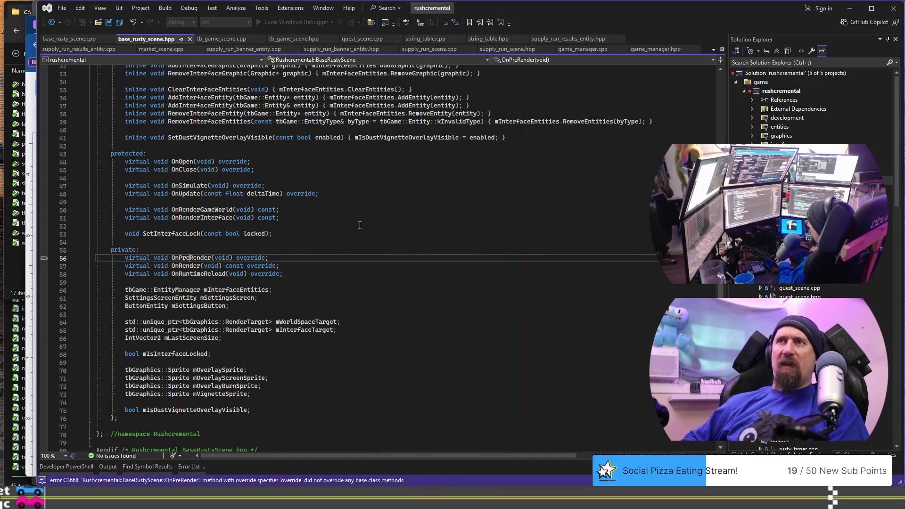
key("Delete")
key("Delete")
key("Delete")
type("Pre")
key("ctrl+s")
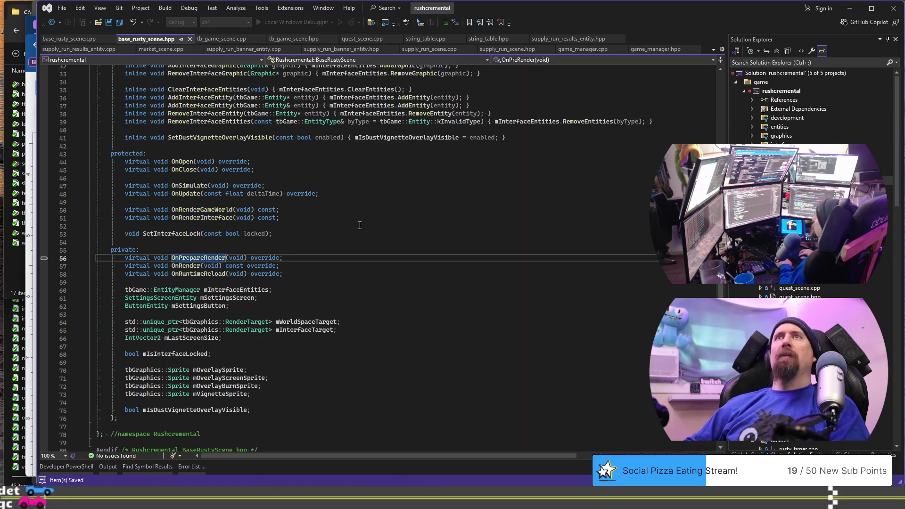
key("ctrl+k")
key("ctrl+o")
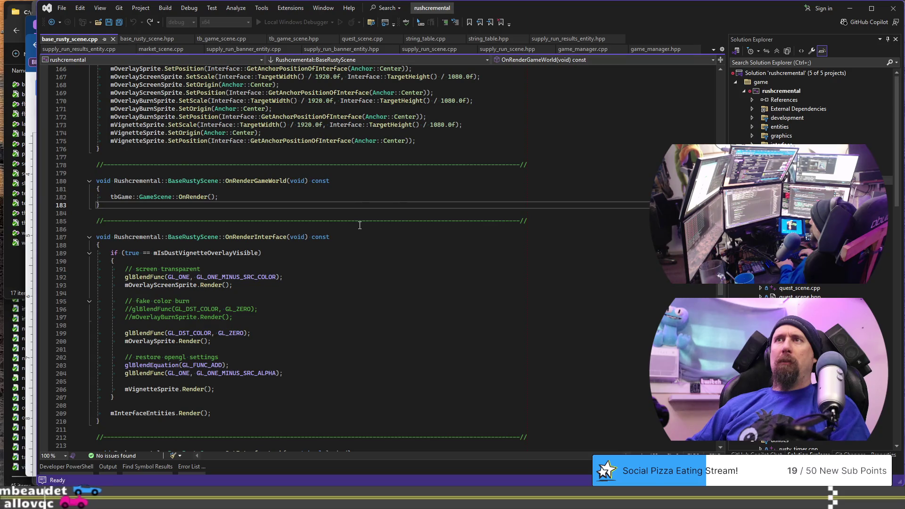
Rename the OnPreRender definition in base_rusty_scene.cpp to OnPrepareRender, save, and attempt a rebuild
key("ctrl+f")
type("PreRend")
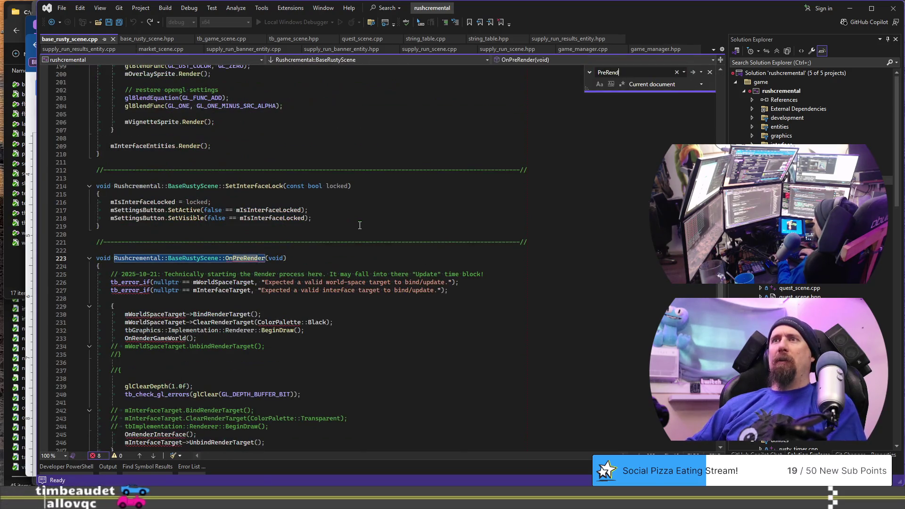
key("Escape")
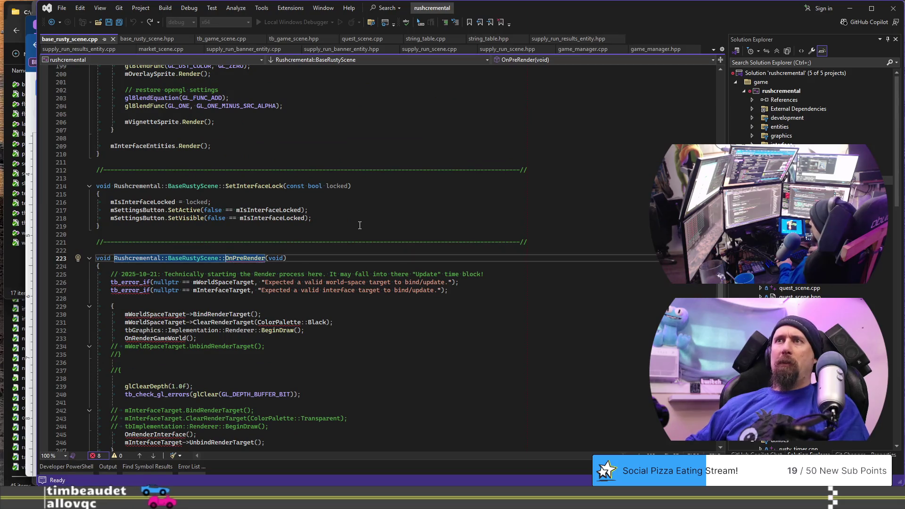
type("pare")
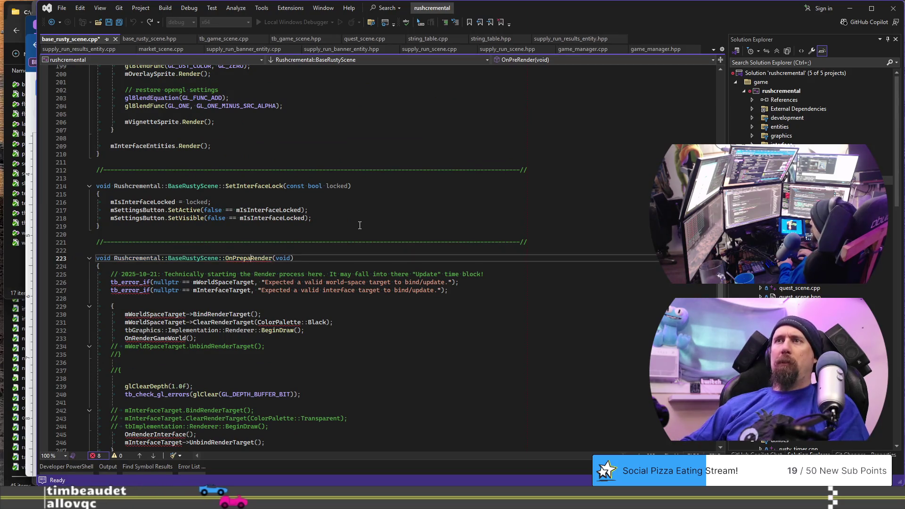
key("ctrl+s")
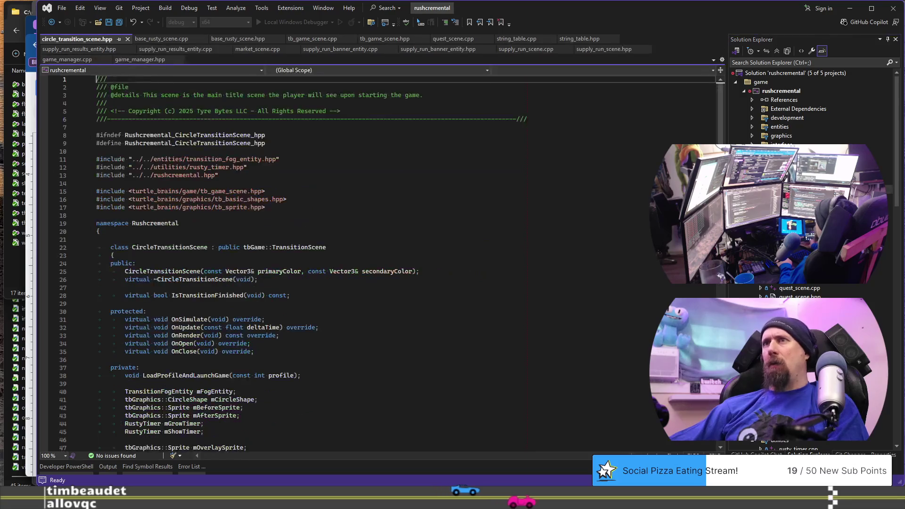
scroll(536, 230, "down", 5)
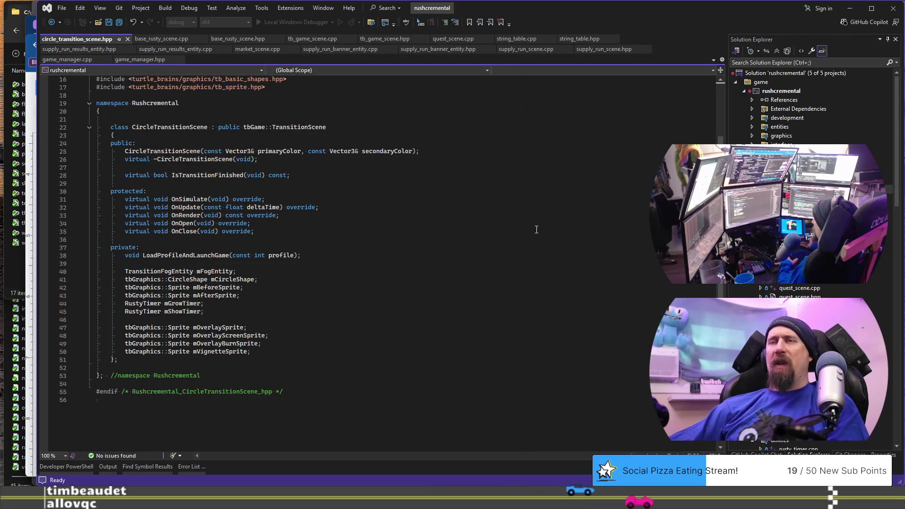
key("ctrl+shift+b")
key("Return")
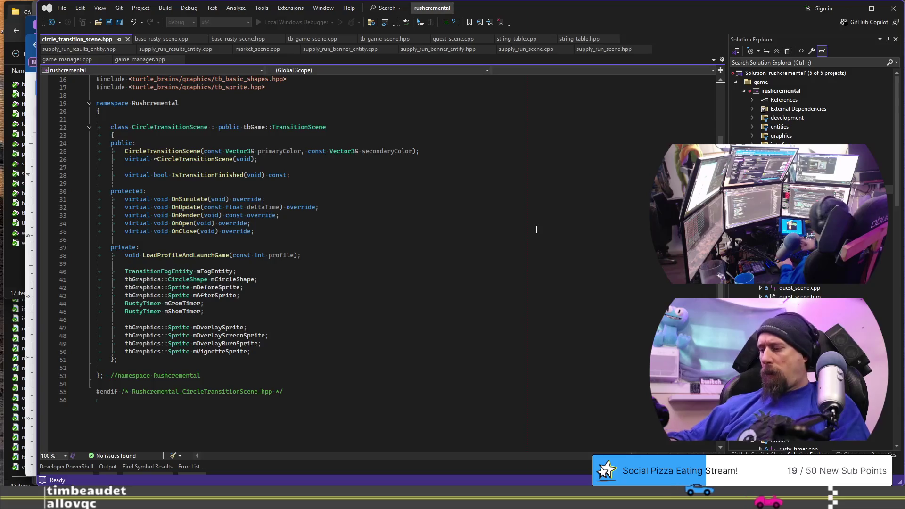
left_click(160, 38)
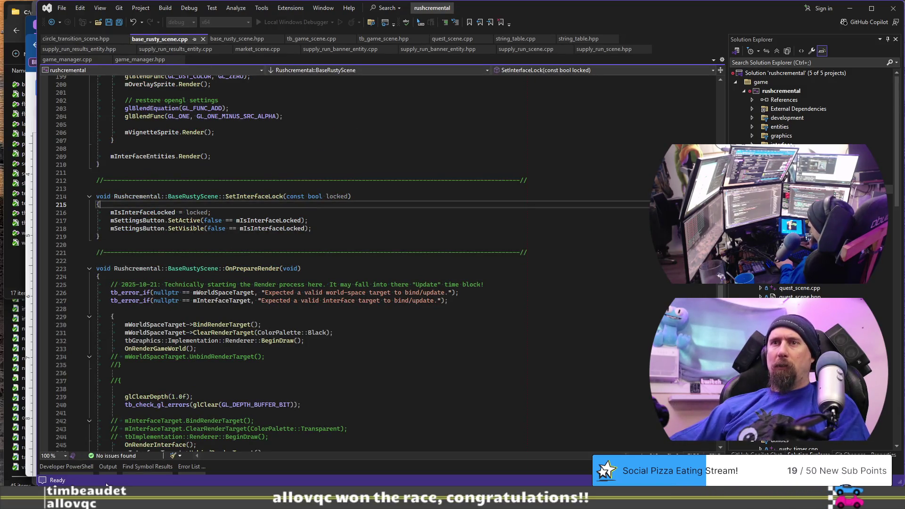
Cancel the build still in progress and start a fresh solution build
left_click(108, 466)
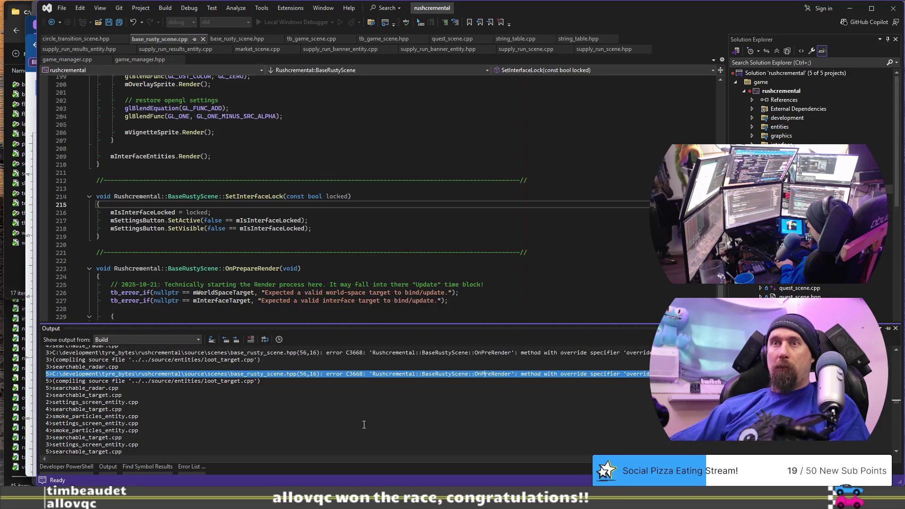
left_click(430, 244)
key("ctrl+shift+b")
left_click(503, 296)
key("ctrl+shift+b")
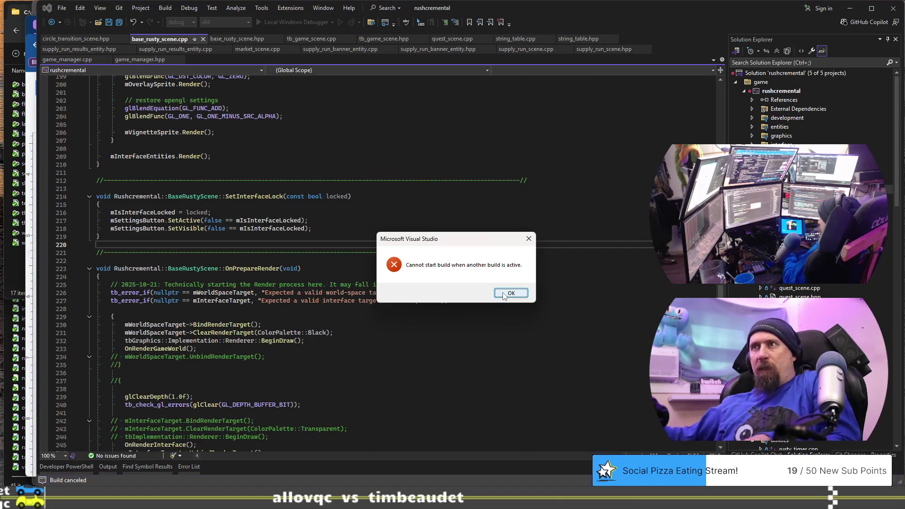
left_click(504, 294)
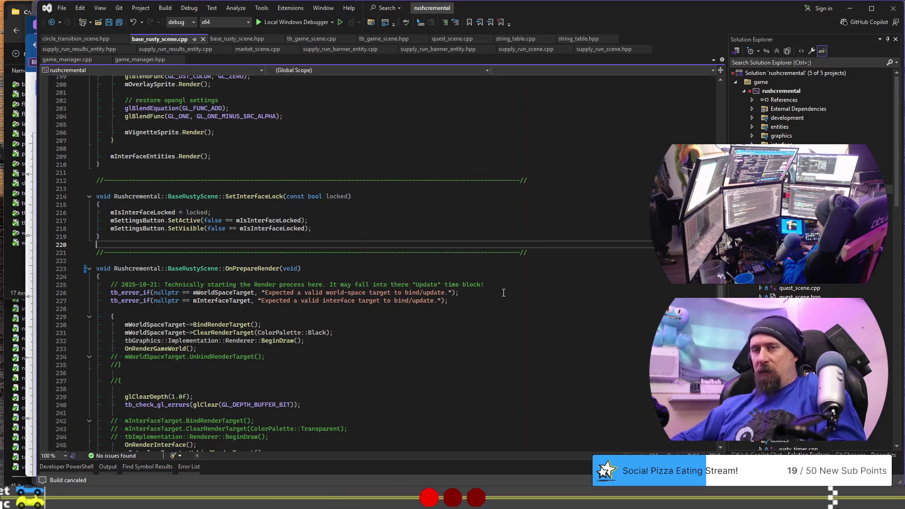
key("ctrl+shift+b")
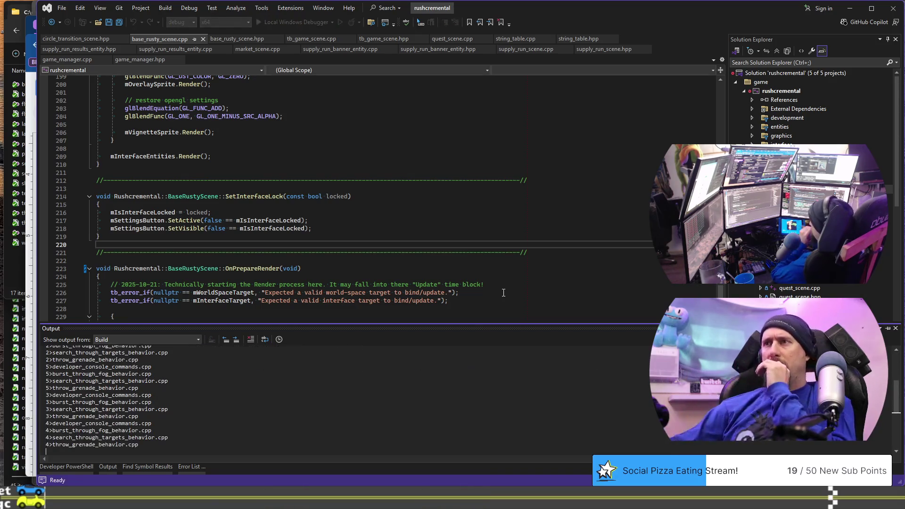
Rename GameScene::OnPreRender to OnPrepareRender at tb_game_scene.cpp line 136 and save
double_click(483, 370)
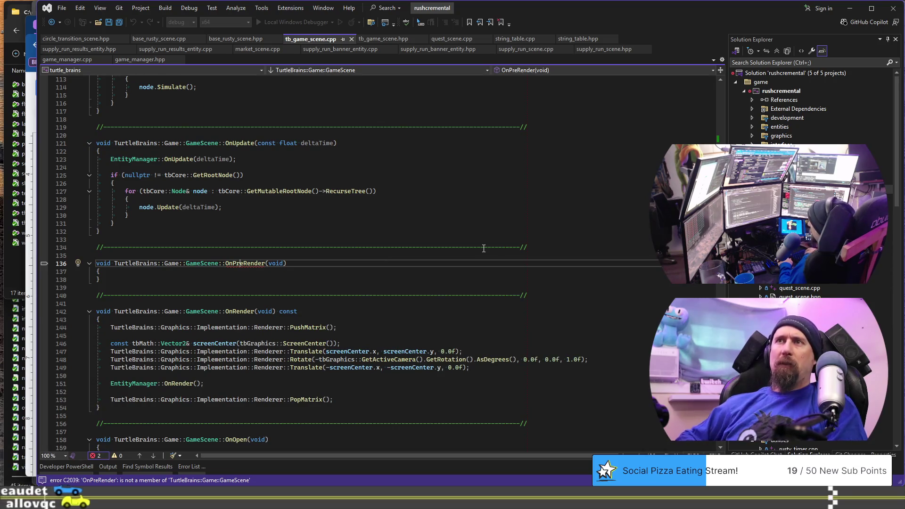
type("pare")
key("ctrl+s")
key("Down")
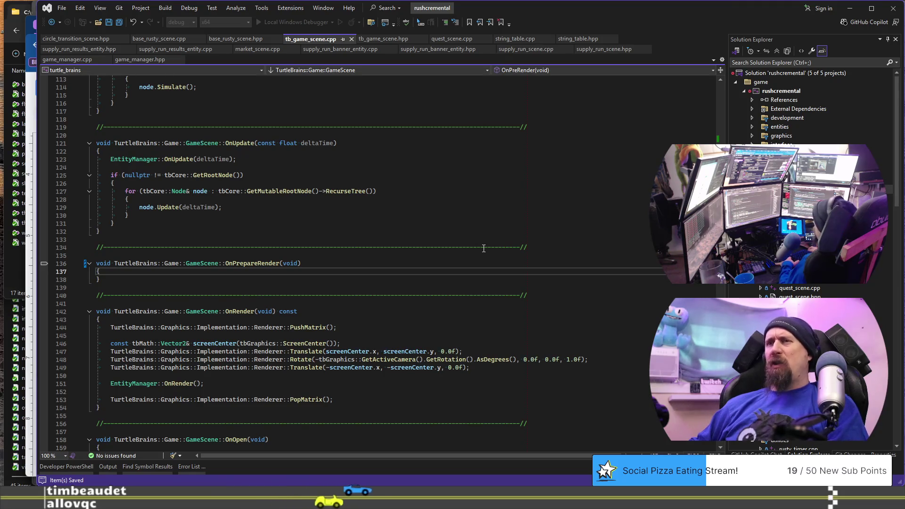
key("F5")
key("Return")
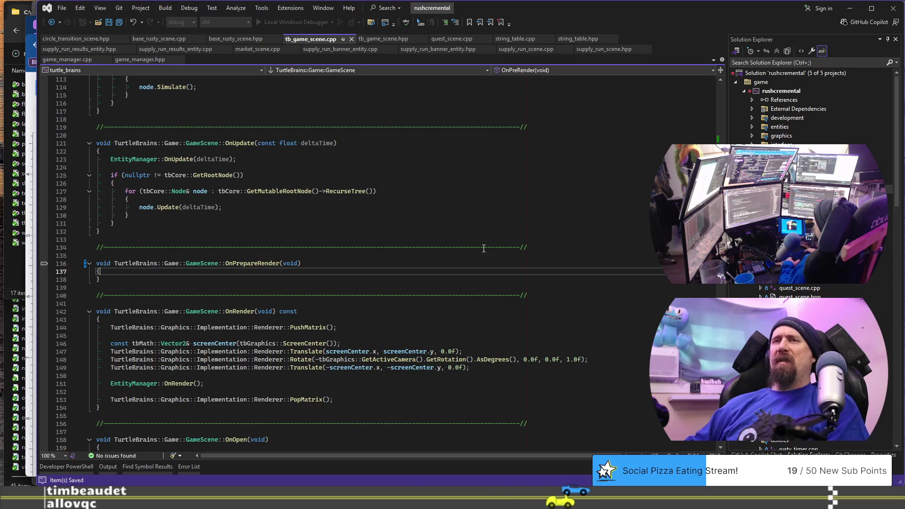
key("F5")
key("Return")
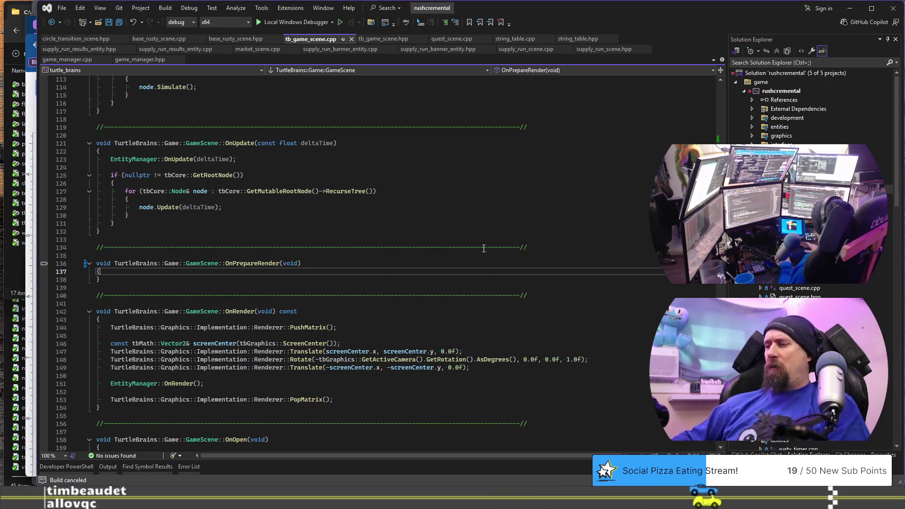